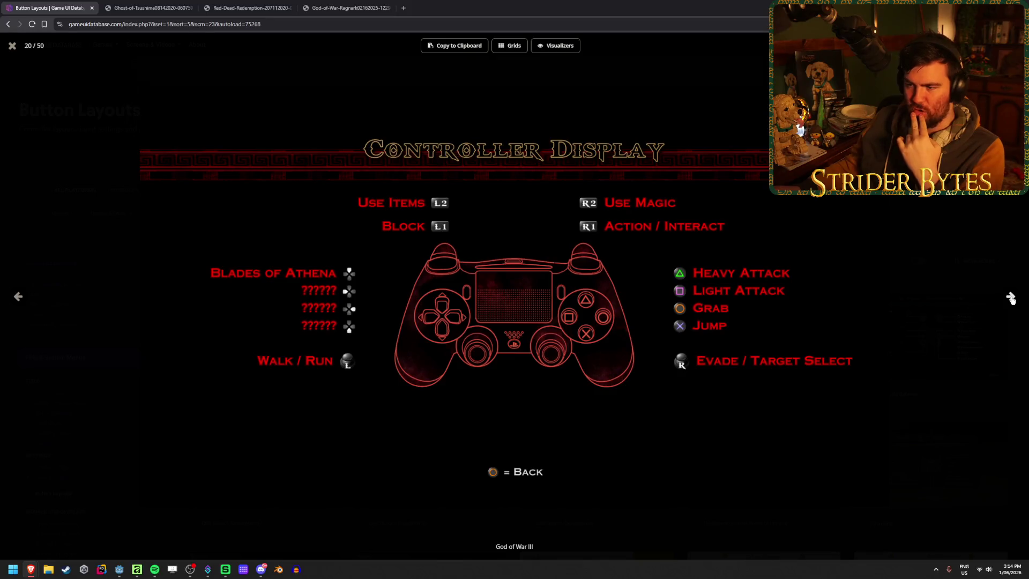
Step: Page through the Metal Gear Solid V, Mass Effect 2, Zelda and Last of Us Part II controller layouts
{"action": "left_click", "coordinate": [1010, 298]}
{"action": "left_click", "coordinate": [1010, 298]}
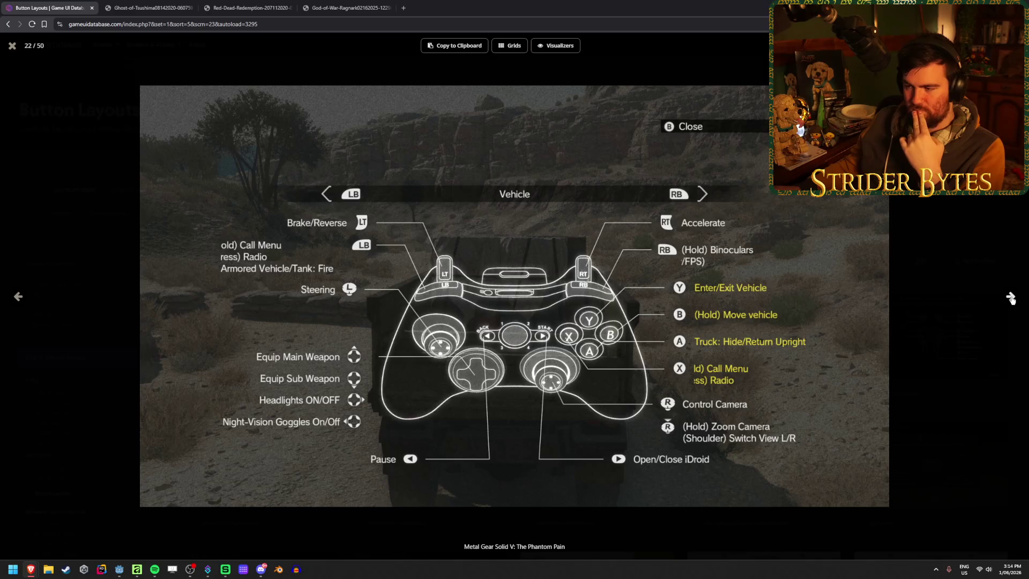
{"action": "left_click", "coordinate": [1010, 298]}
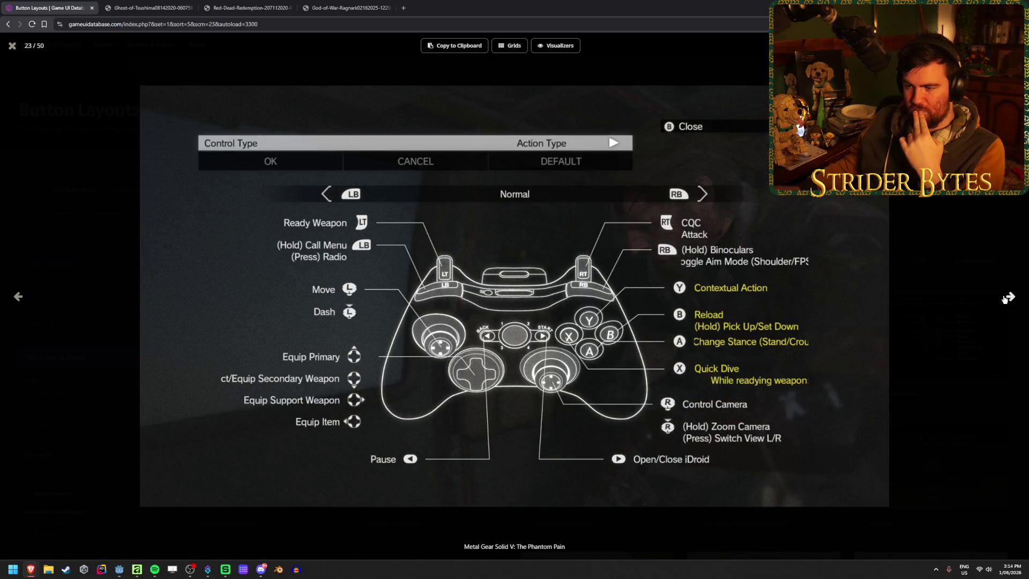
{"action": "left_click", "coordinate": [1006, 299]}
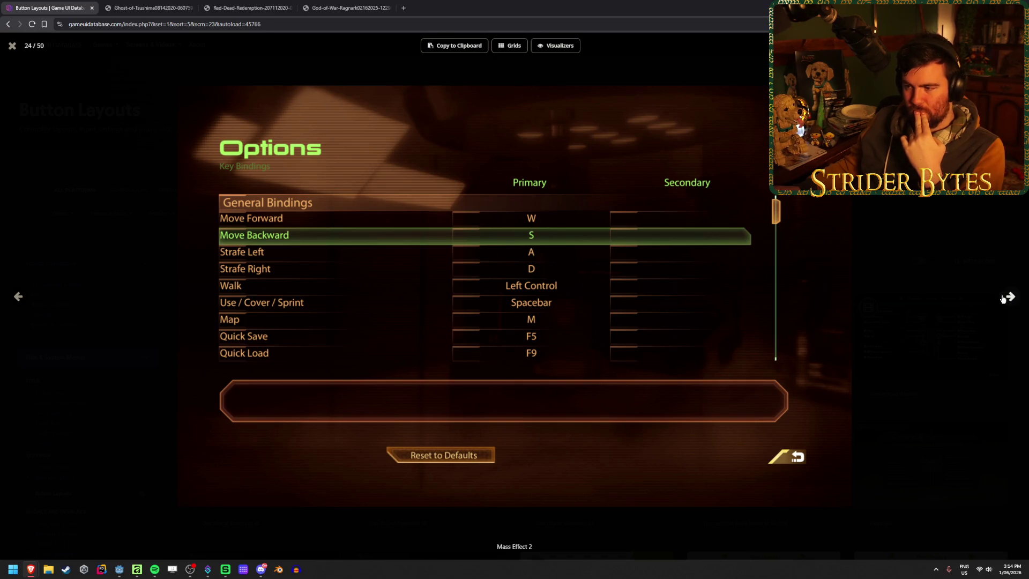
{"action": "left_click", "coordinate": [1005, 299]}
{"action": "left_click", "coordinate": [1004, 299]}
{"action": "left_click", "coordinate": [1004, 298]}
{"action": "left_click", "coordinate": [1006, 298]}
Step: Continue through the Mario Wonder, Obra Dinn and Forza Horizon 5 layouts, then close the viewer and return to Godot
{"action": "left_click", "coordinate": [1007, 298]}
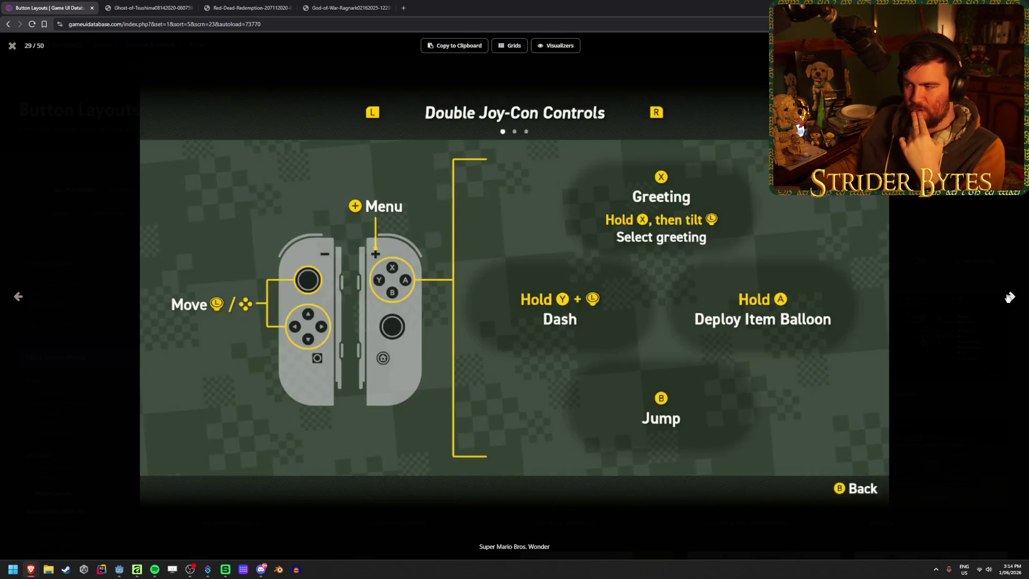
{"action": "left_click", "coordinate": [1008, 298]}
{"action": "left_click", "coordinate": [1008, 298]}
{"action": "left_click", "coordinate": [1009, 298]}
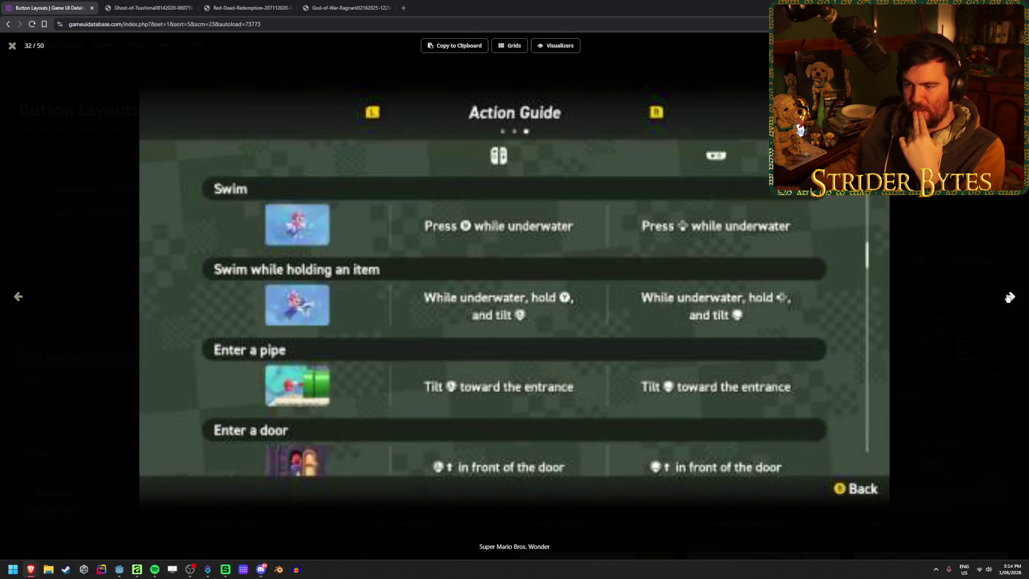
{"action": "left_click", "coordinate": [1009, 298]}
{"action": "left_click", "coordinate": [1009, 298]}
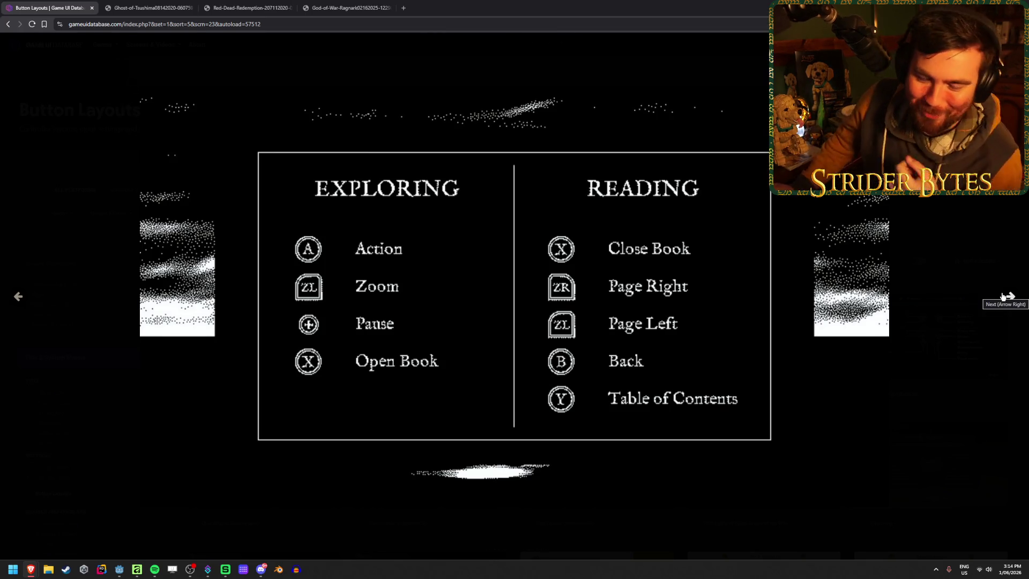
{"action": "left_click", "coordinate": [1005, 296]}
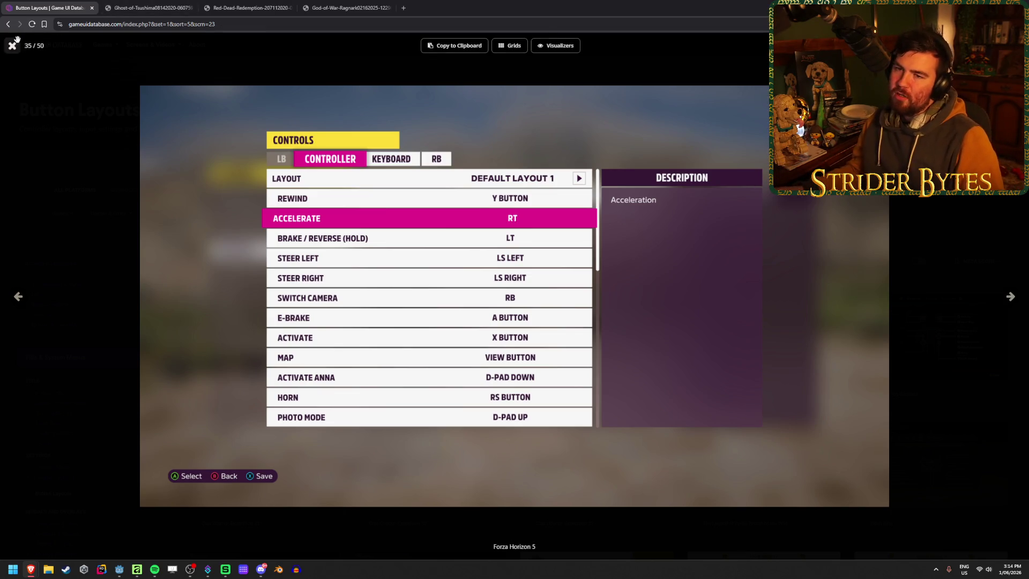
{"action": "left_click", "coordinate": [22, 44]}
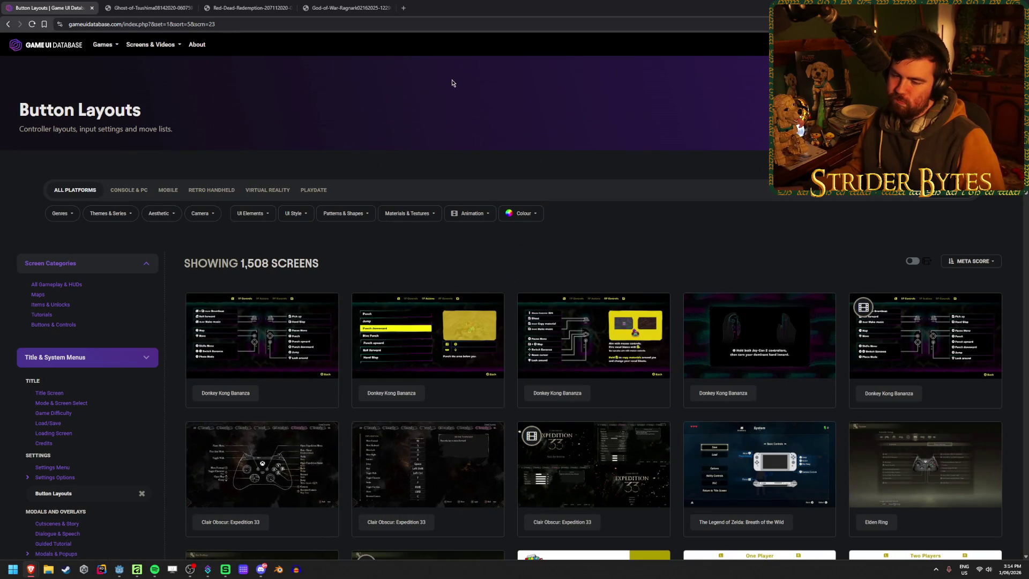
{"action": "key", "text": "alt+Tab"}
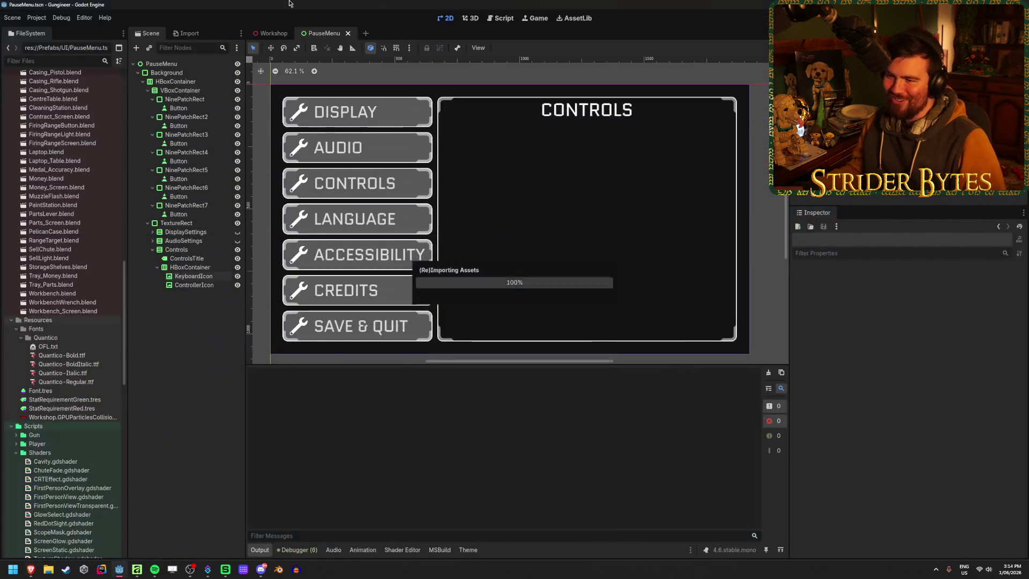
Step: Clear the FBX and file-access errors from Godot's Output log
{"action": "left_click", "coordinate": [768, 375]}
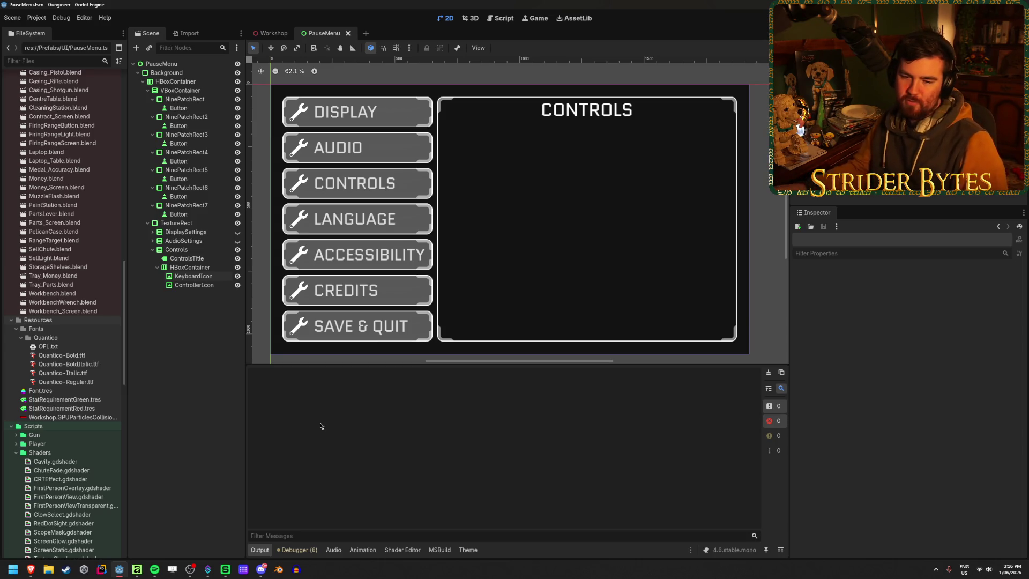
{"action": "key", "text": "alt+Tab"}
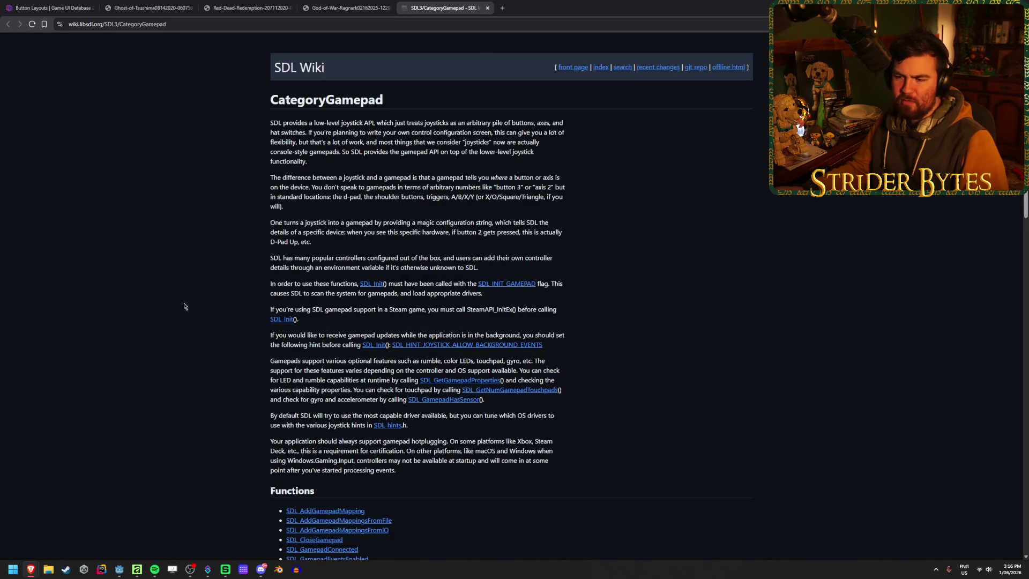
Step: Scroll through the SDL3 CategoryGamepad wiki page, then close its tab
{"action": "scroll", "coordinate": [150, 321], "scroll_direction": "down", "scroll_amount": 13}
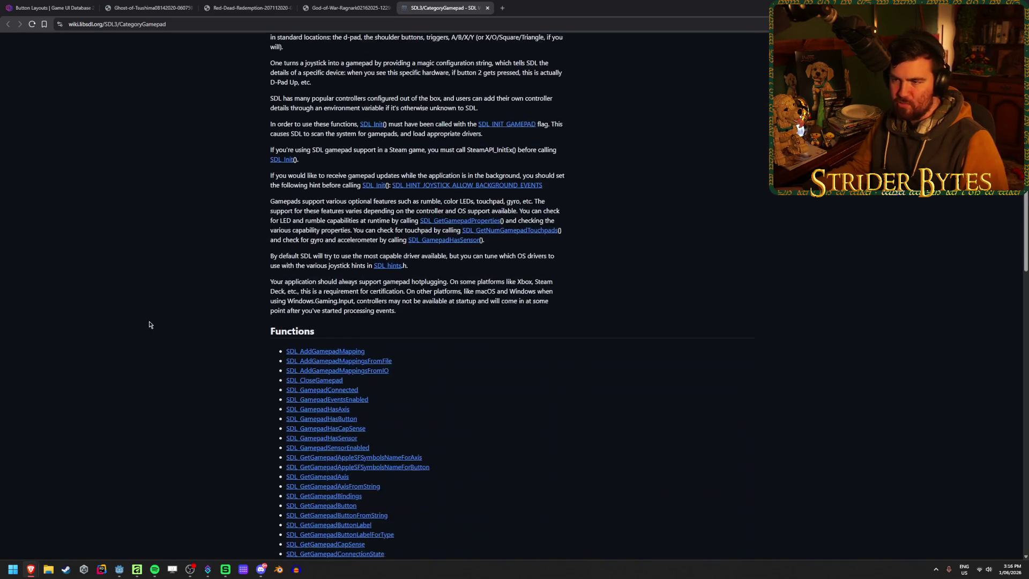
{"action": "scroll", "coordinate": [149, 318], "scroll_direction": "down", "scroll_amount": 3}
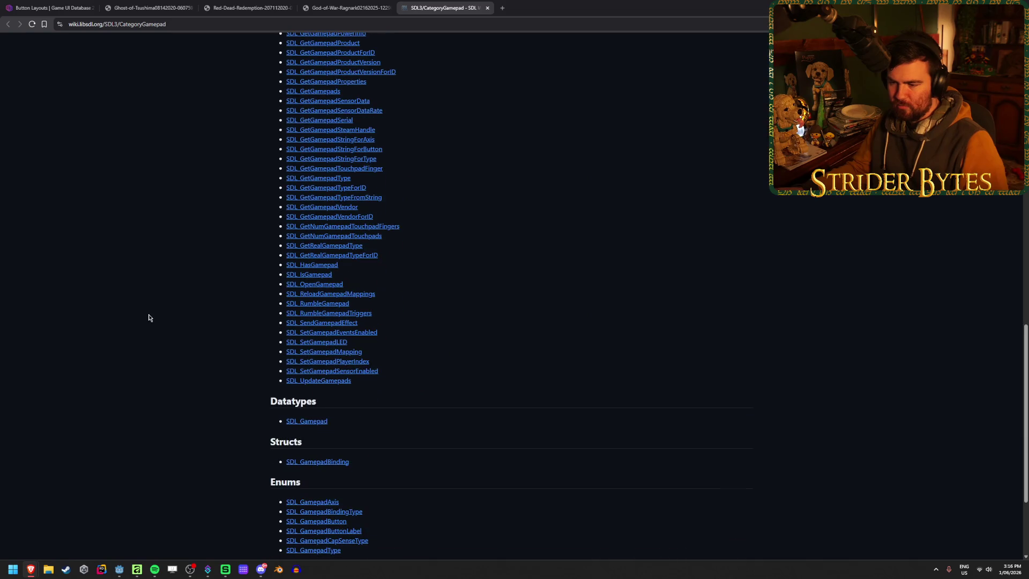
{"action": "scroll", "coordinate": [333, 361], "scroll_direction": "down", "scroll_amount": 3}
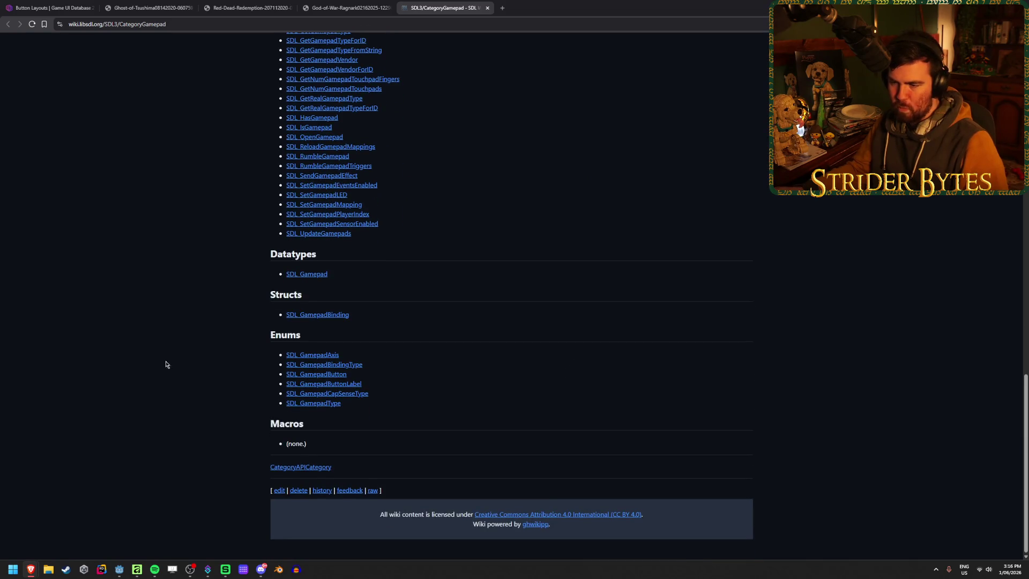
{"action": "scroll", "coordinate": [165, 375], "scroll_direction": "up", "scroll_amount": 7}
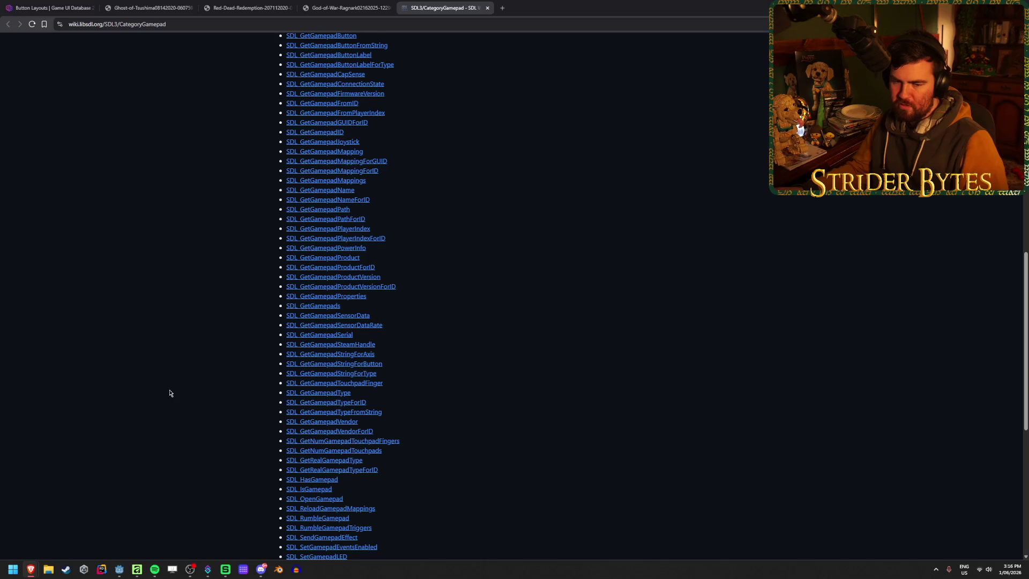
{"action": "scroll", "coordinate": [170, 393], "scroll_direction": "up", "scroll_amount": 14}
{"action": "key", "text": "ctrl+w"}
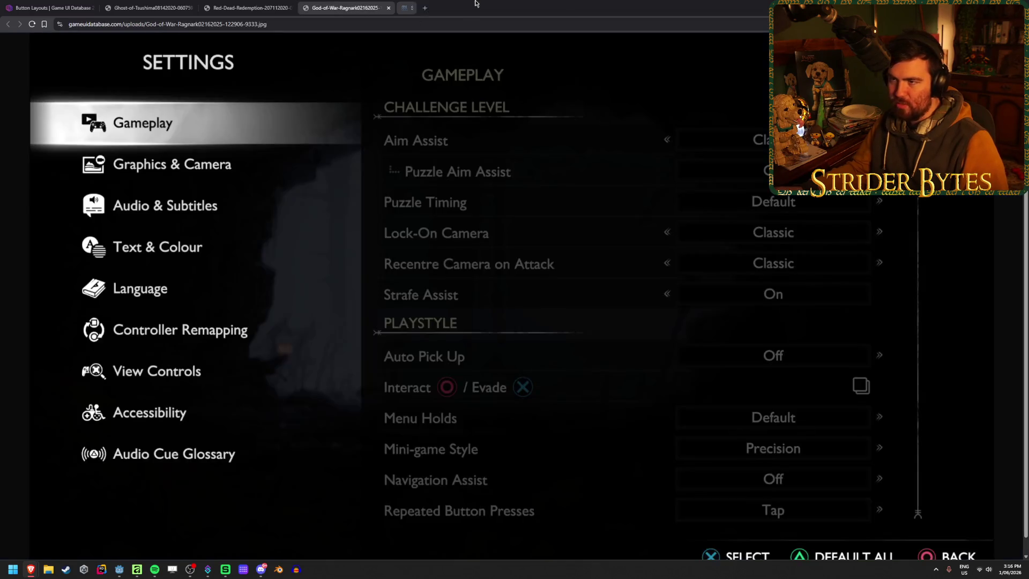
Step: Return to the Button Layouts gallery and open the God of War Ragnarök remapping screenshot
{"action": "left_click", "coordinate": [53, 7]}
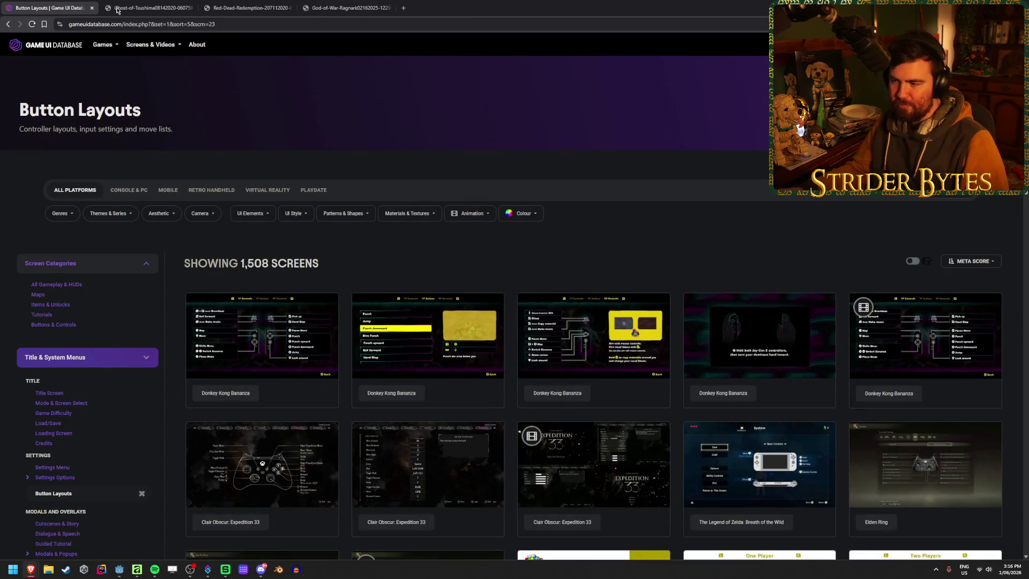
{"action": "scroll", "coordinate": [637, 240], "scroll_direction": "down", "scroll_amount": 9}
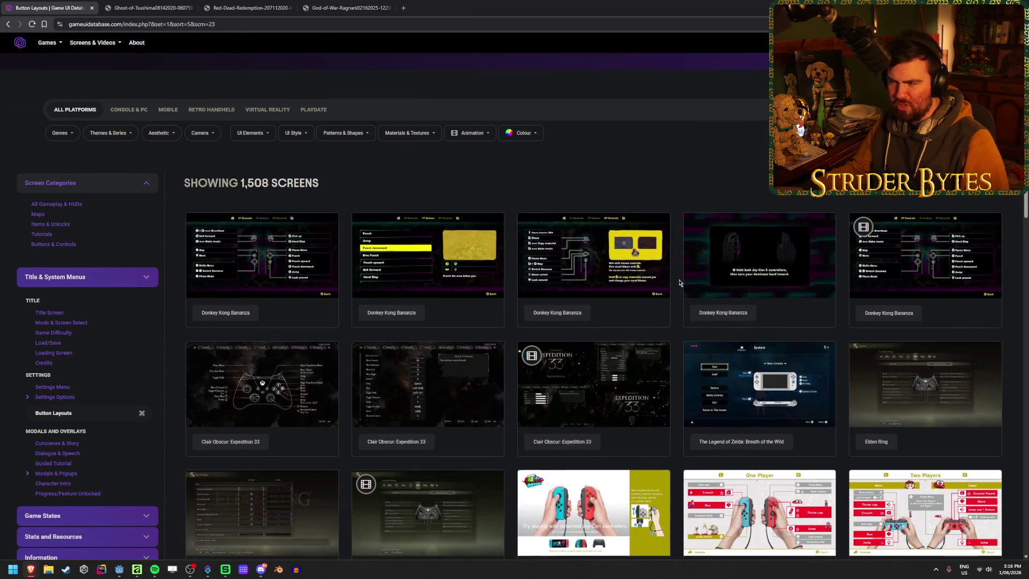
{"action": "scroll", "coordinate": [676, 282], "scroll_direction": "down", "scroll_amount": 6}
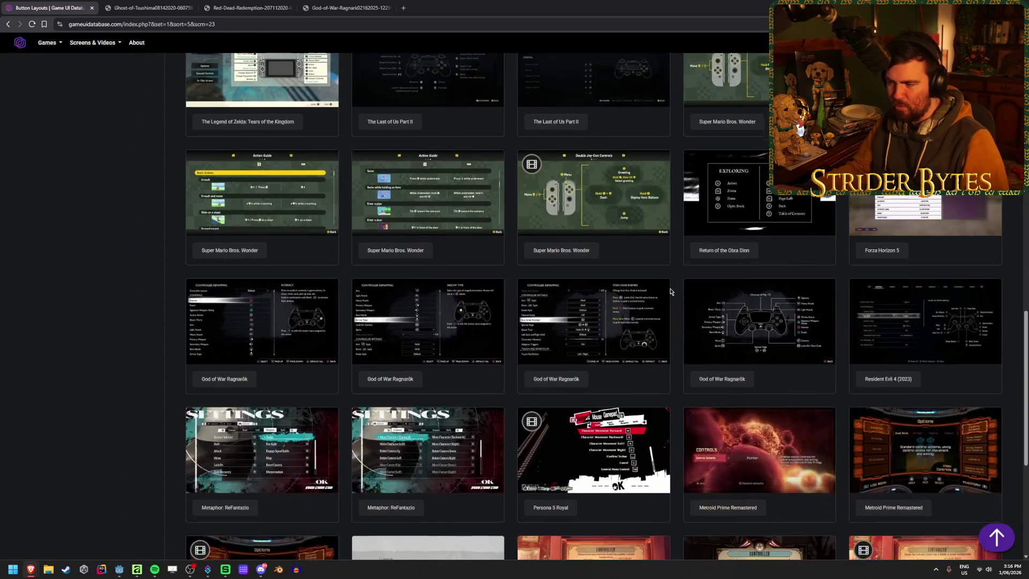
{"action": "scroll", "coordinate": [670, 290], "scroll_direction": "down", "scroll_amount": 2}
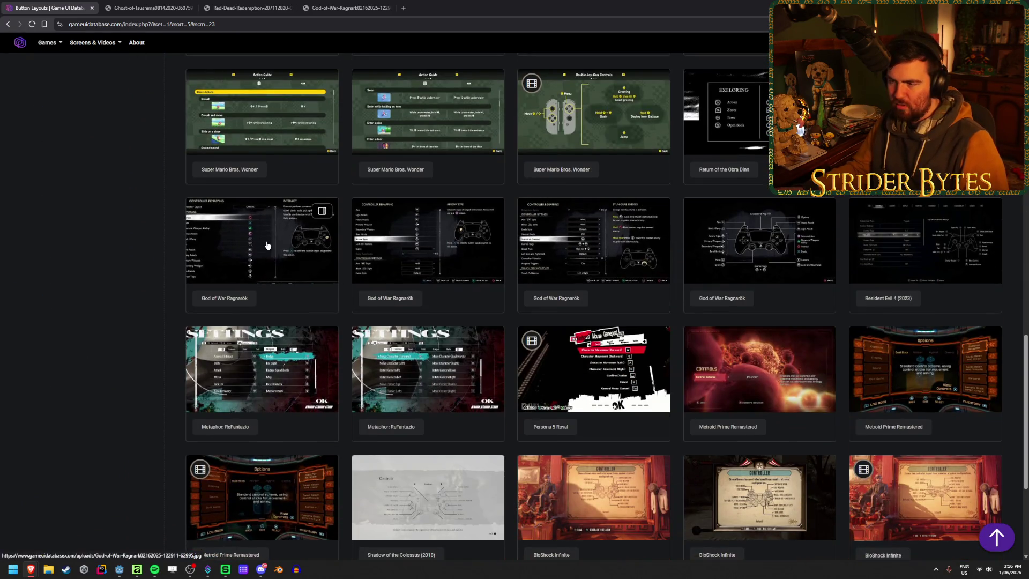
{"action": "left_click", "coordinate": [268, 245]}
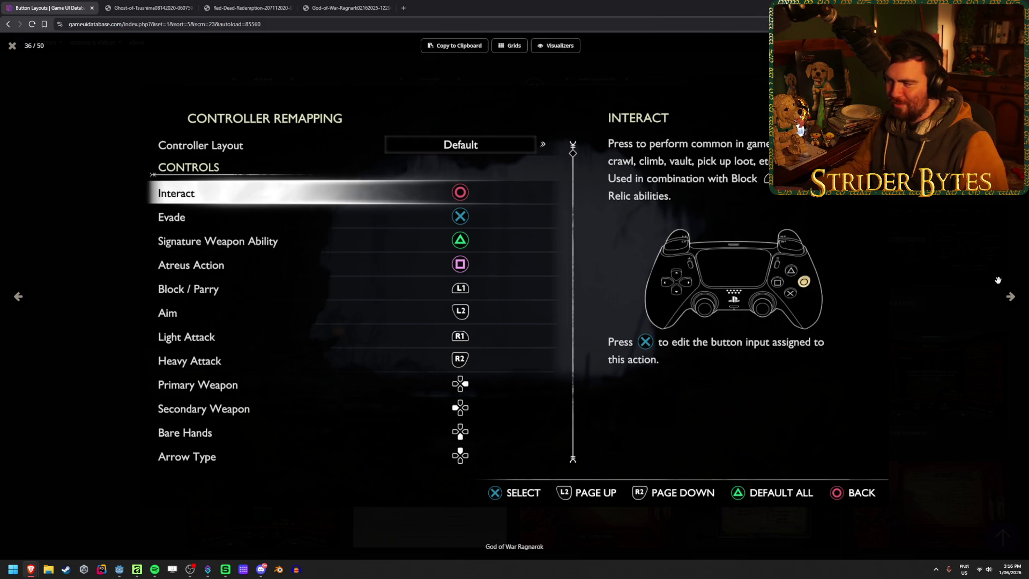
Step: Page forward to the God of War Ragnarök controller layout diagram, image 39 of 50
{"action": "left_click", "coordinate": [1011, 299]}
{"action": "left_click", "coordinate": [1011, 301]}
{"action": "left_click", "coordinate": [1011, 301]}
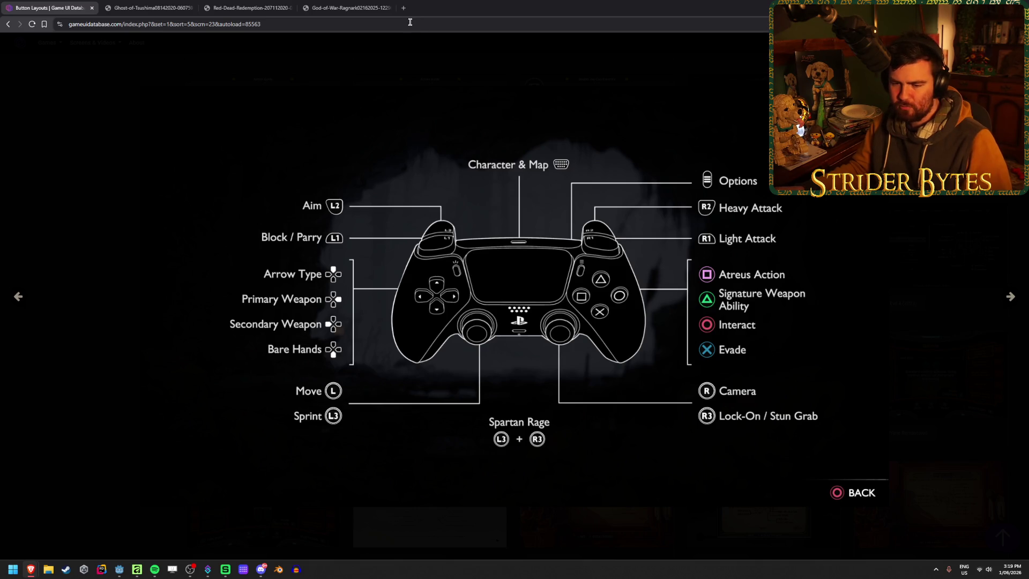
{"action": "key", "text": "alt+Tab"}
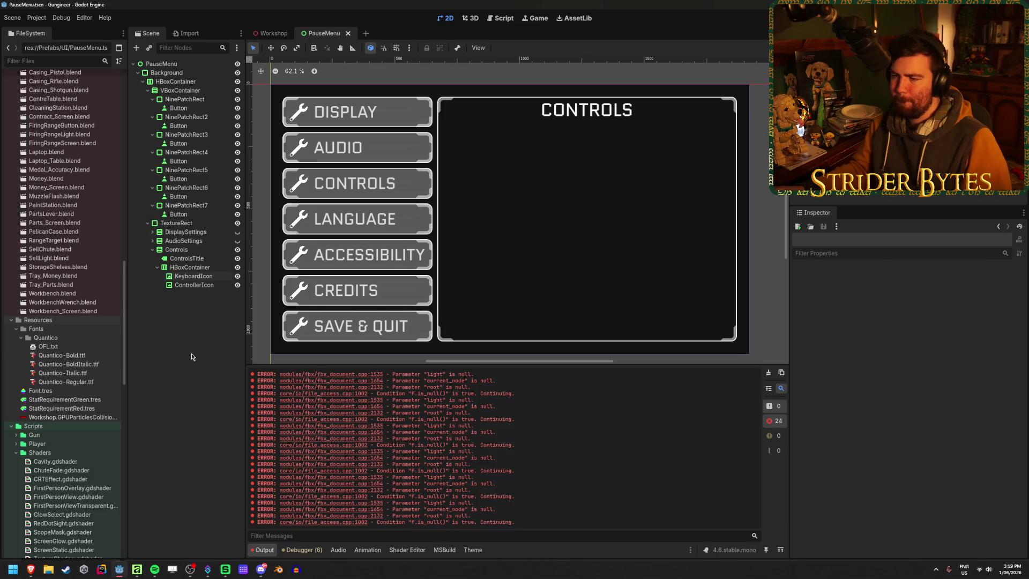
Step: Clear the Output log and inspect the Controls panel's KeyboardIcon and HBoxContainer nodes
{"action": "left_click", "coordinate": [769, 375]}
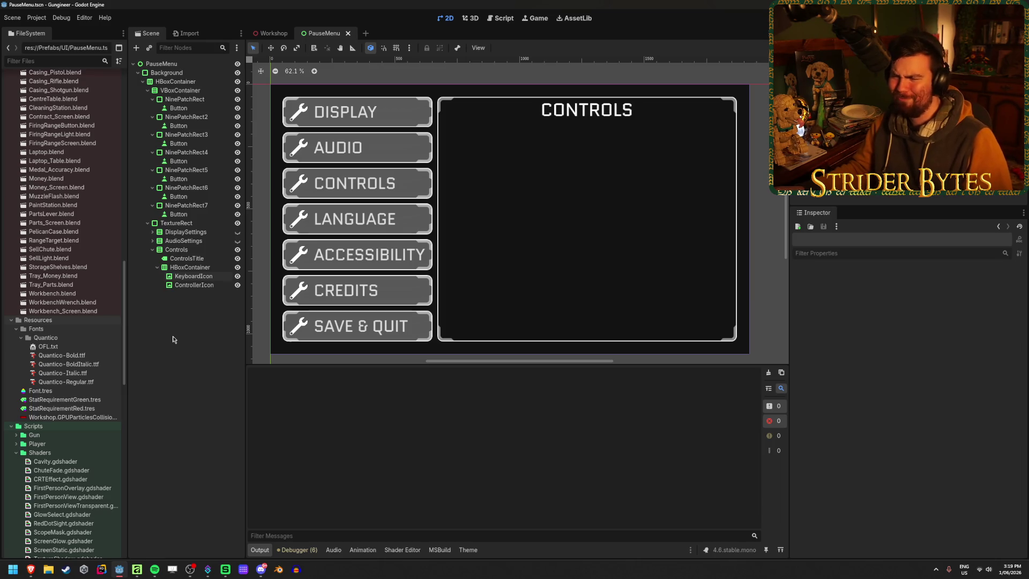
{"action": "left_click", "coordinate": [188, 277]}
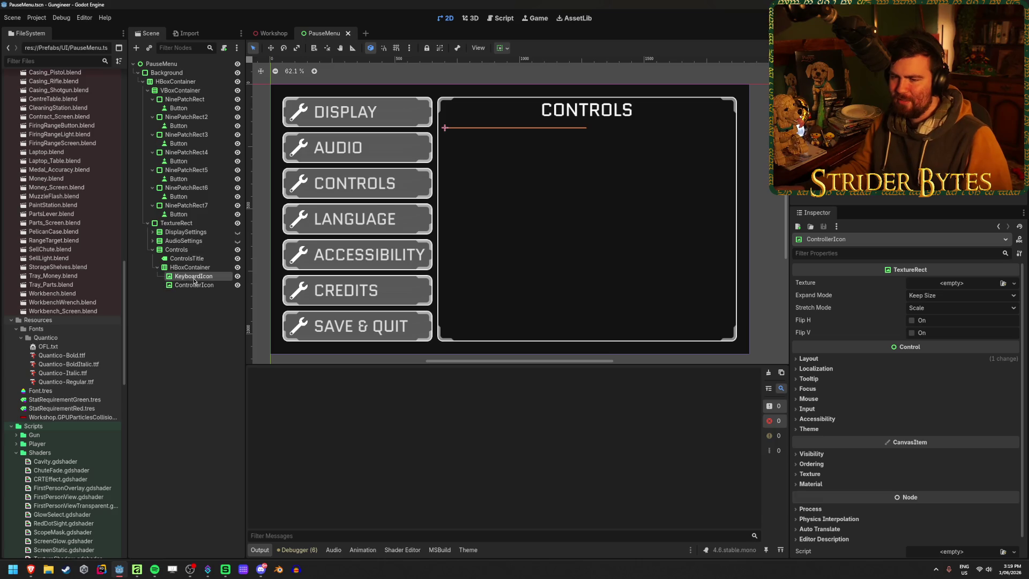
{"action": "left_click", "coordinate": [205, 310]}
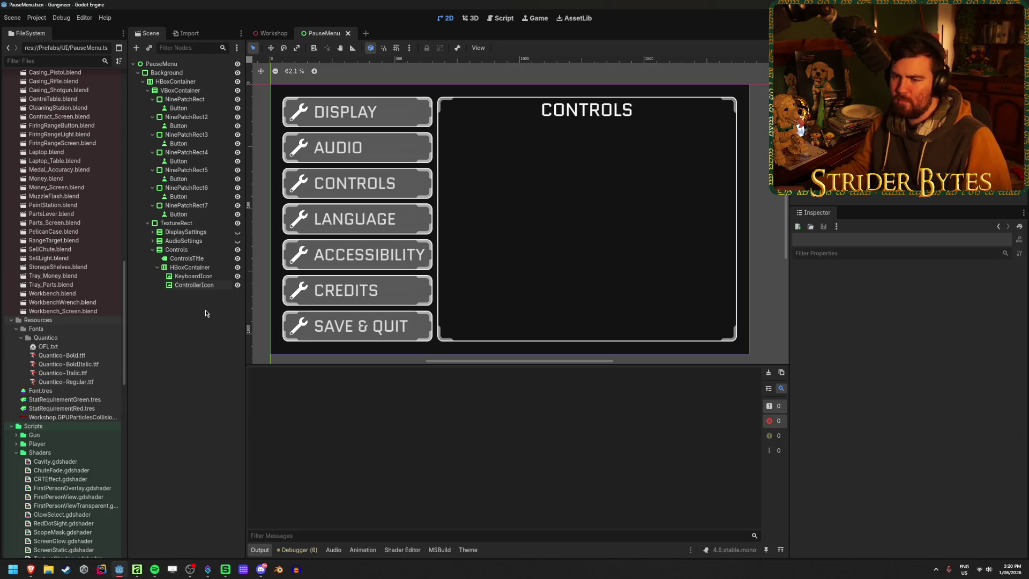
{"action": "left_click", "coordinate": [205, 268]}
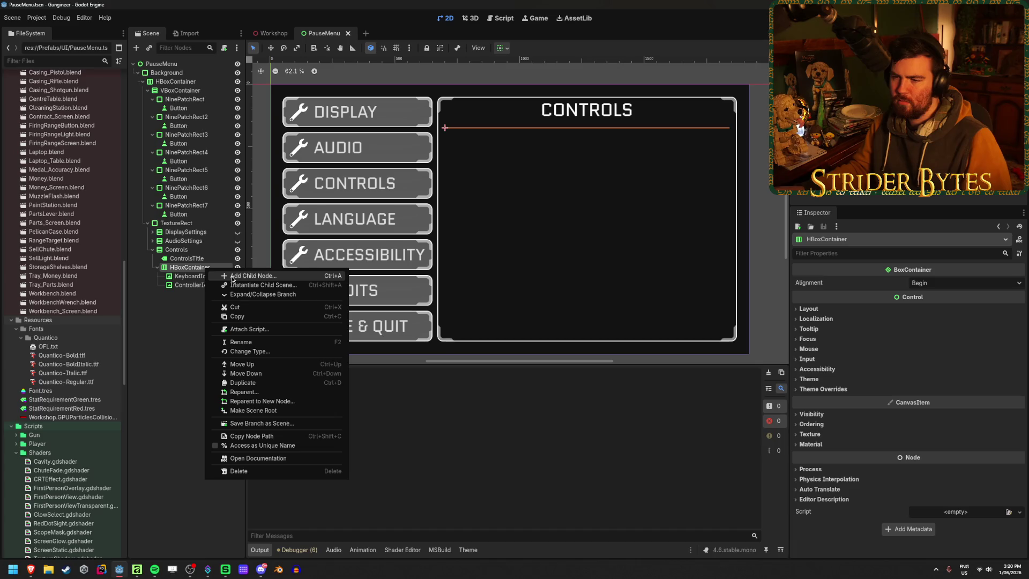
{"action": "left_click", "coordinate": [160, 334]}
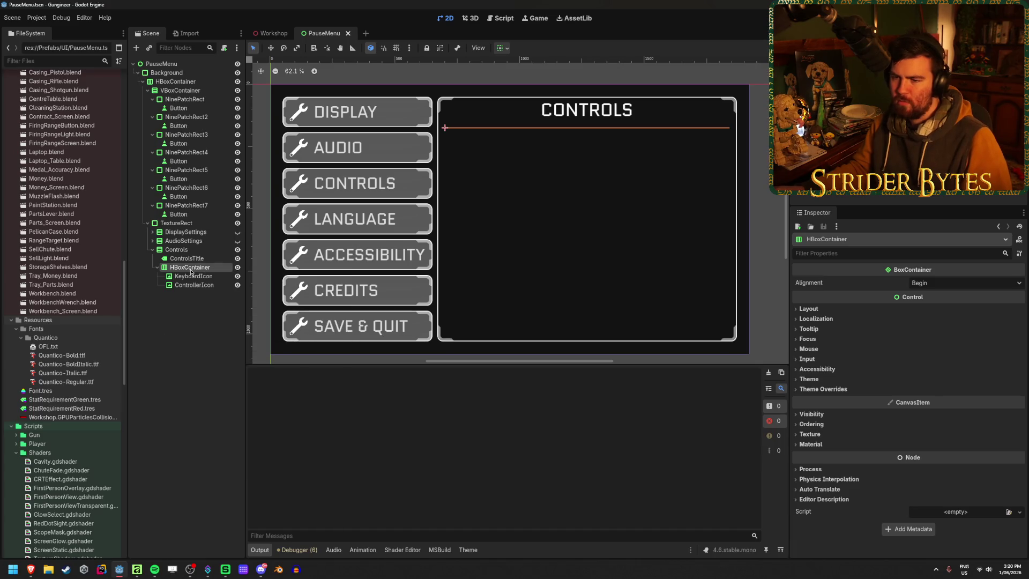
Step: Expand AudioSettings > MasterVolume, select the MasterVolume row to copy, and target the Controls panel
{"action": "left_click", "coordinate": [153, 242]}
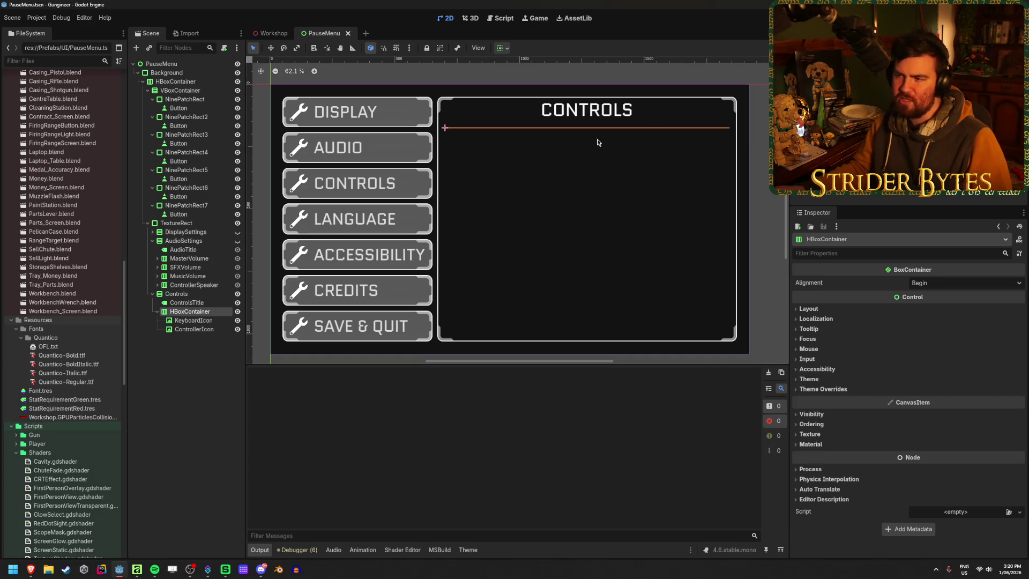
{"action": "left_click", "coordinate": [185, 390]}
{"action": "left_click", "coordinate": [198, 314]}
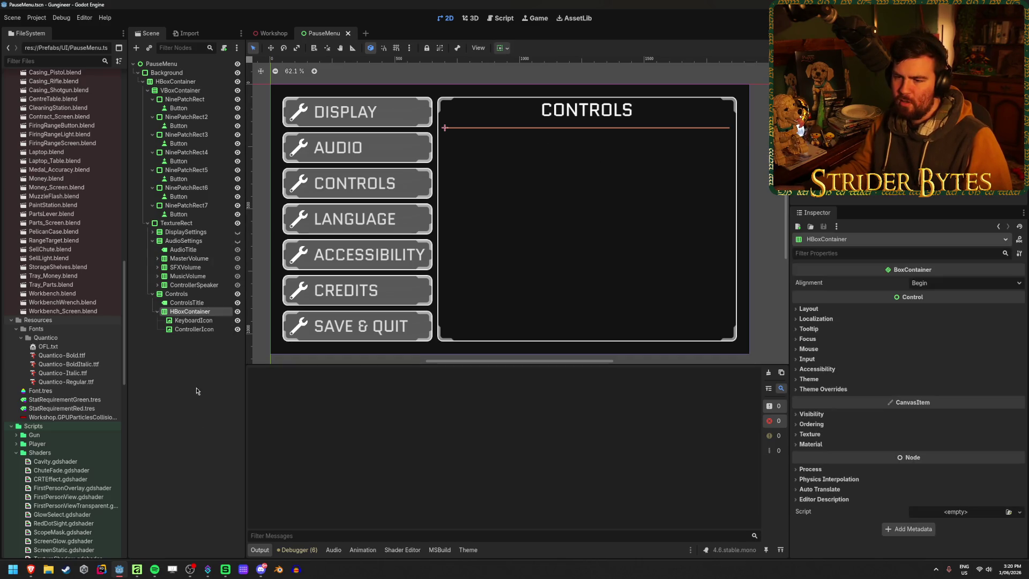
{"action": "left_click", "coordinate": [183, 313]}
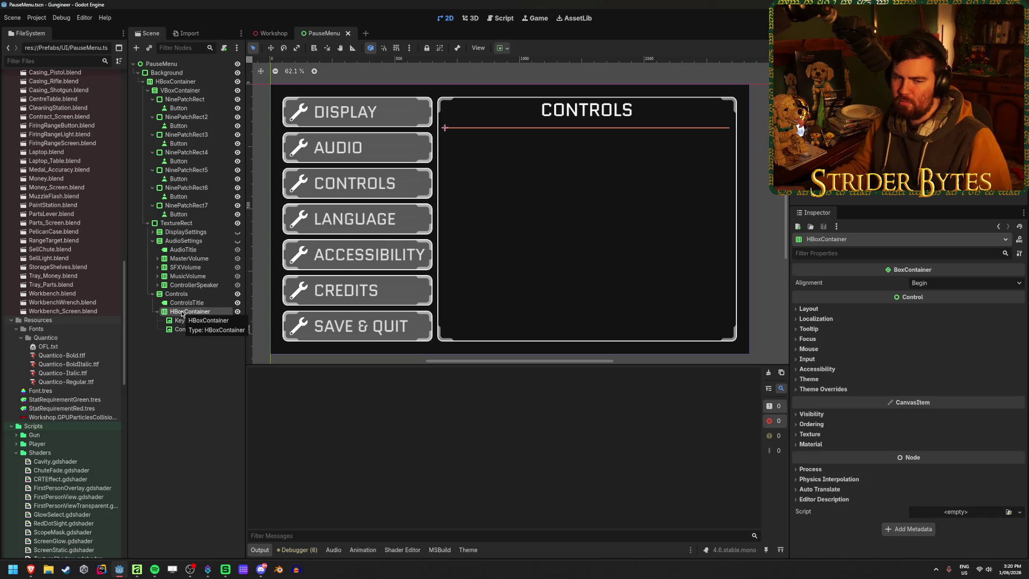
{"action": "left_click", "coordinate": [188, 312], "text": "ctrl"}
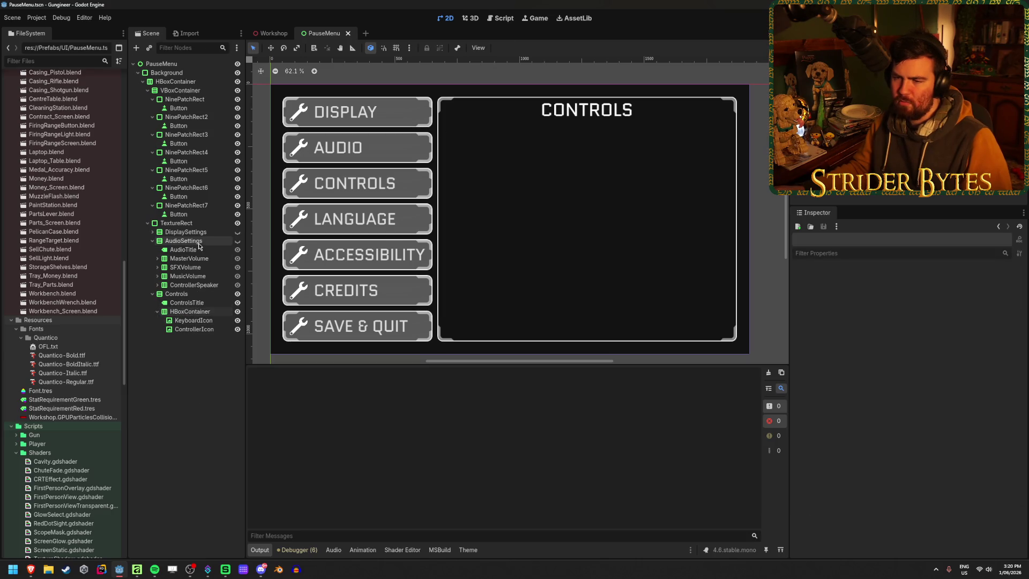
{"action": "left_click", "coordinate": [156, 259]}
{"action": "left_click", "coordinate": [159, 261]}
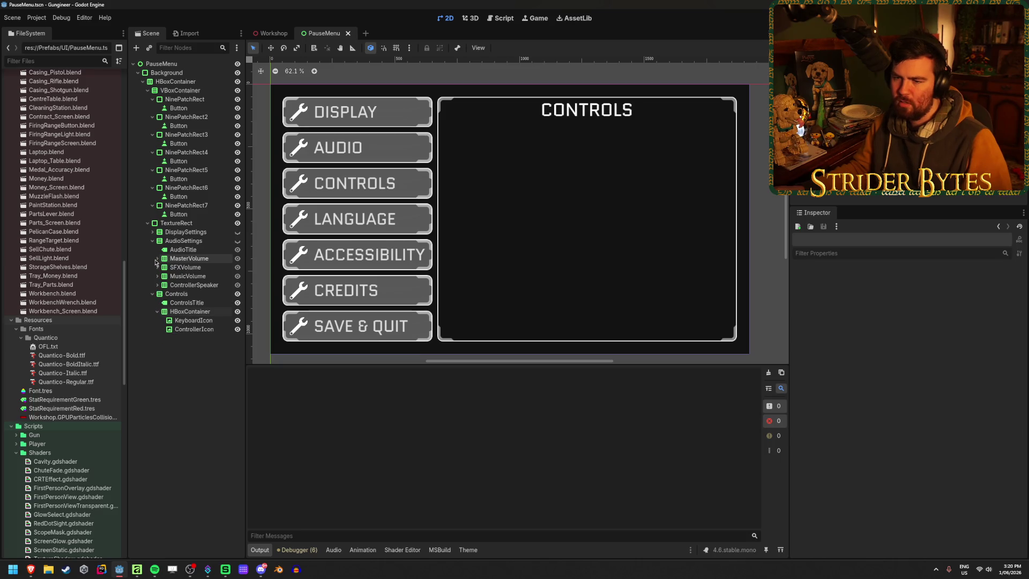
{"action": "left_click", "coordinate": [184, 258]}
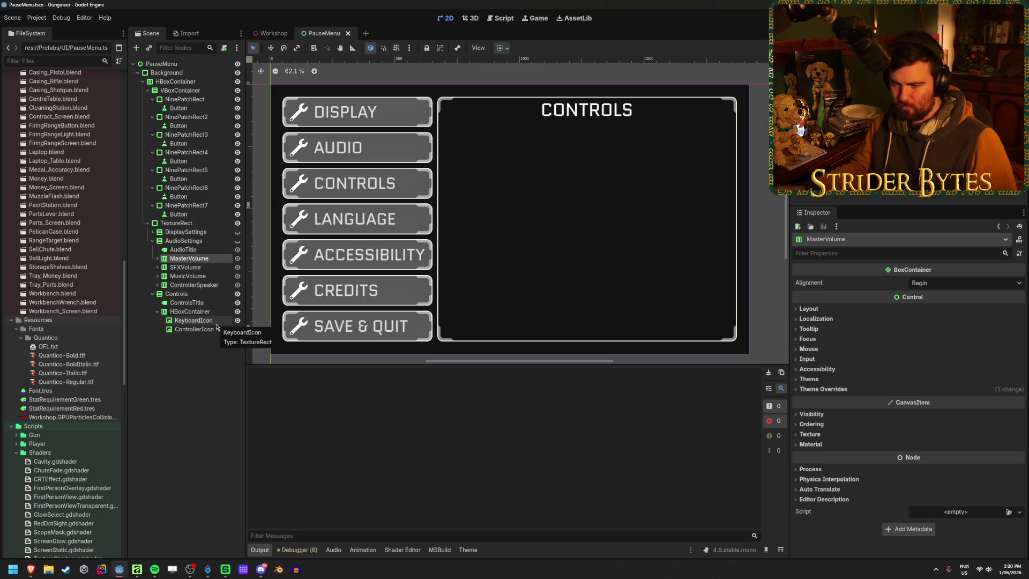
{"action": "left_click", "coordinate": [199, 296]}
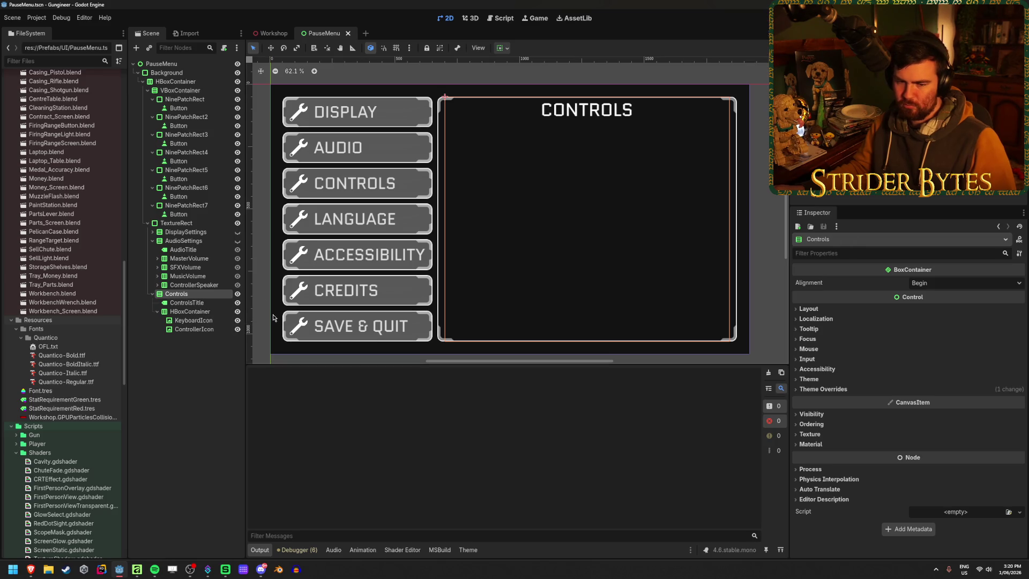
Step: Paste the MasterVolume row into Controls above HBoxContainer and clear its label text
{"action": "key", "text": "ctrl+v"}
{"action": "left_click_drag", "start_coordinate": [191, 338], "coordinate": [191, 318]}
{"action": "left_click", "coordinate": [182, 320]}
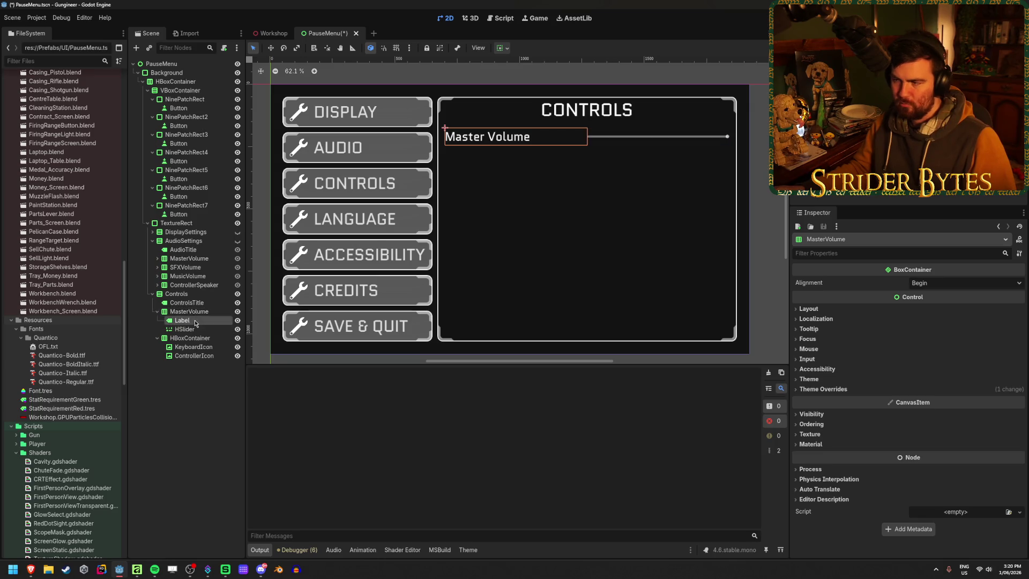
{"action": "triple_click", "coordinate": [851, 306]}
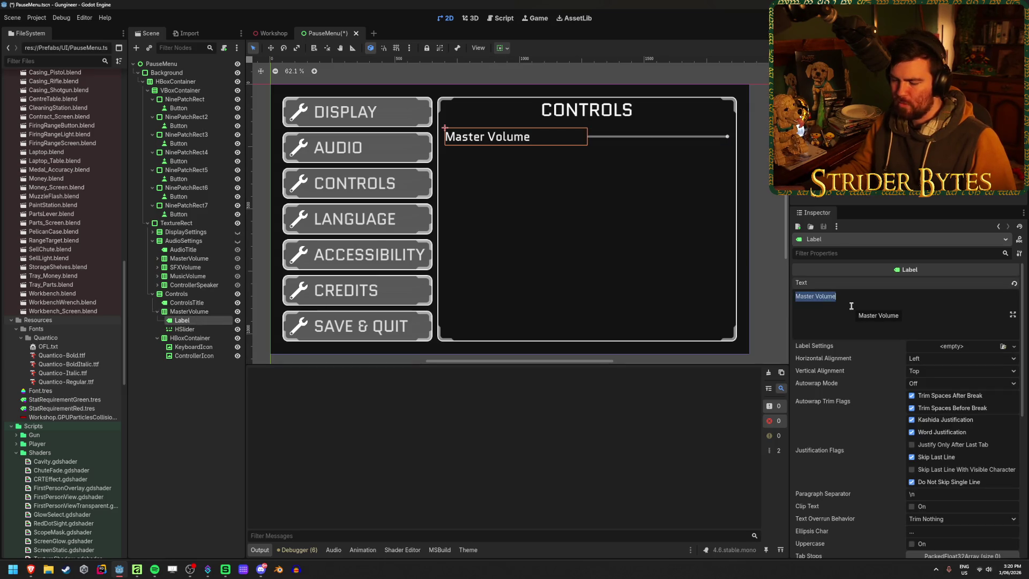
{"action": "type", "text": "Aim"}
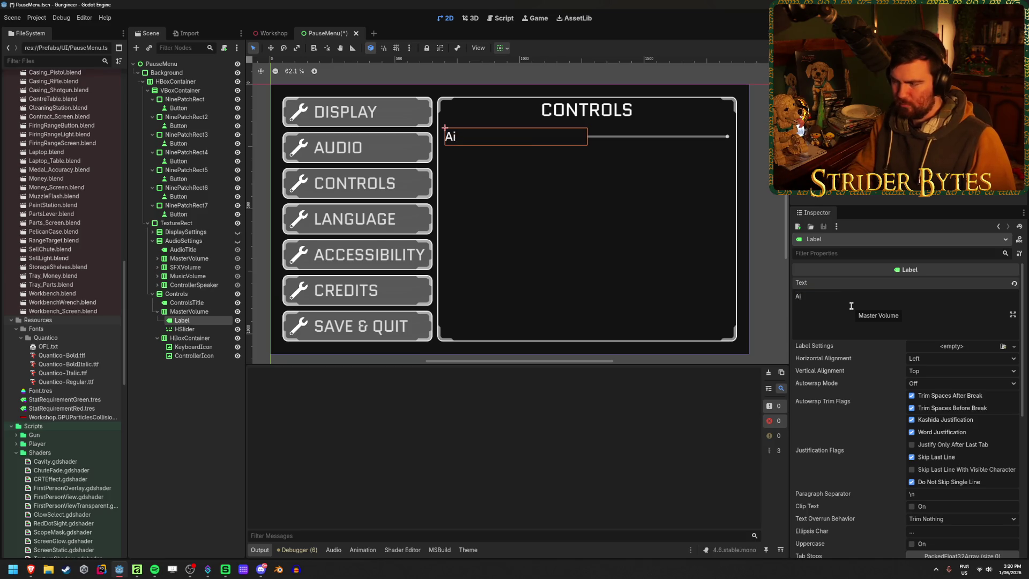
{"action": "key", "text": "BackSpace"}
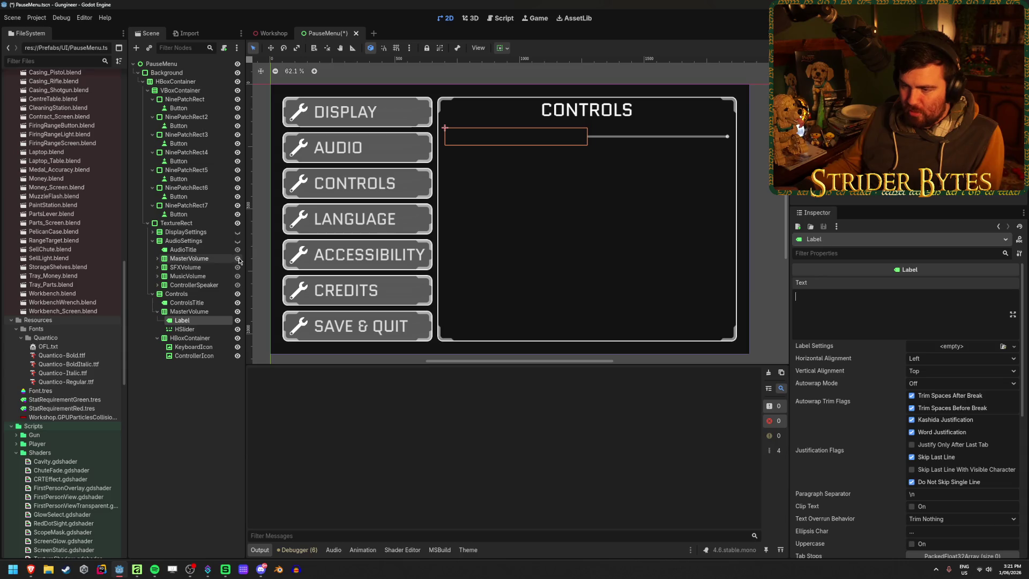
Step: Toggle the Controls, Audio and Display panels' visibility to compare them, leaving Controls visible
{"action": "left_click", "coordinate": [237, 294]}
{"action": "left_click", "coordinate": [237, 241]}
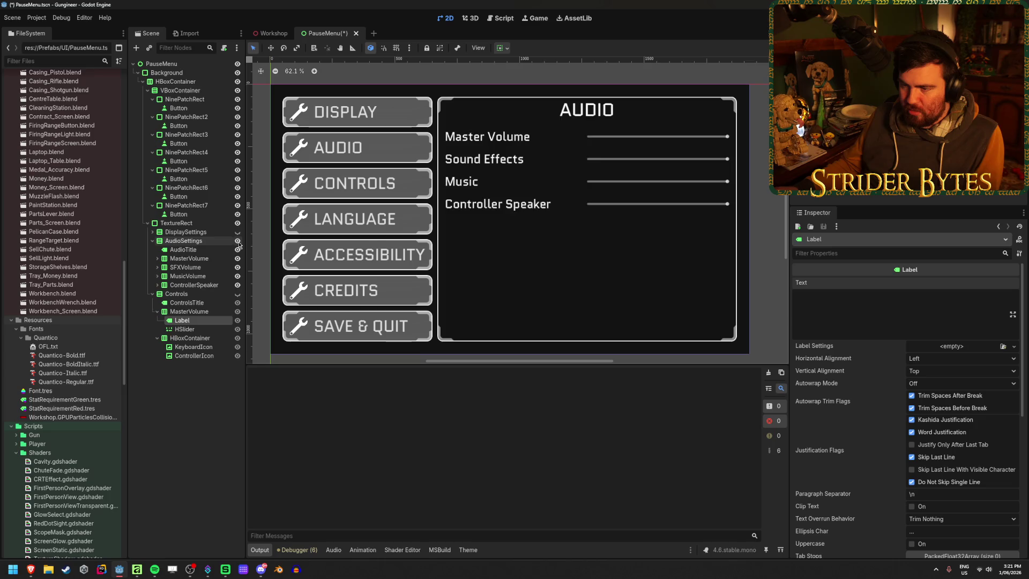
{"action": "left_click", "coordinate": [237, 241]}
{"action": "left_click", "coordinate": [237, 231]}
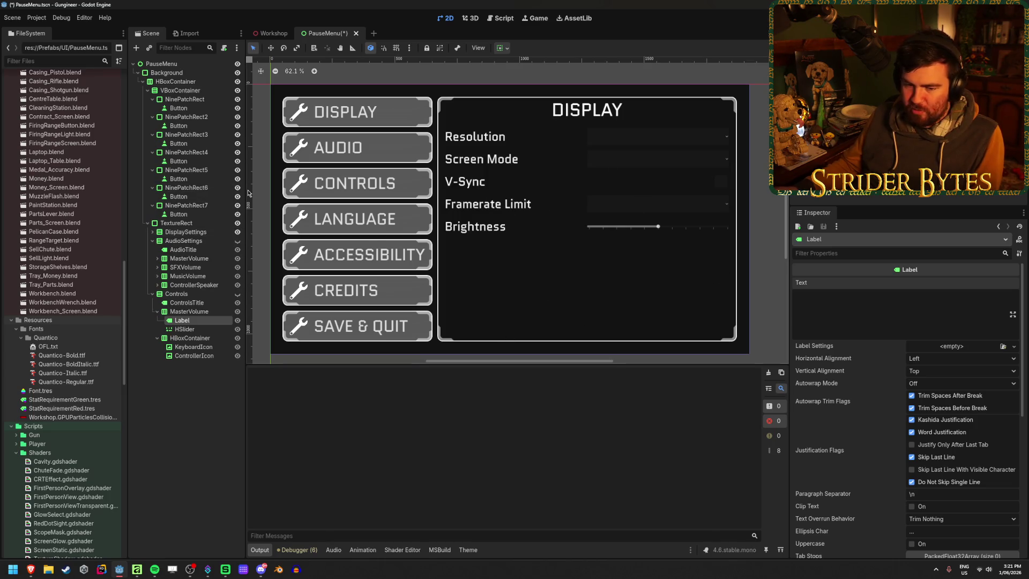
{"action": "left_click", "coordinate": [238, 232]}
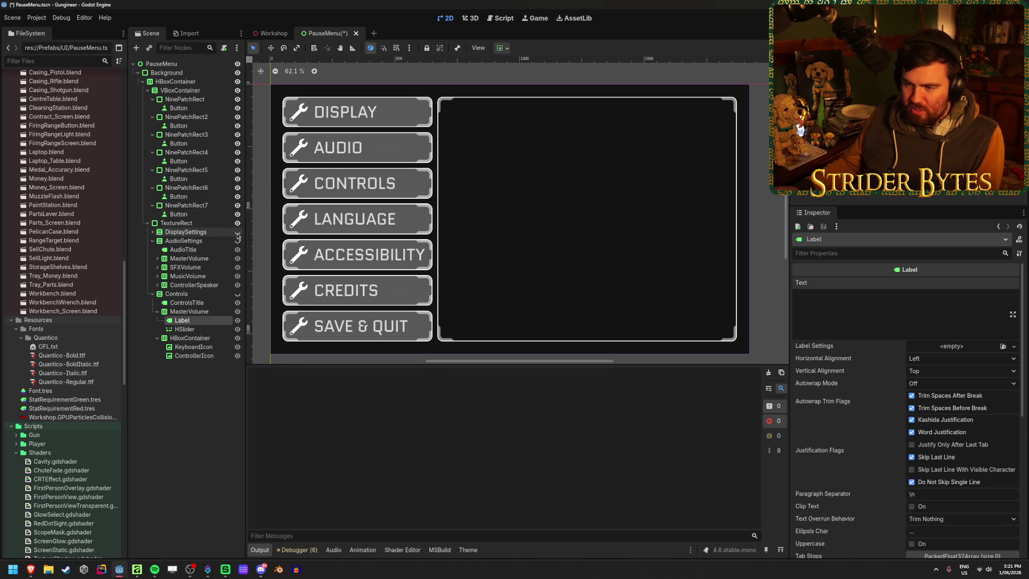
{"action": "left_click", "coordinate": [237, 241]}
{"action": "left_click", "coordinate": [207, 420]}
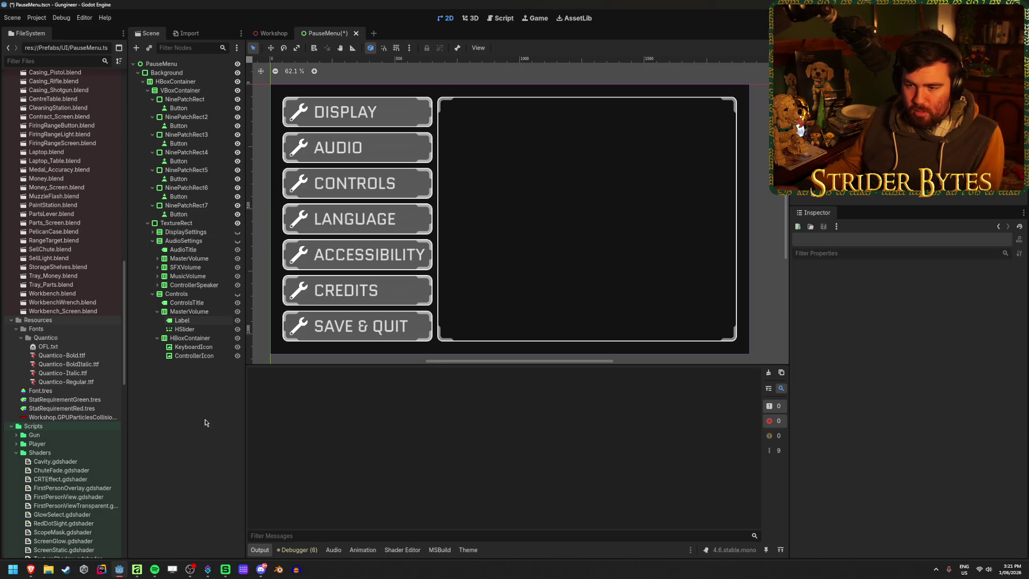
{"action": "left_click", "coordinate": [237, 294]}
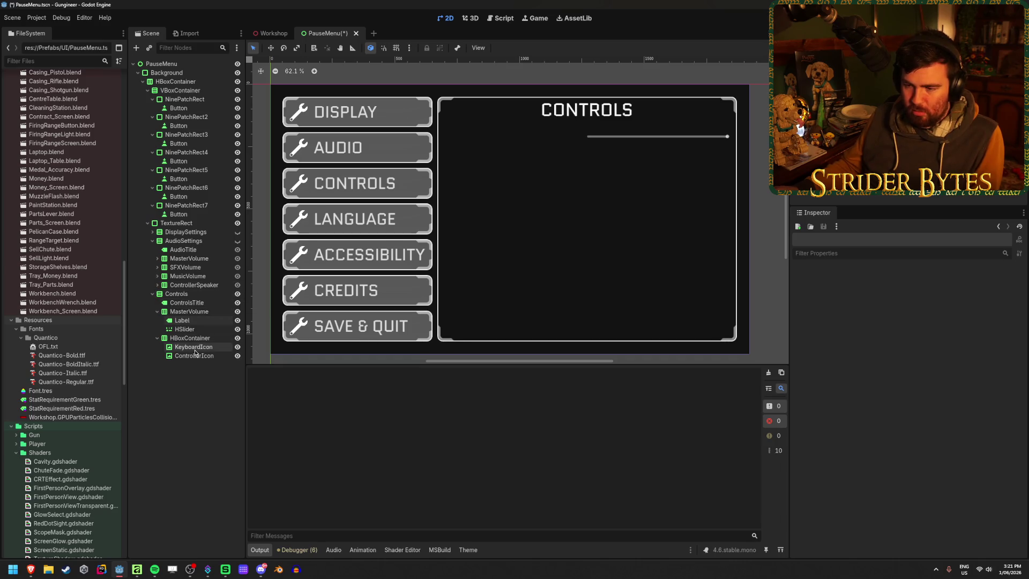
Step: Inspect the pasted volume row's slider and label nodes, then bring up the browser
{"action": "left_click", "coordinate": [194, 312]}
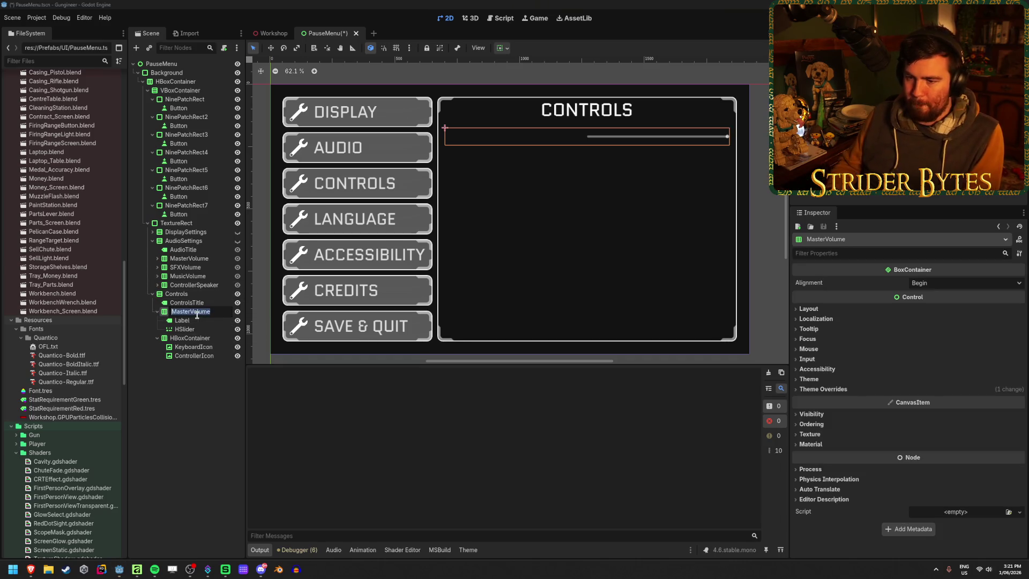
{"action": "left_click", "coordinate": [184, 329]}
{"action": "left_click", "coordinate": [182, 320]}
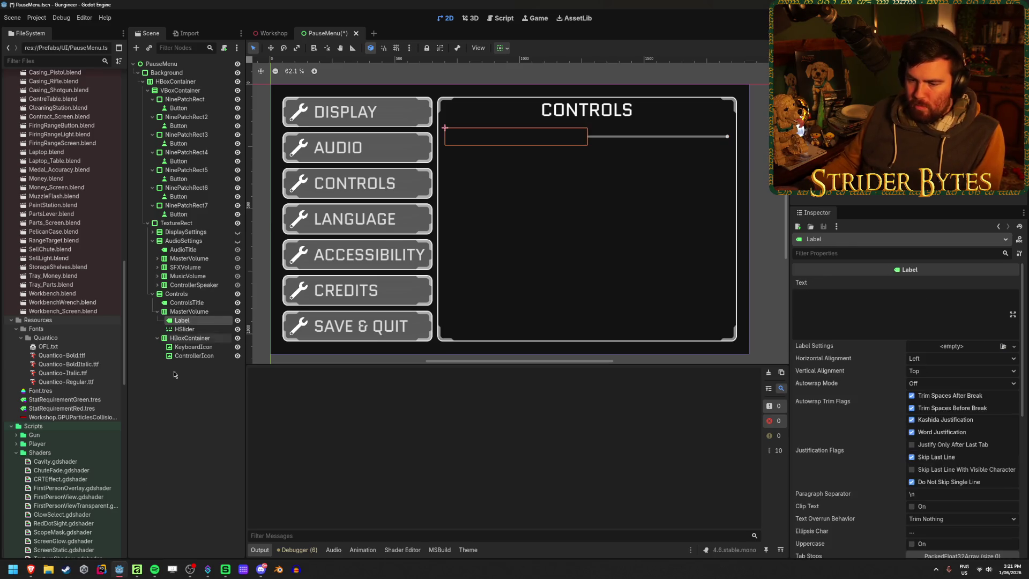
{"action": "mouse_move", "coordinate": [31, 569]}
{"action": "left_click", "coordinate": [182, 529]}
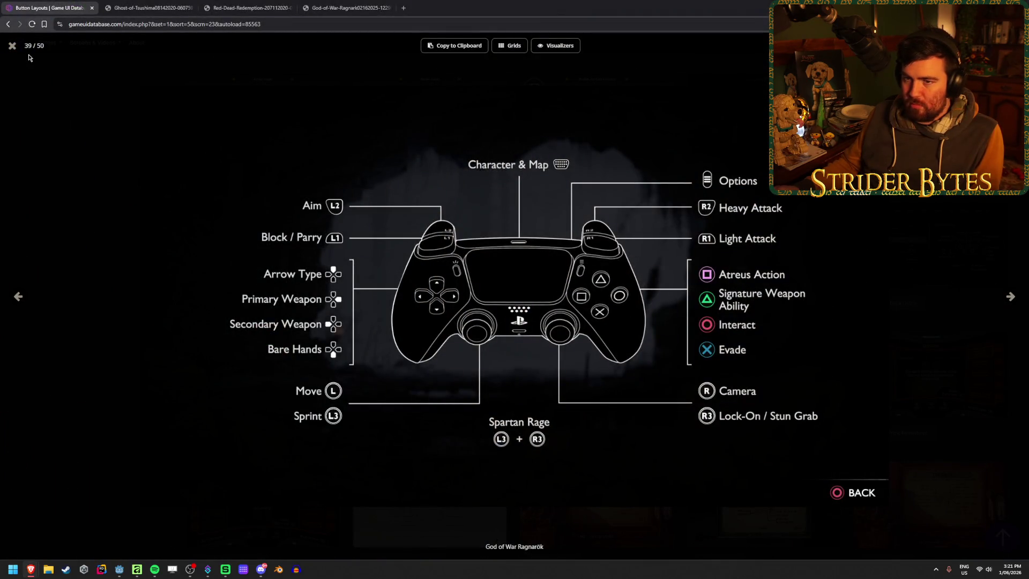
Step: Close the Ragnarök diagram and view the Elden Ring key bindings screenshots in the gallery
{"action": "left_click", "coordinate": [11, 47]}
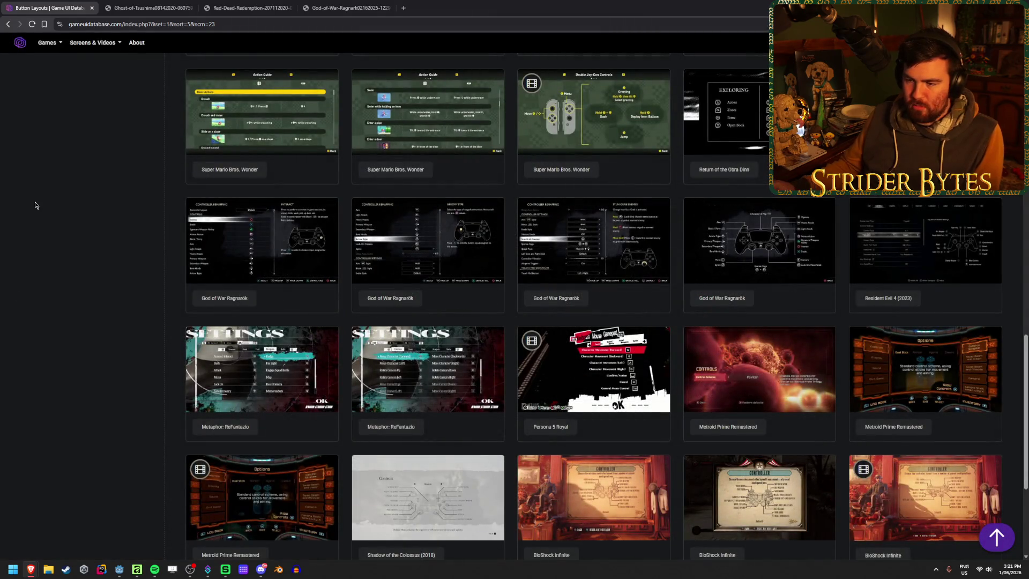
{"action": "scroll", "coordinate": [110, 282], "scroll_direction": "up", "scroll_amount": 2}
{"action": "scroll", "coordinate": [110, 282], "scroll_direction": "up", "scroll_amount": 10}
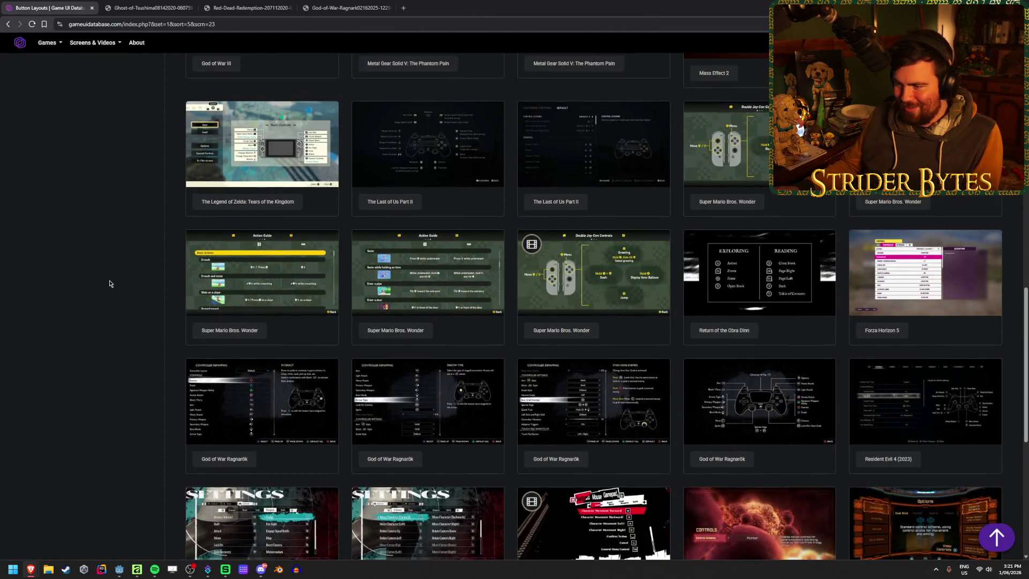
{"action": "scroll", "coordinate": [475, 267], "scroll_direction": "down", "scroll_amount": 1}
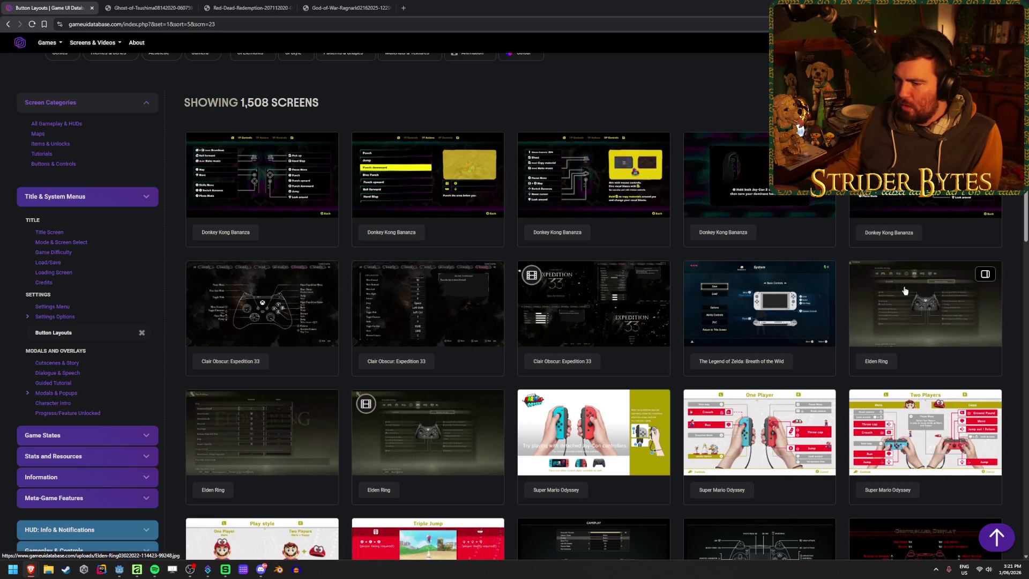
{"action": "left_click", "coordinate": [296, 410]}
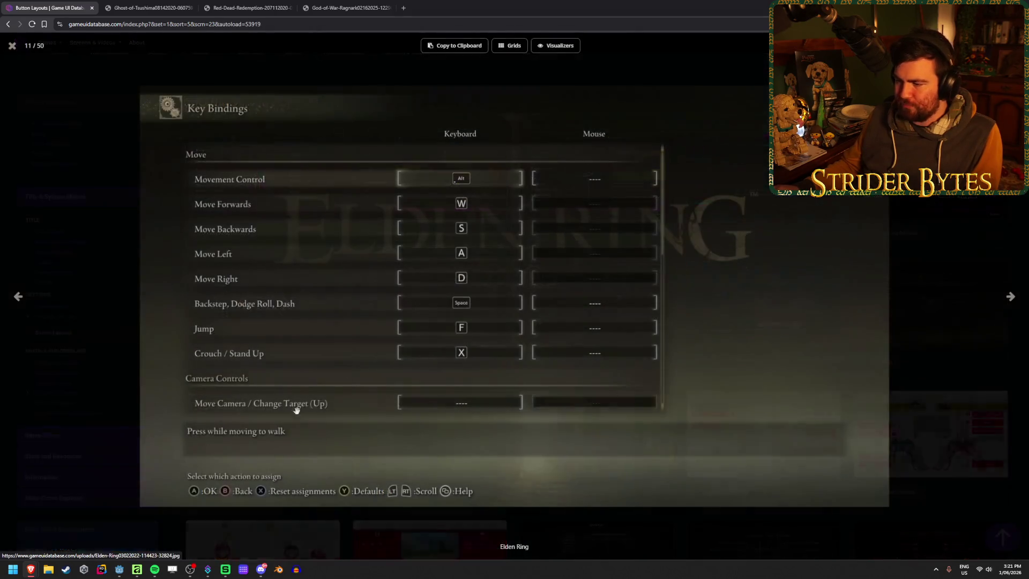
{"action": "left_click", "coordinate": [1011, 298]}
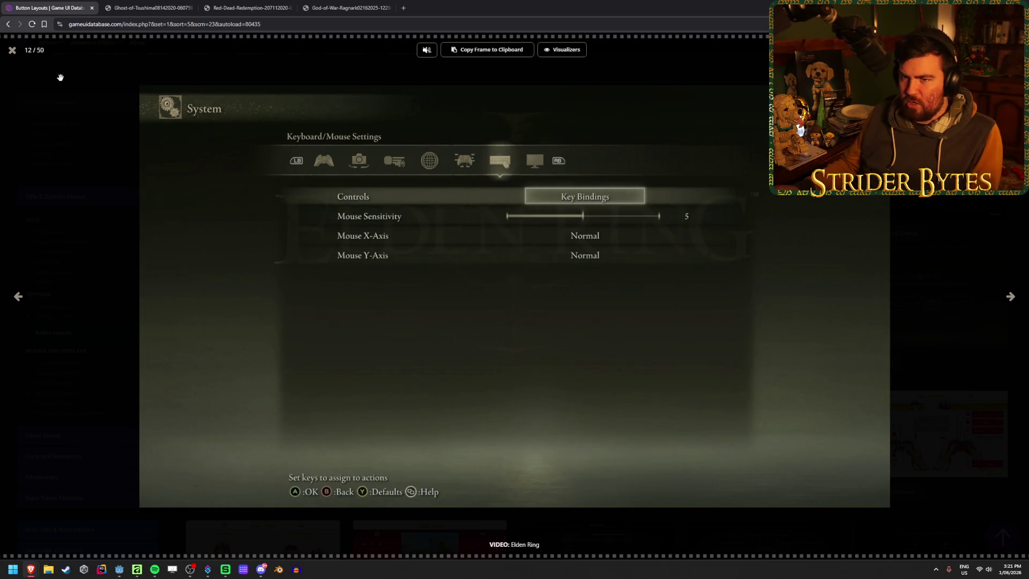
{"action": "left_click", "coordinate": [12, 50]}
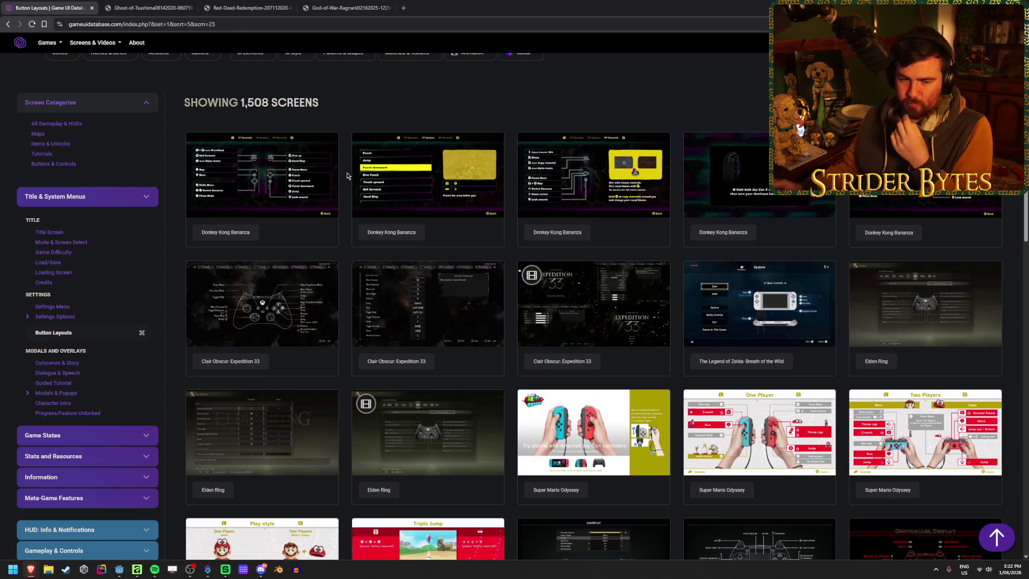
Step: Open the Settings Options > Gameplay category from the sidebar
{"action": "scroll", "coordinate": [493, 258], "scroll_direction": "down", "scroll_amount": 6}
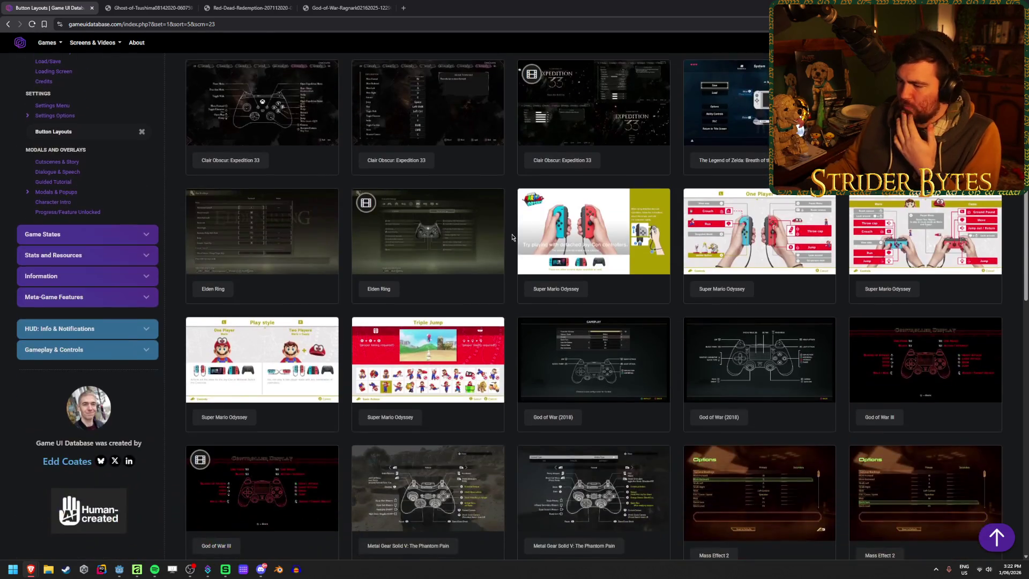
{"action": "scroll", "coordinate": [512, 238], "scroll_direction": "down", "scroll_amount": 7}
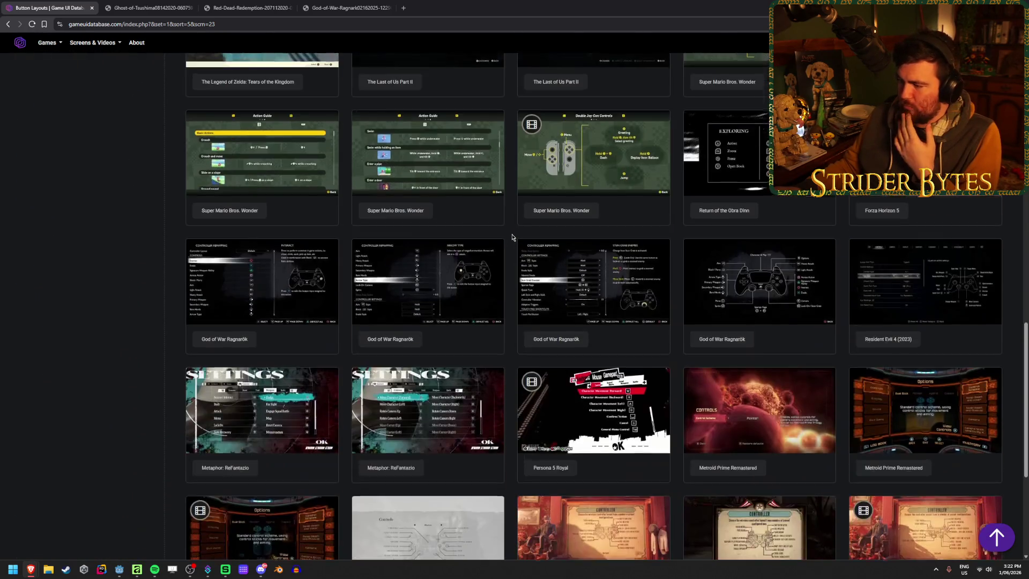
{"action": "scroll", "coordinate": [512, 237], "scroll_direction": "down", "scroll_amount": 2}
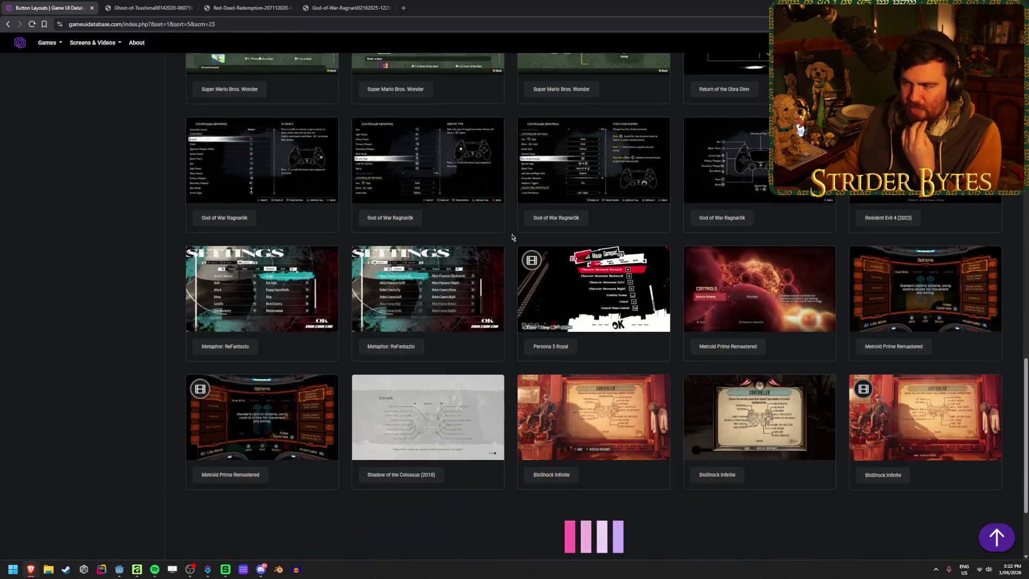
{"action": "scroll", "coordinate": [512, 237], "scroll_direction": "down", "scroll_amount": 2}
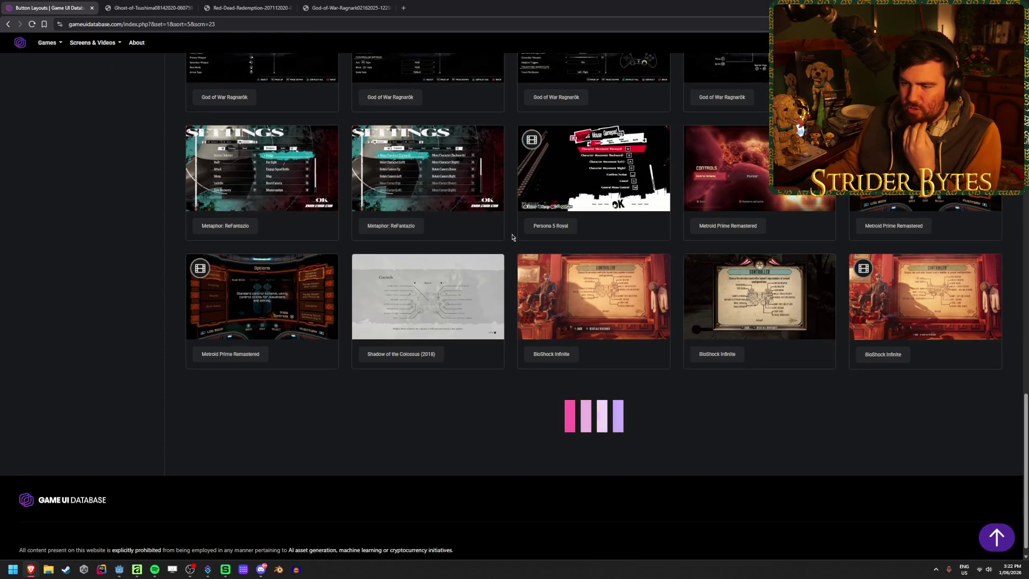
{"action": "scroll", "coordinate": [511, 237], "scroll_direction": "down", "scroll_amount": 3}
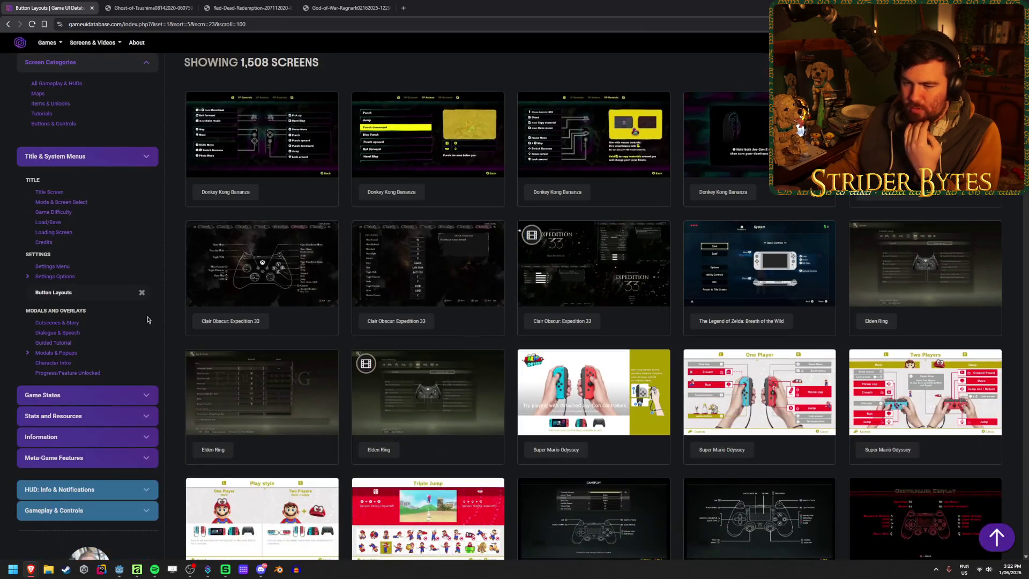
{"action": "left_click", "coordinate": [28, 276]}
{"action": "left_click", "coordinate": [64, 298]}
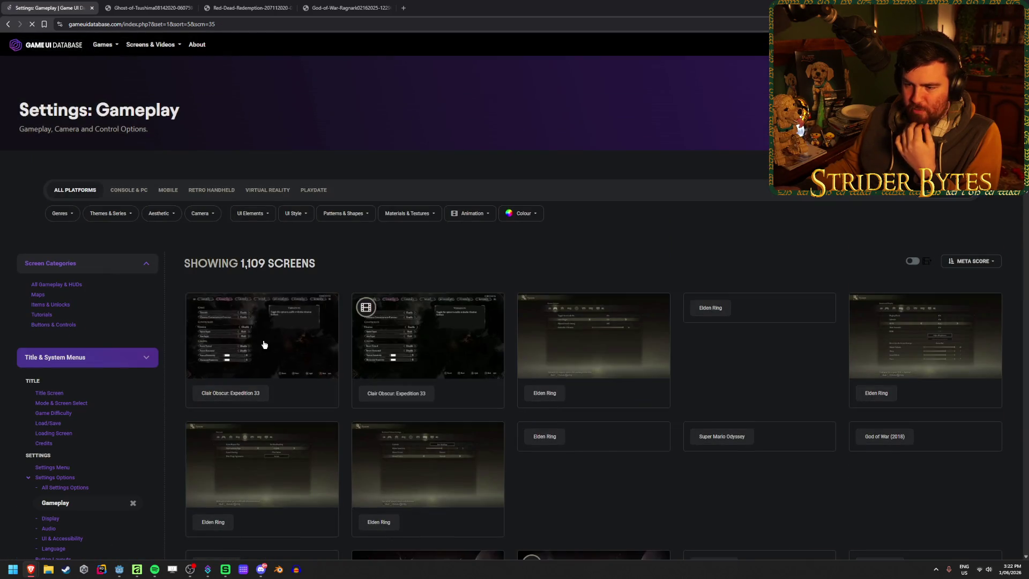
Step: Open the Clair Obscur: Expedition 33 screenshot and page through Elden Ring and Mario Odyssey to God of War (2018), 10/50
{"action": "left_click", "coordinate": [265, 344]}
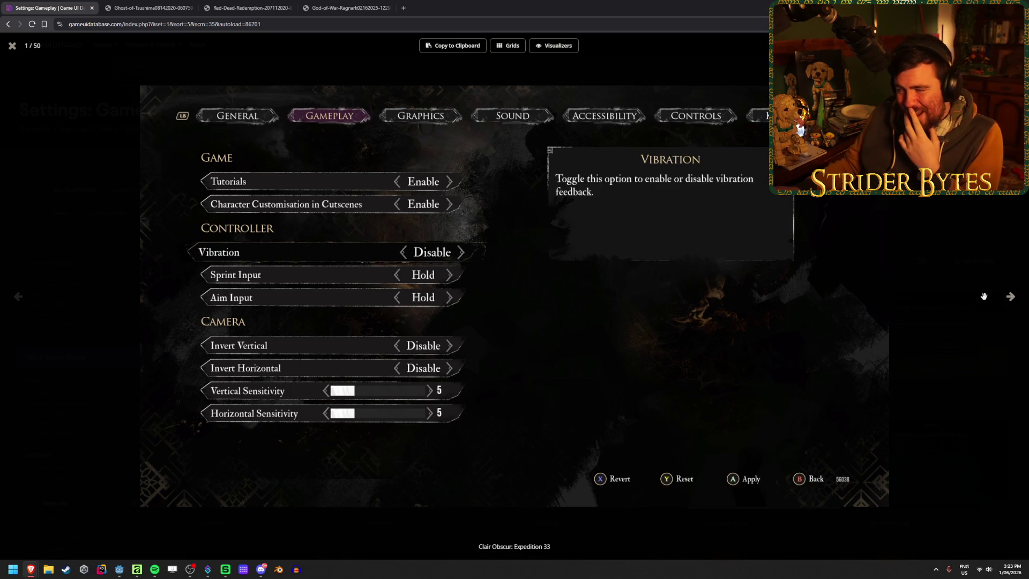
{"action": "left_click", "coordinate": [1007, 299]}
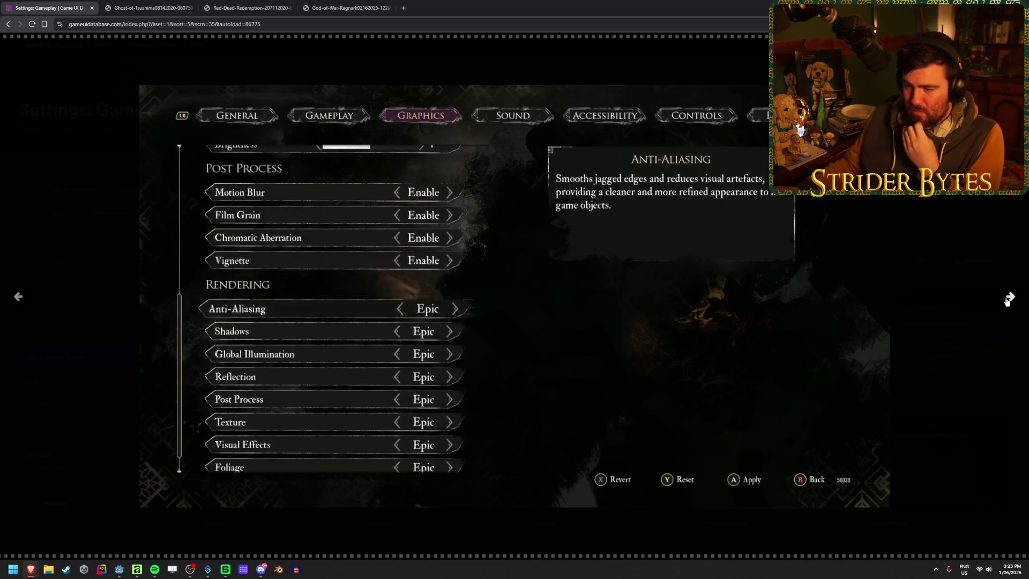
{"action": "left_click", "coordinate": [1007, 300]}
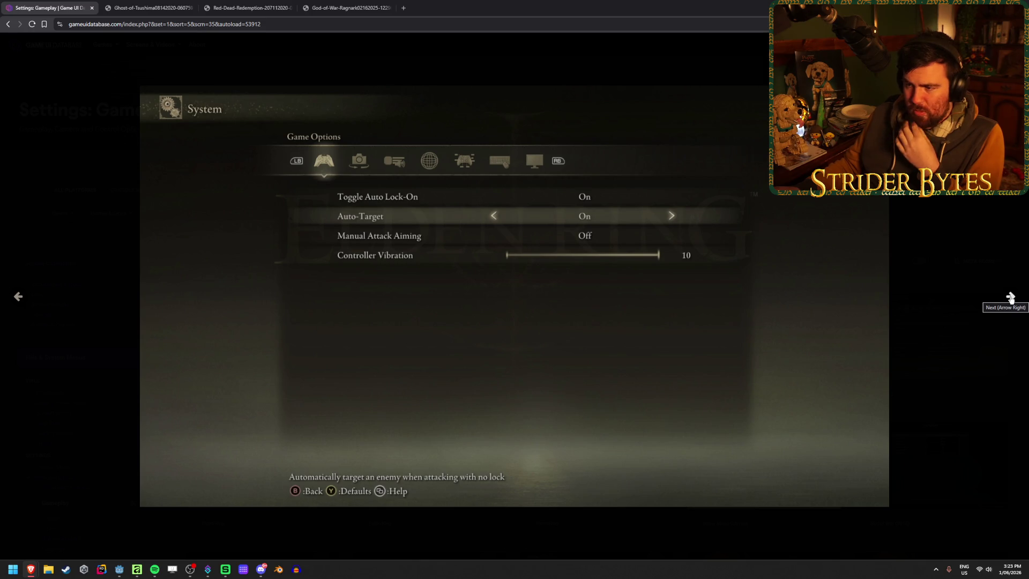
{"action": "left_click", "coordinate": [1010, 298]}
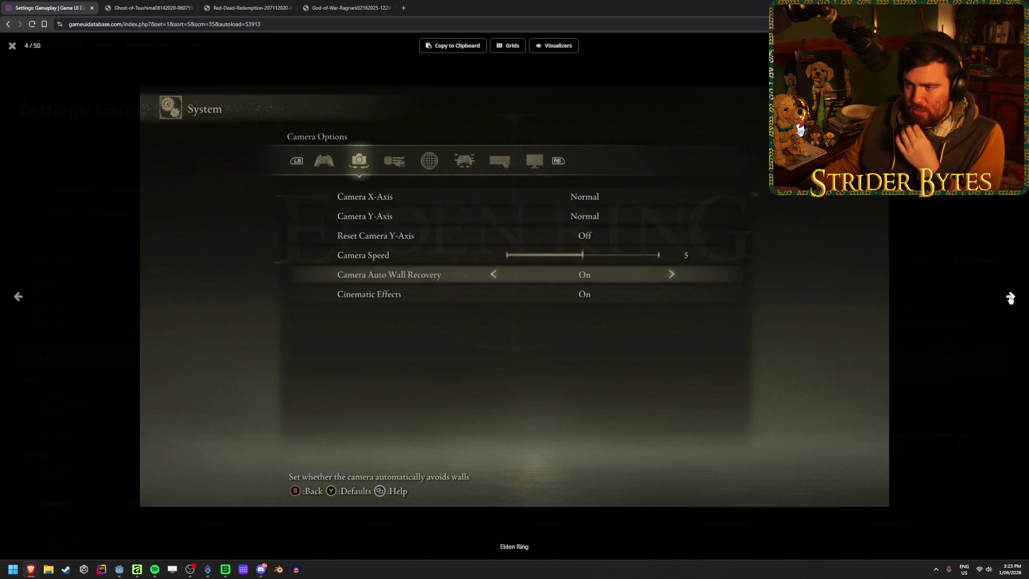
{"action": "left_click", "coordinate": [1010, 298]}
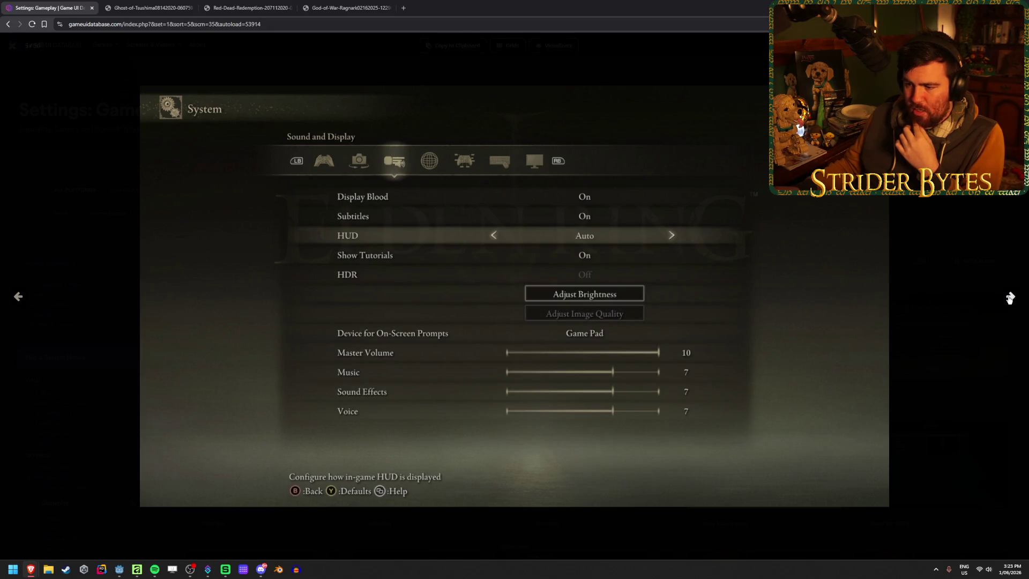
{"action": "left_click", "coordinate": [1009, 299]}
{"action": "left_click", "coordinate": [1010, 298]}
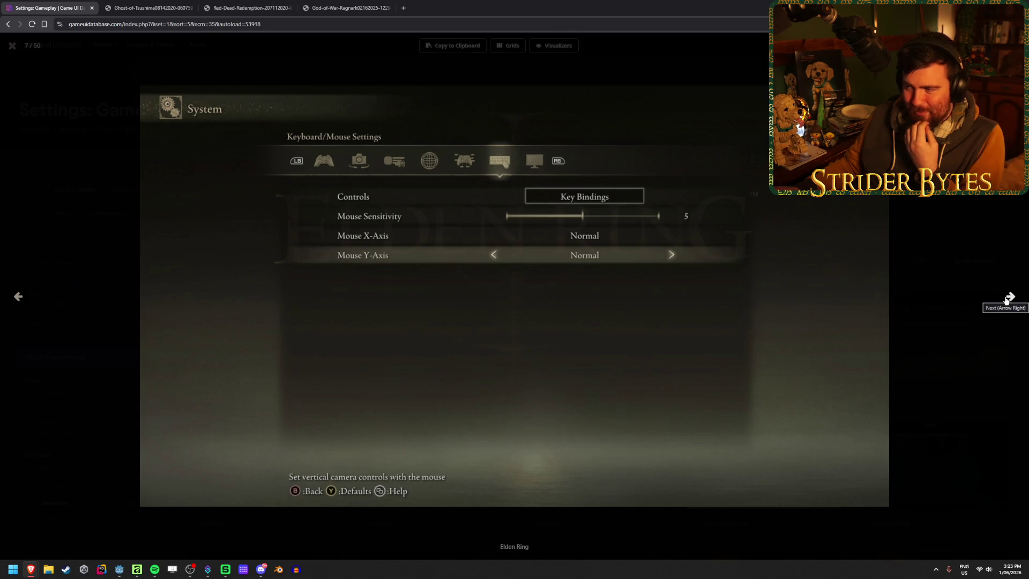
{"action": "left_click", "coordinate": [1009, 298]}
{"action": "left_click", "coordinate": [1011, 299]}
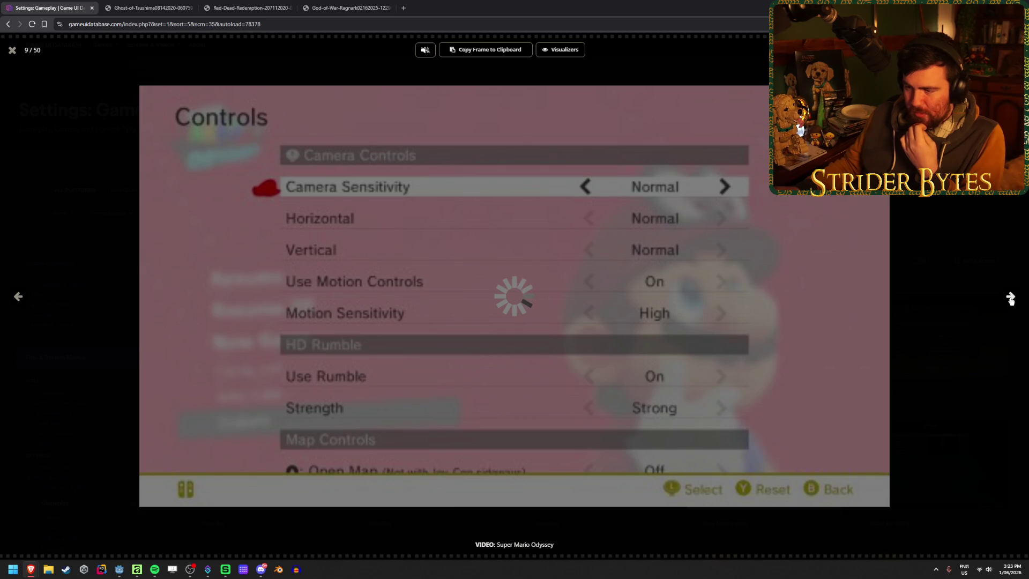
{"action": "left_click", "coordinate": [1010, 299]}
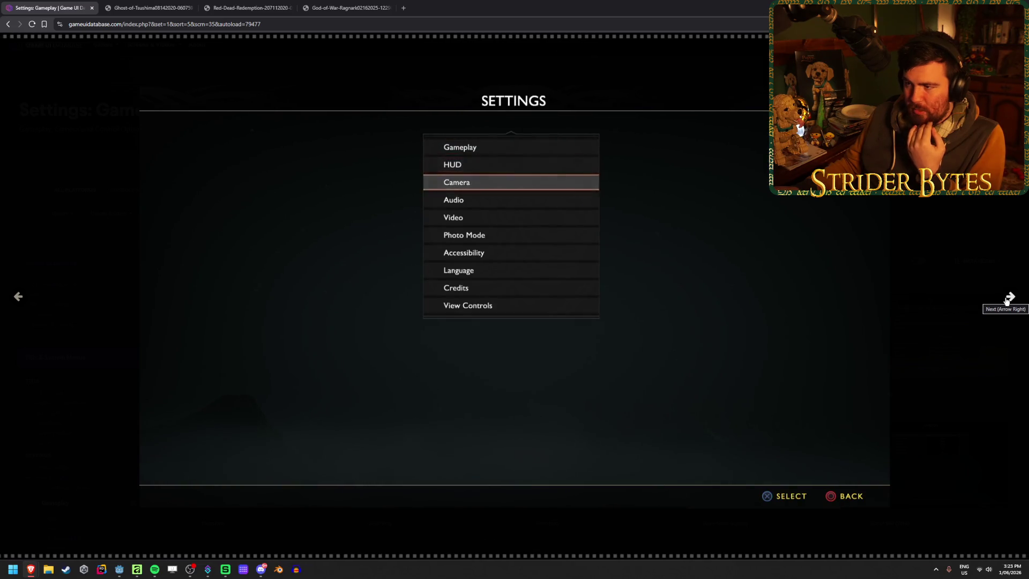
Step: Flip between the God of War (2018) video and God of War III item, ending on its Controls screenshot
{"action": "left_click", "coordinate": [1006, 299]}
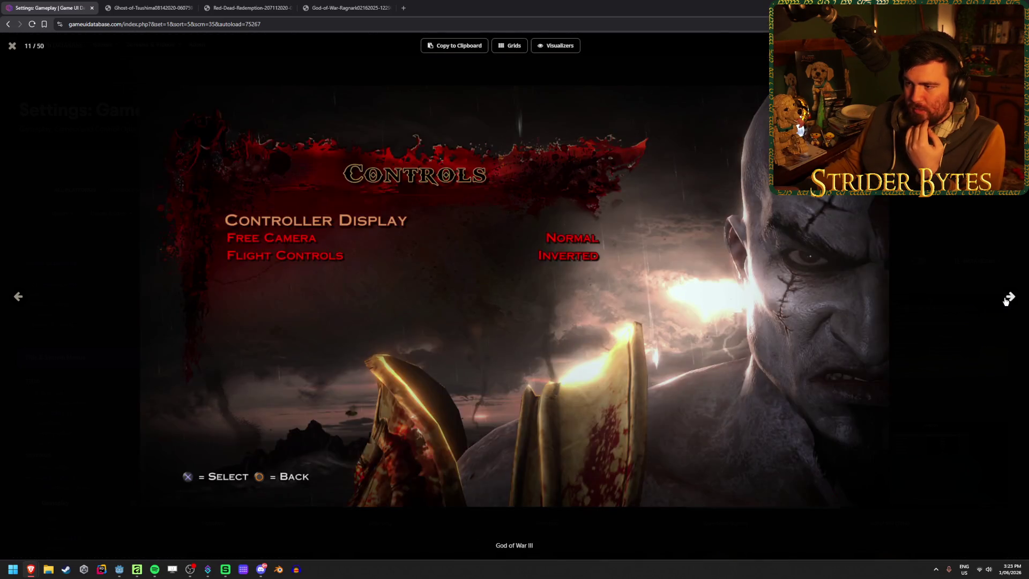
{"action": "left_click", "coordinate": [16, 299]}
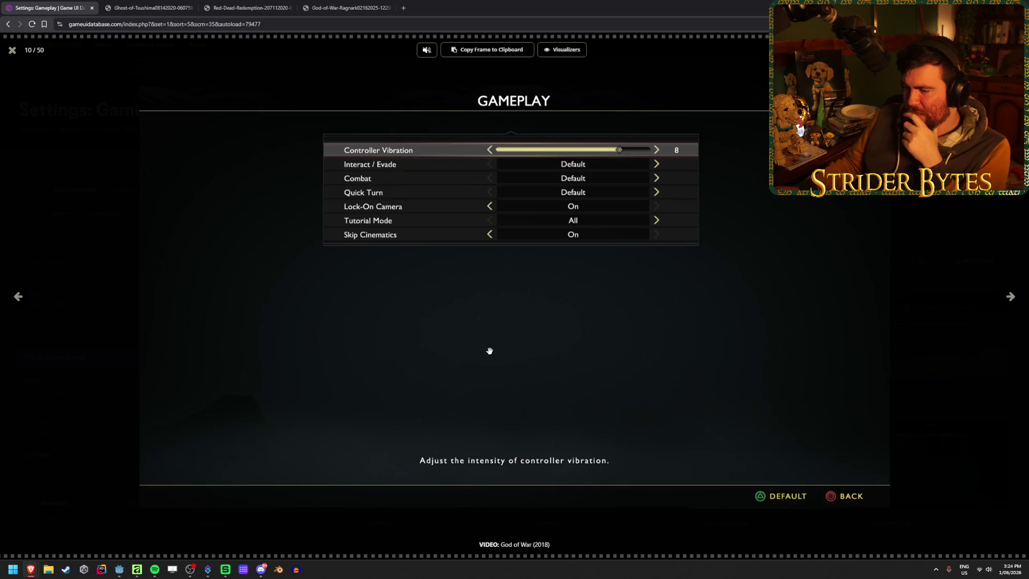
{"action": "key", "text": "Left"}
{"action": "key", "text": "Right"}
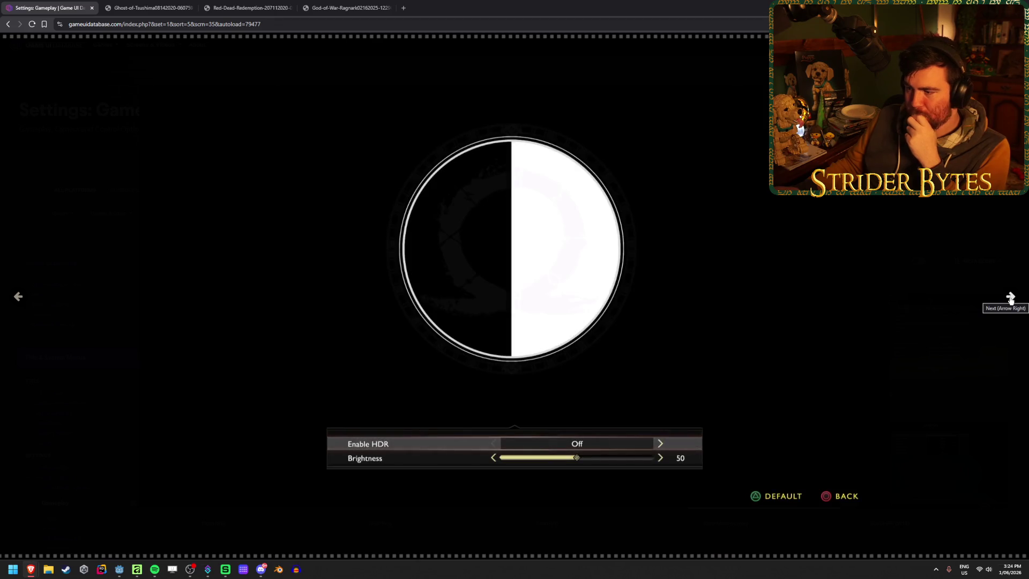
{"action": "left_click", "coordinate": [1010, 299]}
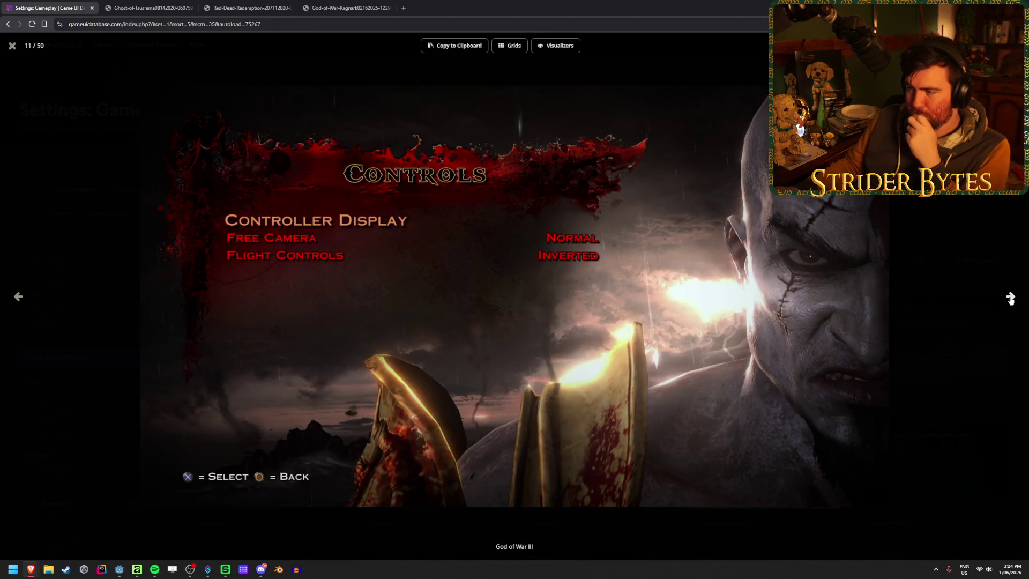
Step: Page through the settings gallery, from Mass Effect 2 and Zelda to the Forza Horizon 5 screenshot
{"action": "left_click", "coordinate": [1010, 299]}
{"action": "left_click", "coordinate": [1010, 299]}
{"action": "left_click", "coordinate": [1011, 298]}
{"action": "left_click", "coordinate": [1011, 298]}
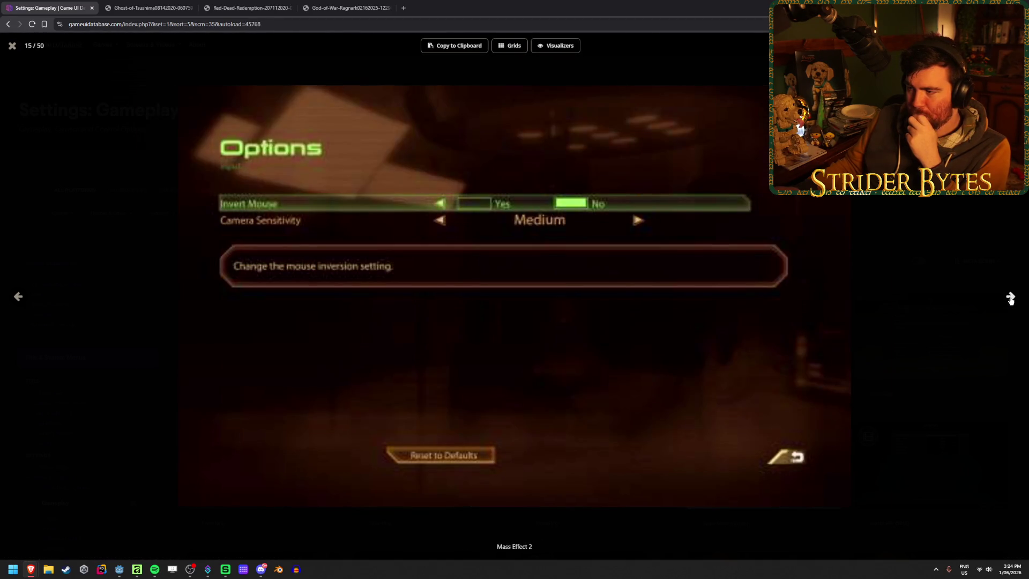
{"action": "left_click", "coordinate": [1011, 298]}
{"action": "left_click", "coordinate": [1010, 299]}
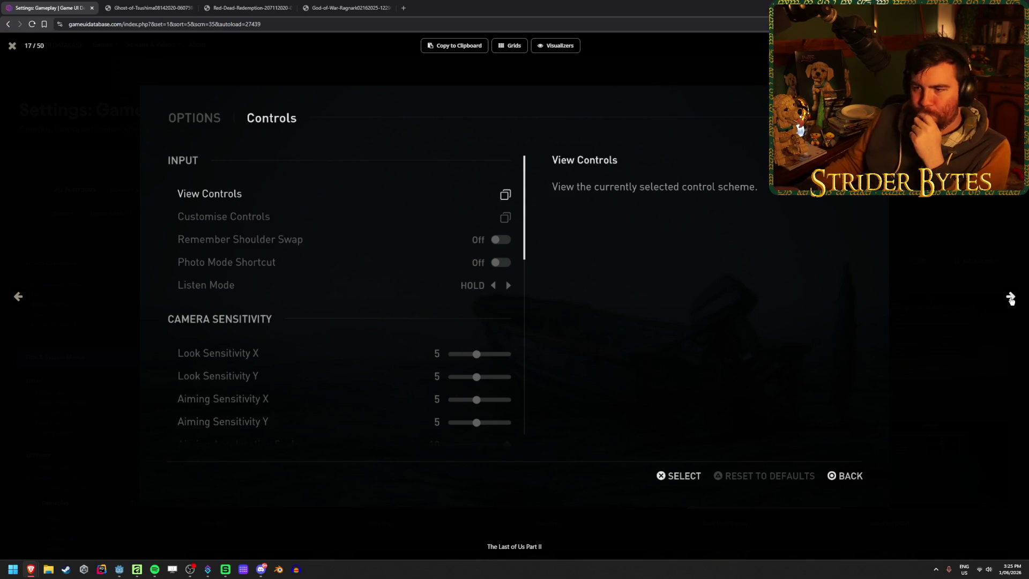
{"action": "left_click", "coordinate": [1010, 298]}
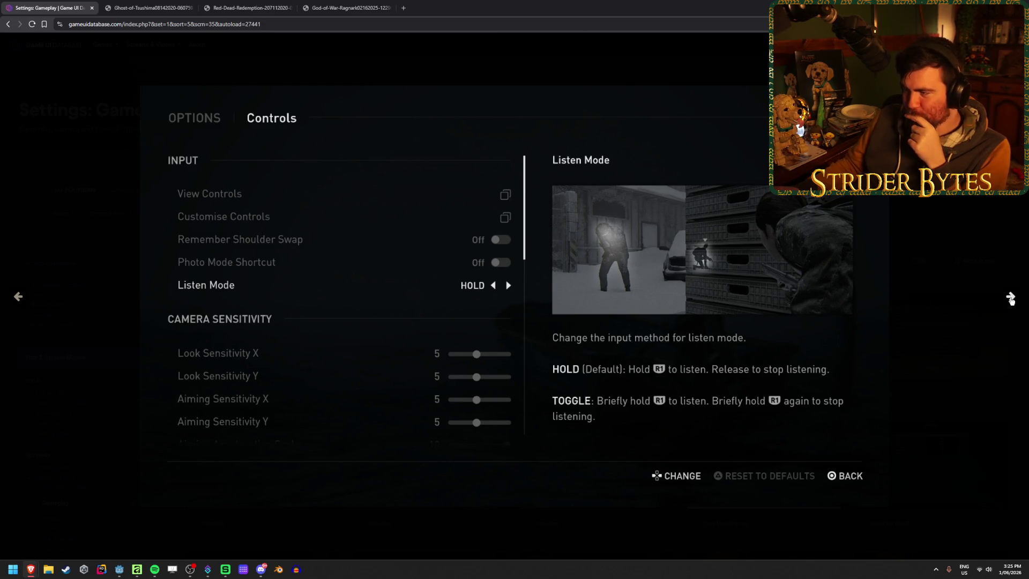
{"action": "left_click", "coordinate": [1010, 298]}
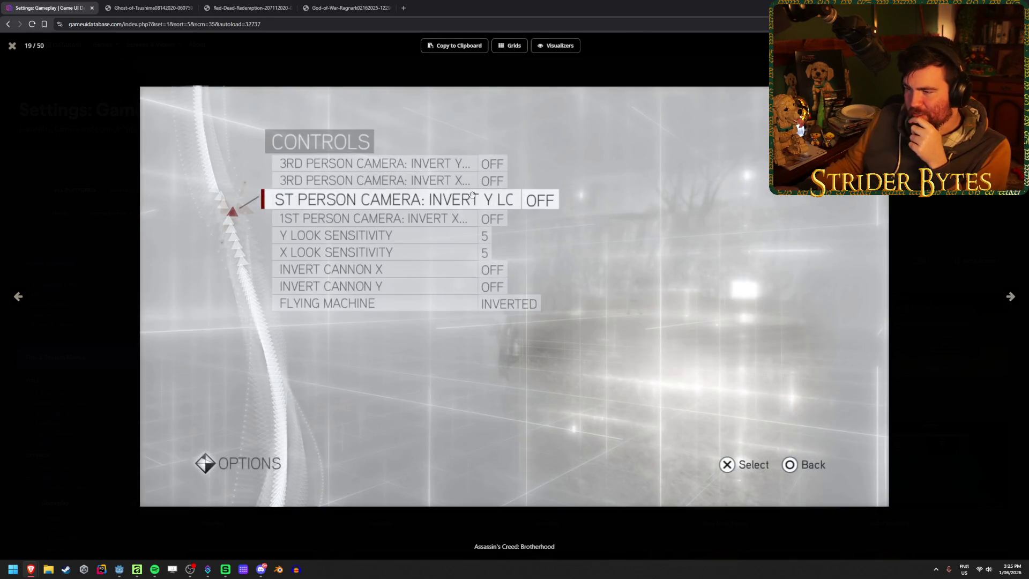
{"action": "left_click", "coordinate": [1011, 298]}
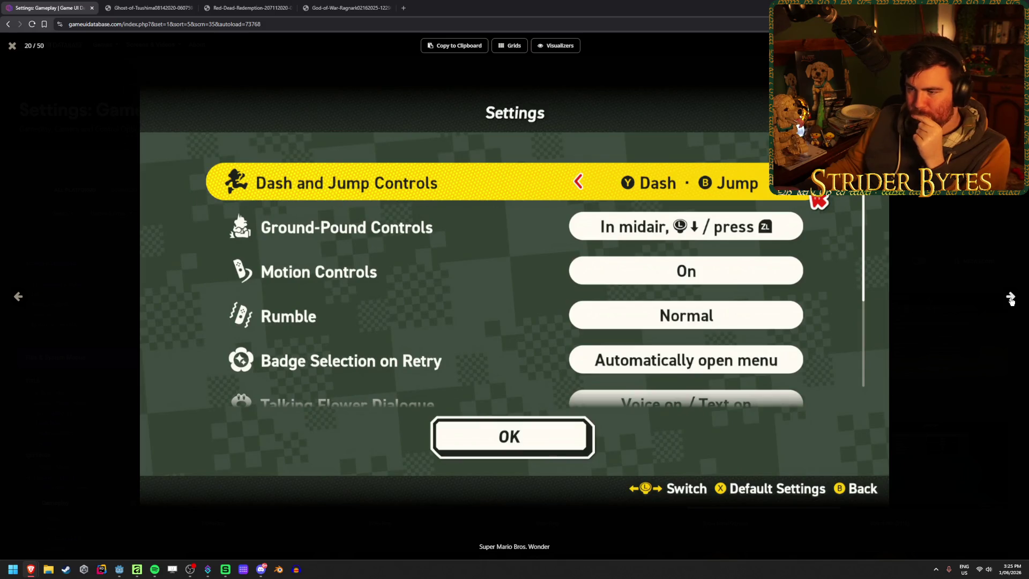
{"action": "left_click", "coordinate": [1010, 298]}
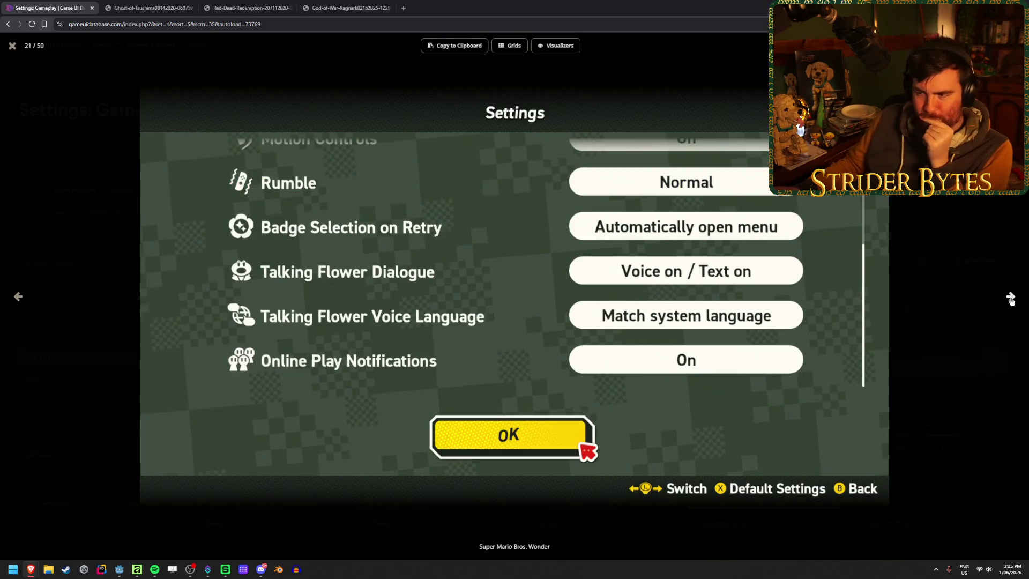
{"action": "left_click", "coordinate": [1011, 298]}
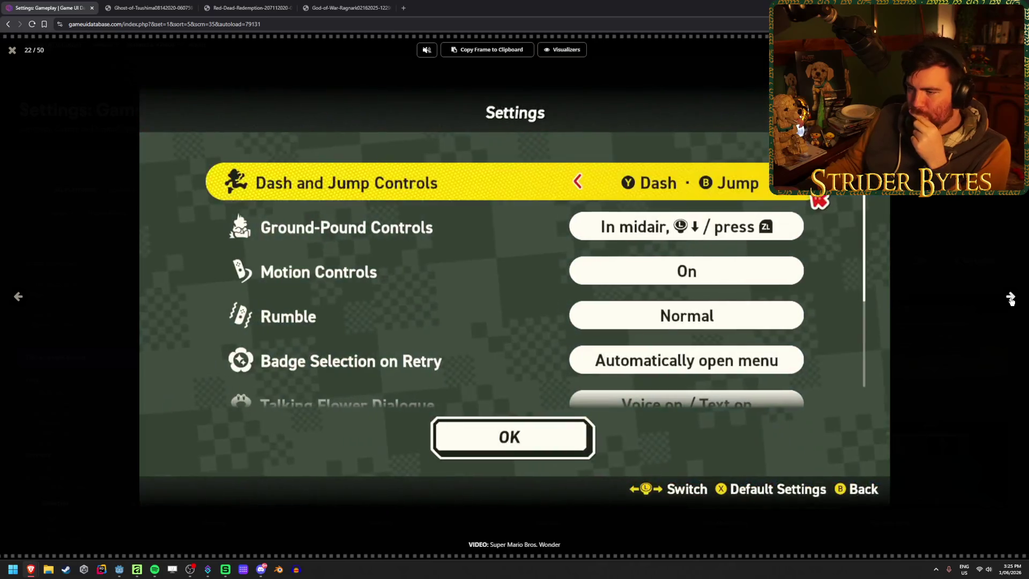
{"action": "left_click", "coordinate": [1011, 298]}
{"action": "left_click", "coordinate": [1010, 298]}
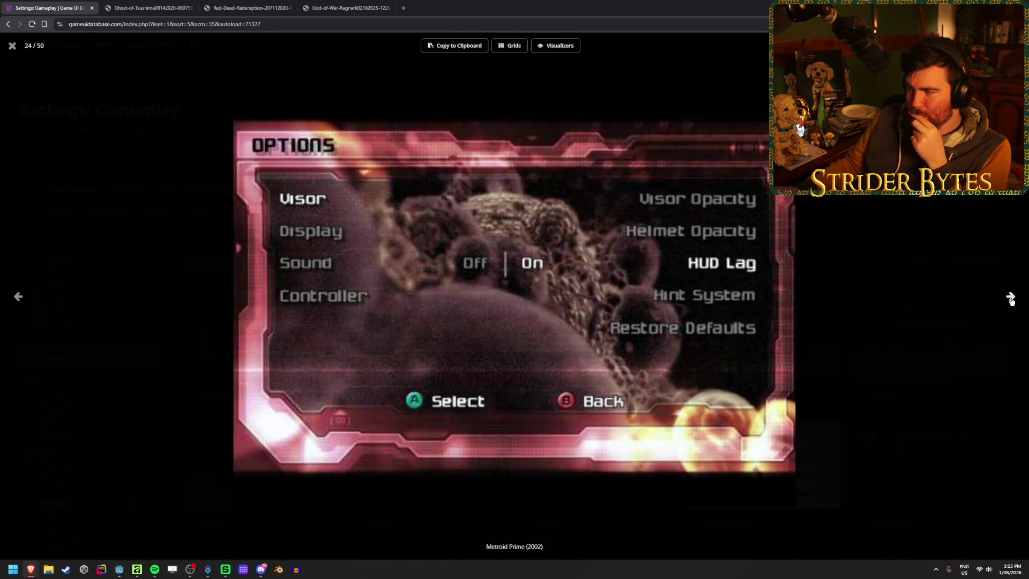
{"action": "left_click", "coordinate": [1011, 298]}
{"action": "left_click", "coordinate": [1010, 297]}
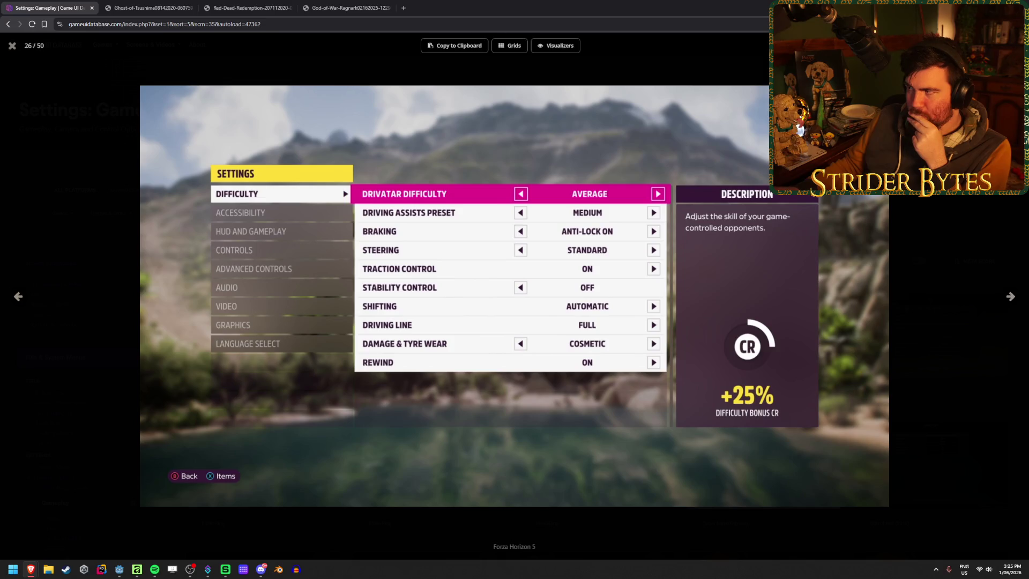
Step: Glance at the God of War Ragnarok settings tab, then return to the gallery and Godot
{"action": "left_click", "coordinate": [340, 8]}
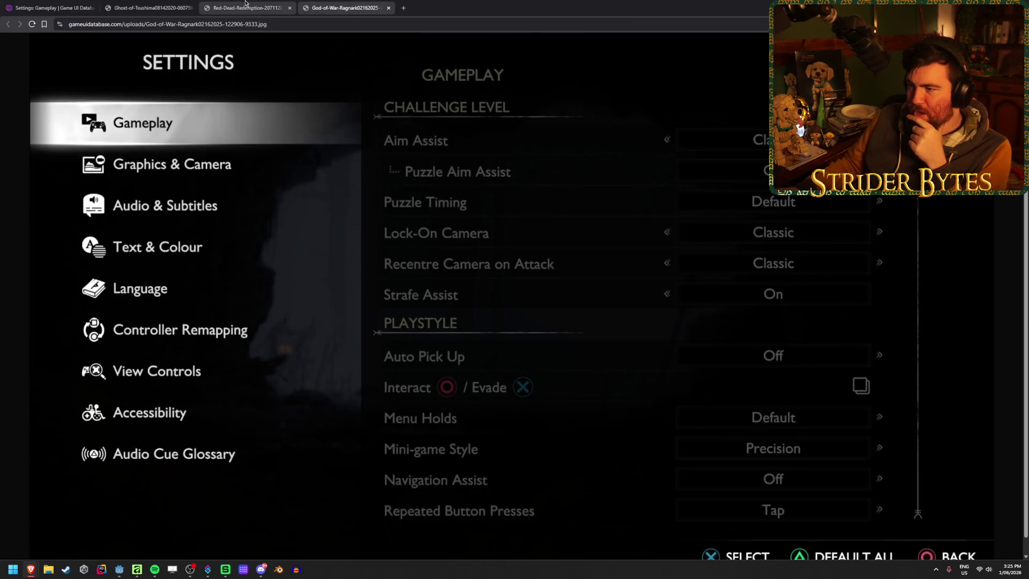
{"action": "left_click", "coordinate": [62, 4]}
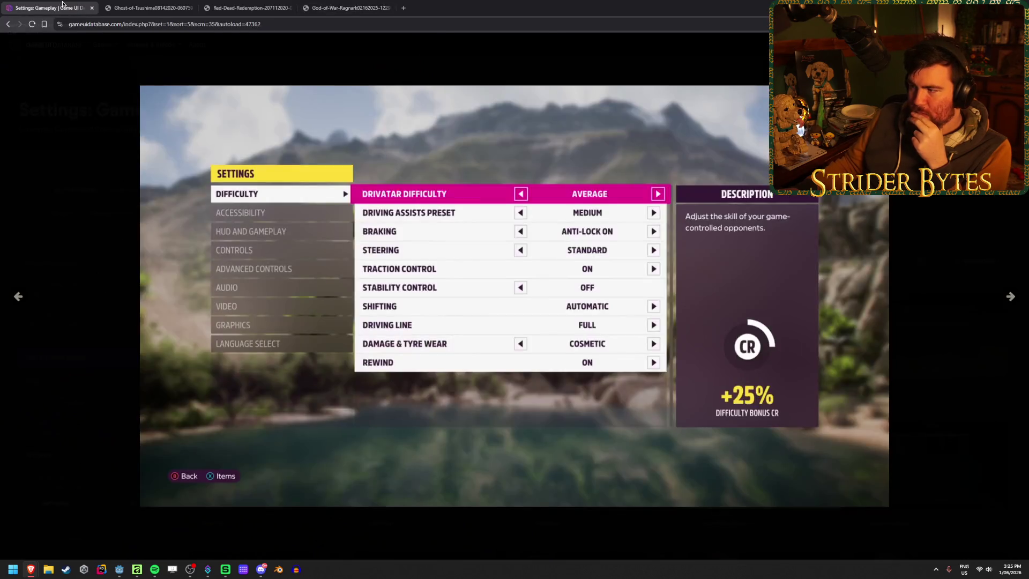
{"action": "key", "text": "alt+Tab"}
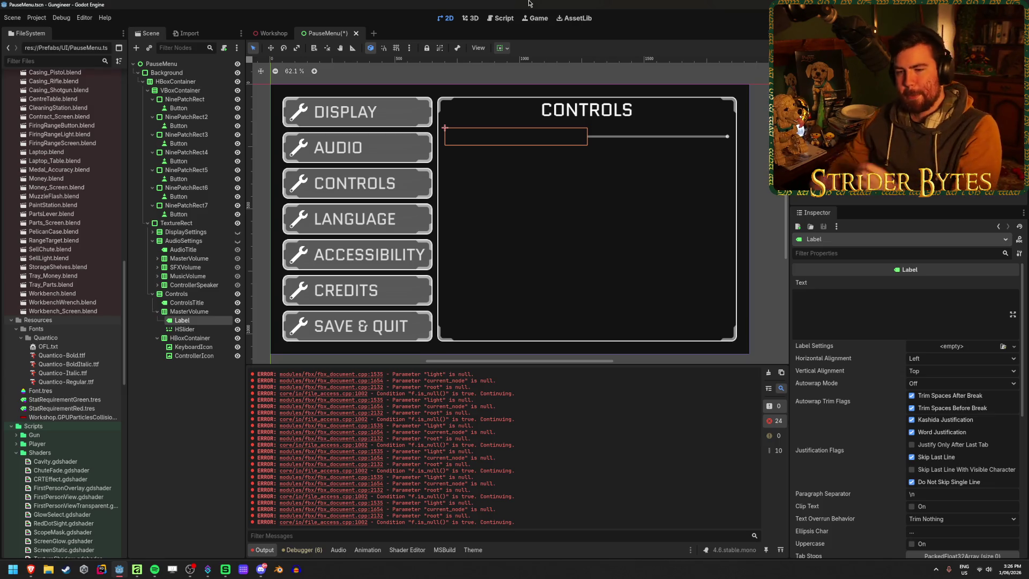
Step: Set the Label text inside the Controls panel's MasterVolume row to 'Look Sensitivity'
{"action": "key", "text": "Escape"}
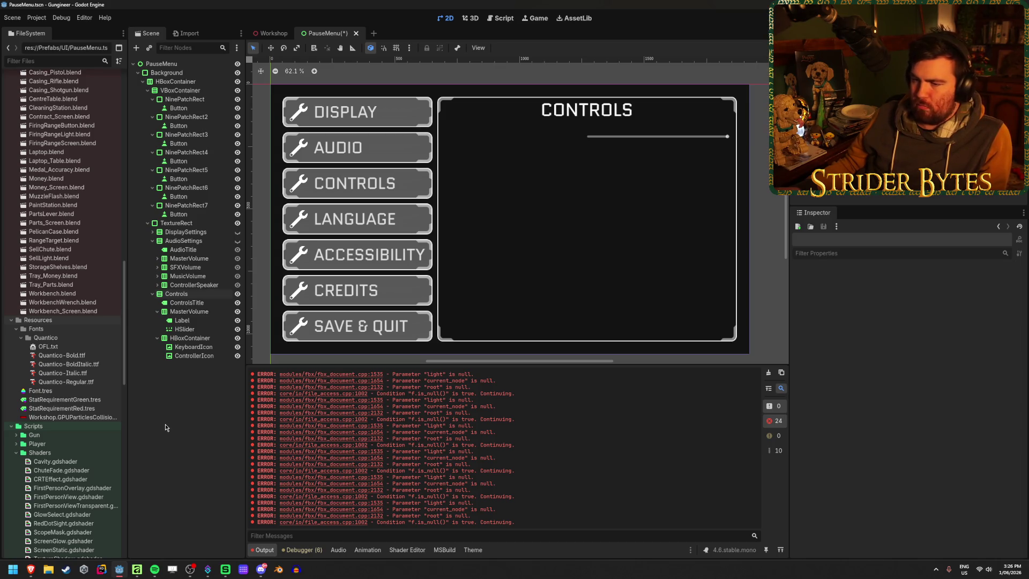
{"action": "left_click", "coordinate": [157, 311]}
{"action": "left_click", "coordinate": [199, 311]}
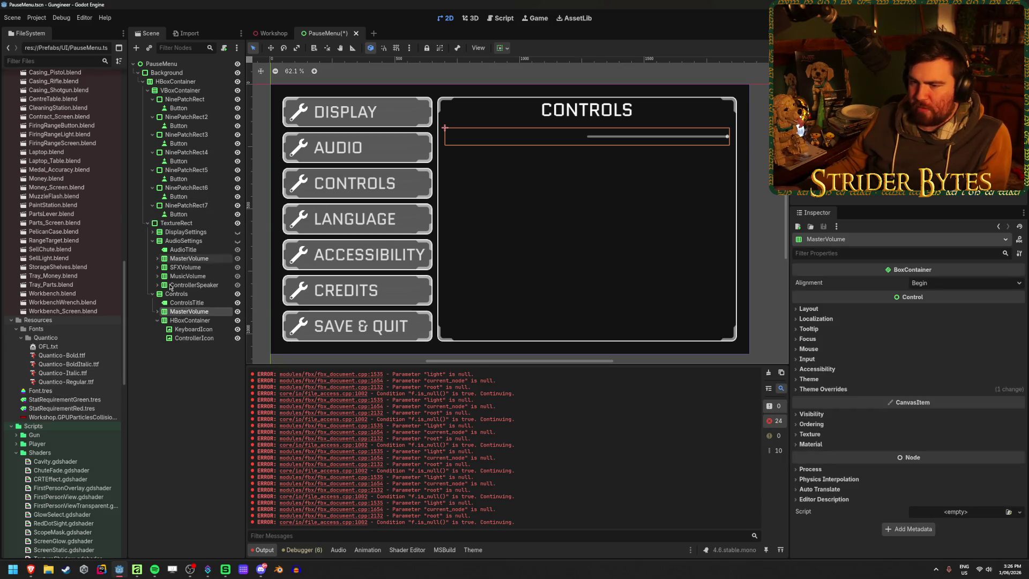
{"action": "left_click", "coordinate": [187, 303]}
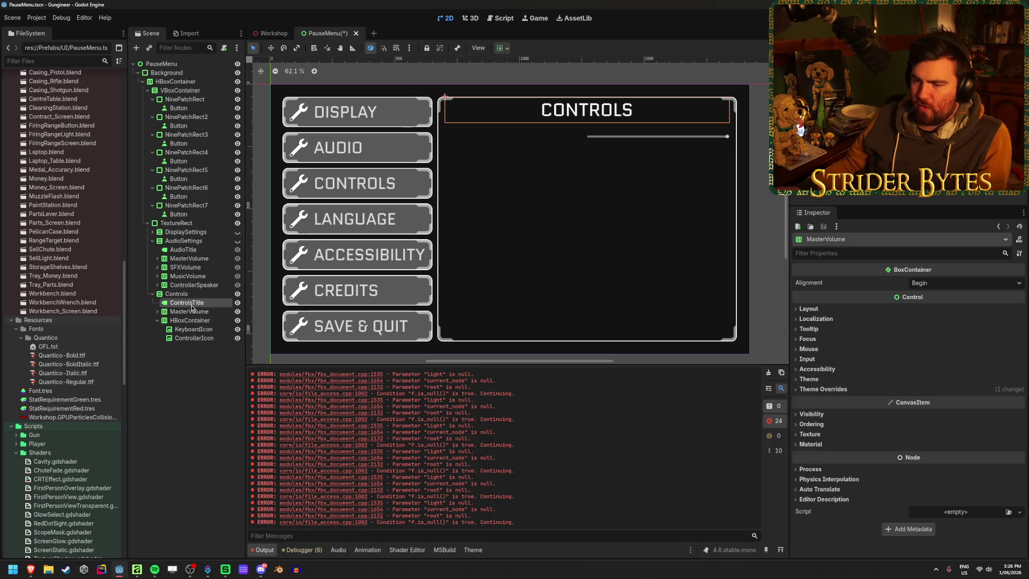
{"action": "left_click", "coordinate": [190, 313]}
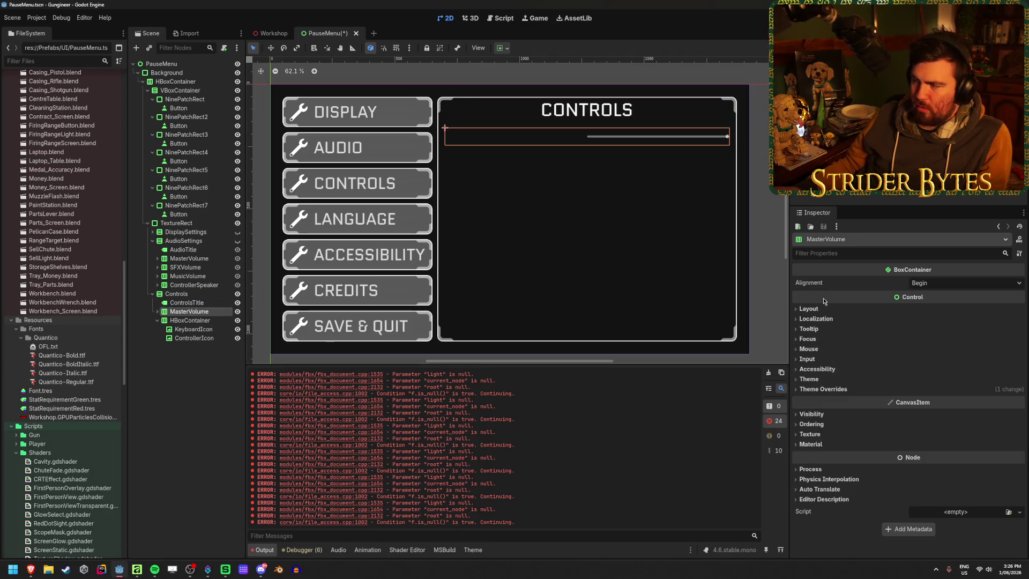
{"action": "left_click", "coordinate": [158, 312]}
{"action": "left_click", "coordinate": [183, 320]}
{"action": "left_click", "coordinate": [185, 329]}
{"action": "left_click", "coordinate": [191, 322]}
{"action": "left_click", "coordinate": [896, 326]}
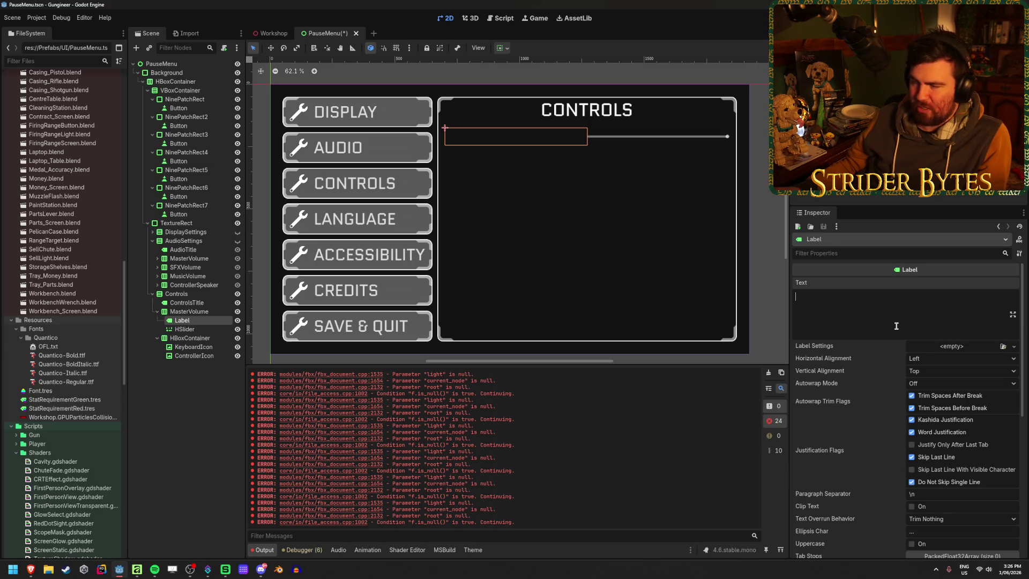
{"action": "type", "text": "Look Sensi"}
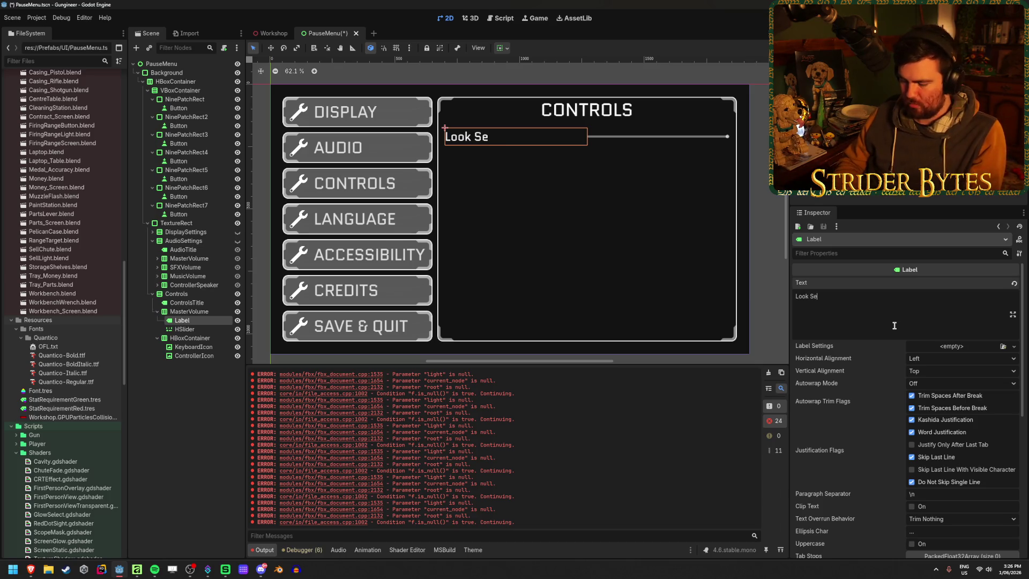
{"action": "type", "text": "tivity"}
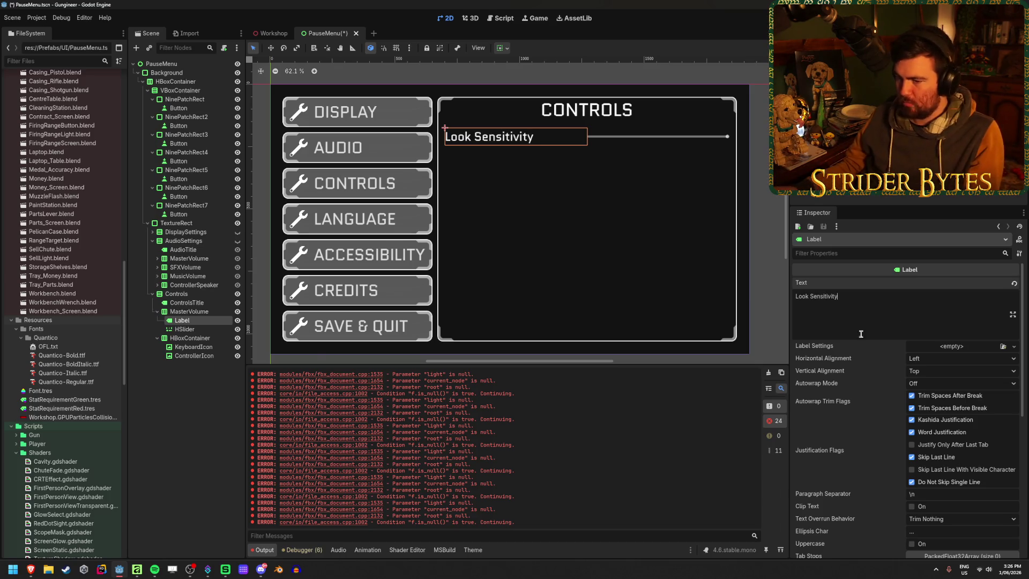
Step: Rename that row's container node to LookSensitivity
{"action": "left_click", "coordinate": [204, 314]}
{"action": "left_click", "coordinate": [205, 318]}
{"action": "left_click", "coordinate": [204, 314]}
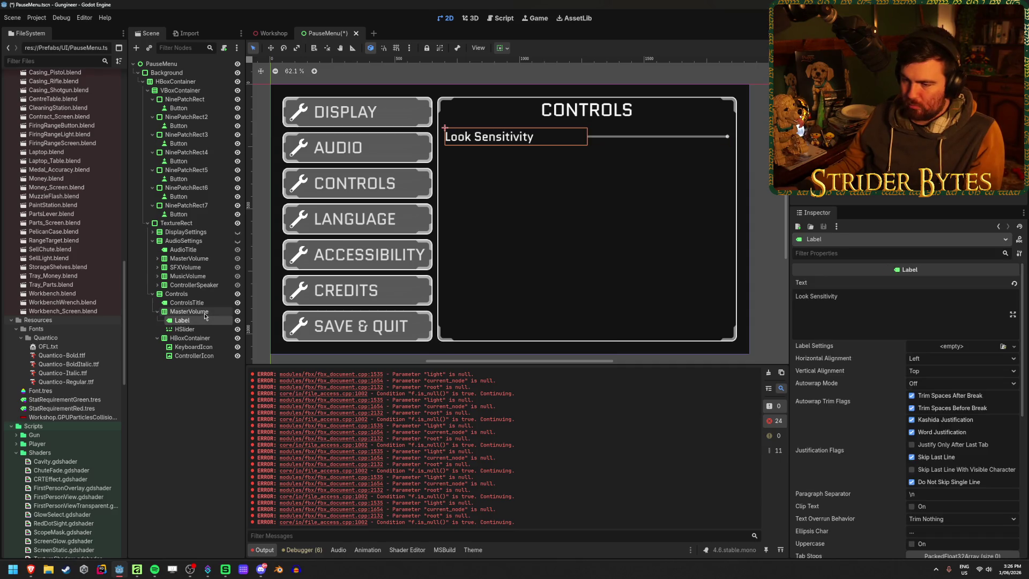
{"action": "double_click", "coordinate": [204, 313]}
{"action": "type", "text": "Look"}
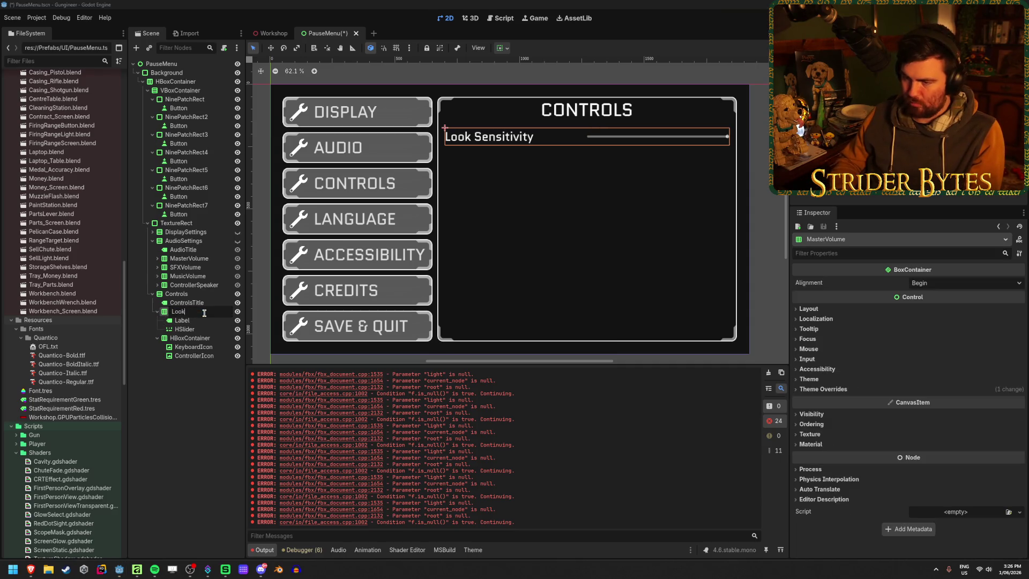
{"action": "type", "text": "Sensitivity"}
{"action": "key", "text": "Return"}
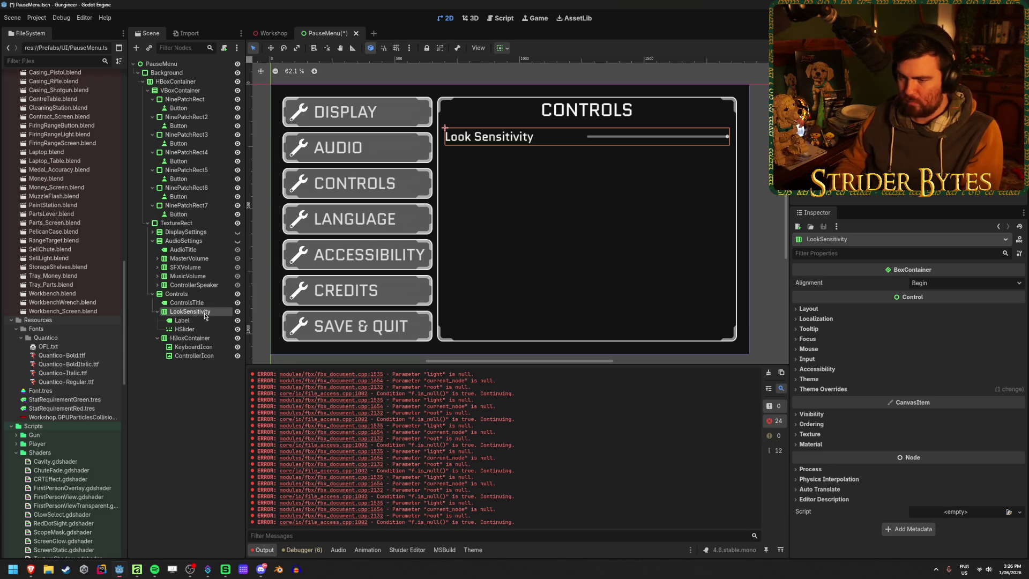
Step: Duplicate the LookSensitivity row as Aim Sensitivity, change its label to 'Aim Sensitivity', and save
{"action": "key", "text": "ctrl+d"}
{"action": "double_click", "coordinate": [189, 338]}
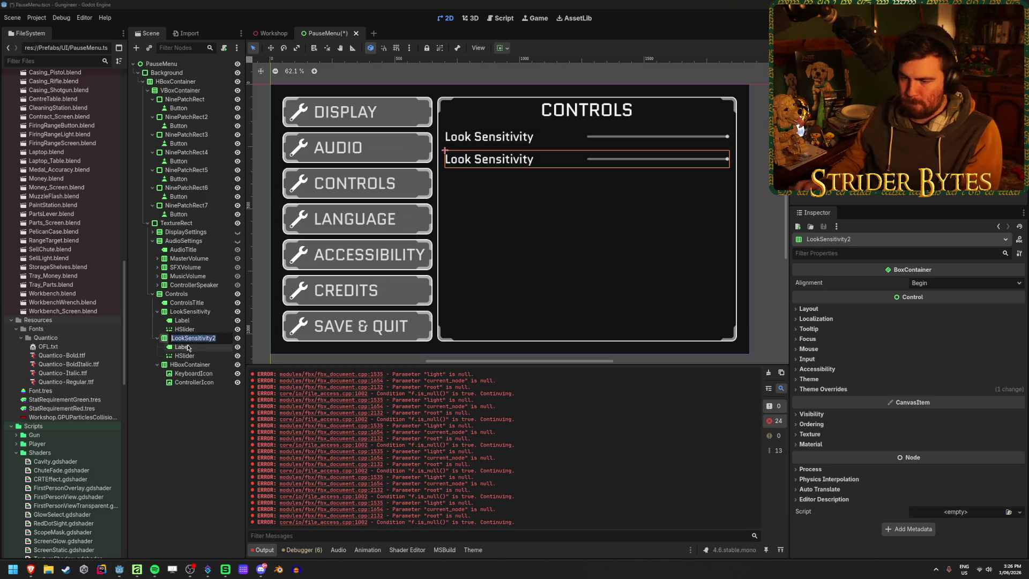
{"action": "type", "text": "Aim"}
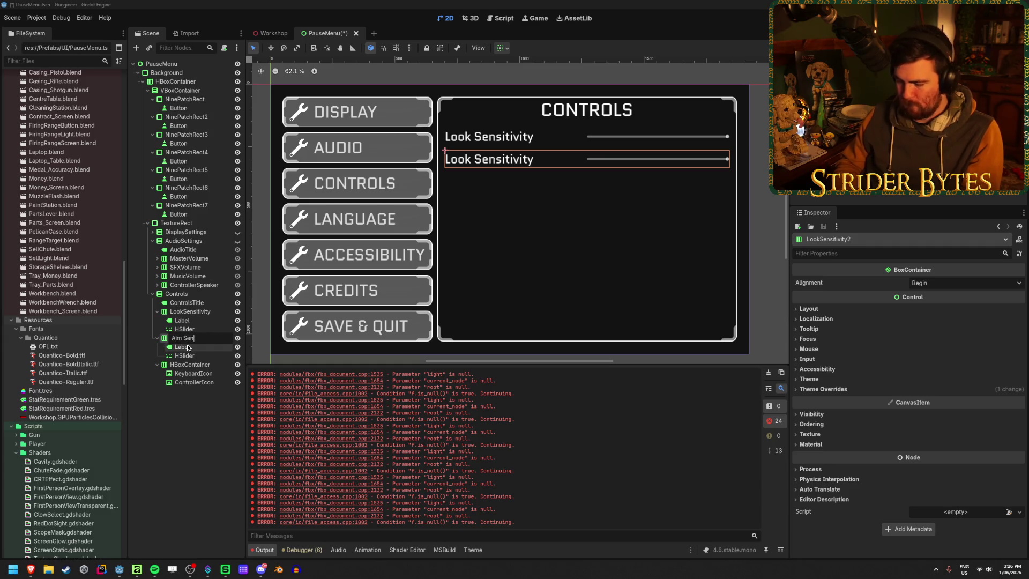
{"action": "key", "text": "Return"}
{"action": "left_click", "coordinate": [182, 346]}
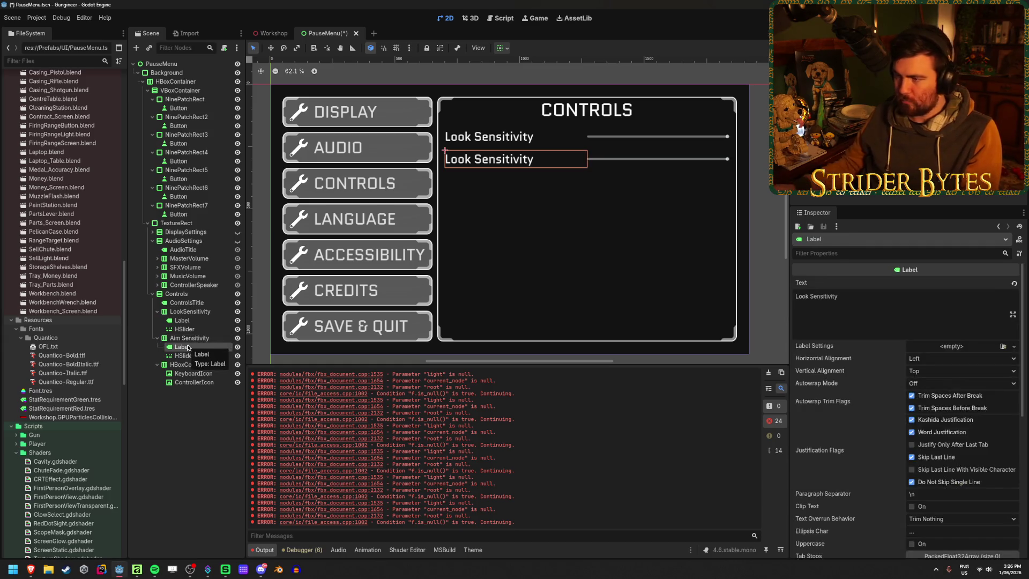
{"action": "left_click", "coordinate": [825, 305]}
{"action": "double_click", "coordinate": [801, 296]}
{"action": "type", "text": "Aim"}
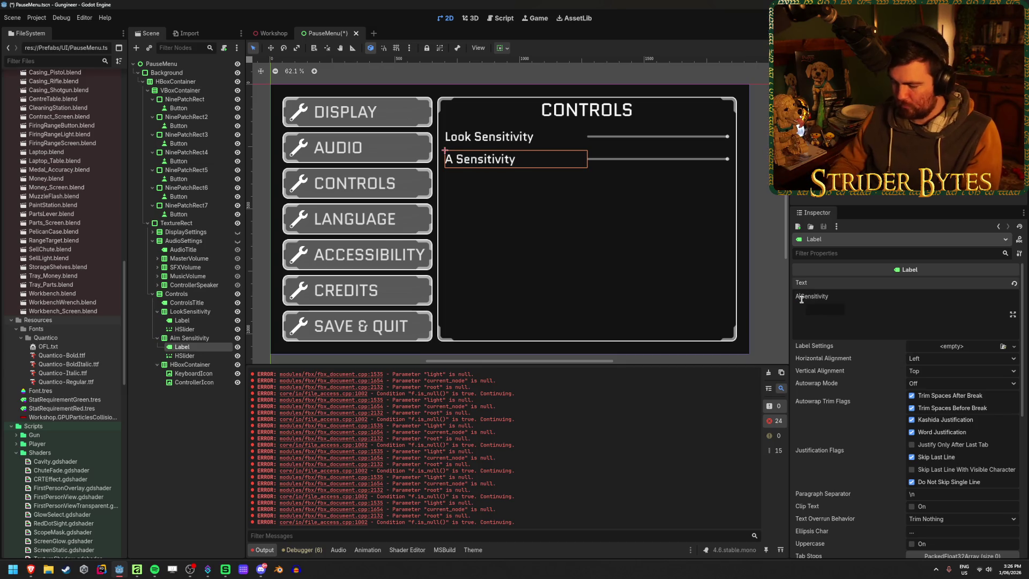
{"action": "left_click", "coordinate": [157, 338]}
{"action": "key", "text": "ctrl+s"}
Step: Duplicate the Aim Sensitivity row and rename the copy ControllerVibration
{"action": "left_click", "coordinate": [157, 312]}
{"action": "left_click", "coordinate": [189, 320]}
{"action": "key", "text": "ctrl+d"}
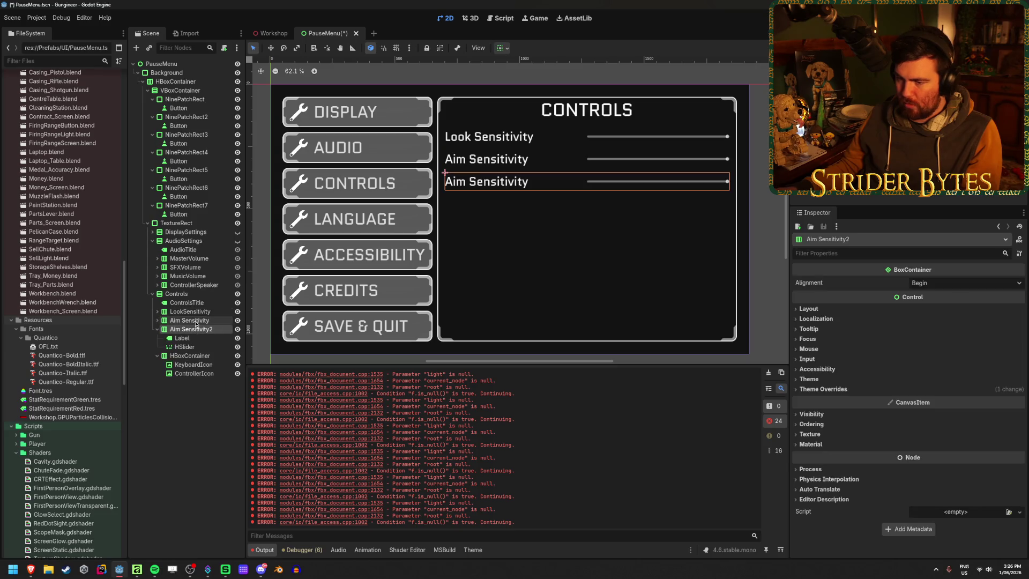
{"action": "left_click", "coordinate": [189, 413]}
{"action": "left_click", "coordinate": [192, 329]}
{"action": "key", "text": "F2"}
{"action": "type", "text": "Controller Vi"}
{"action": "key", "text": "BackSpace"}
{"action": "key", "text": "BackSpace"}
{"action": "key", "text": "BackSpace"}
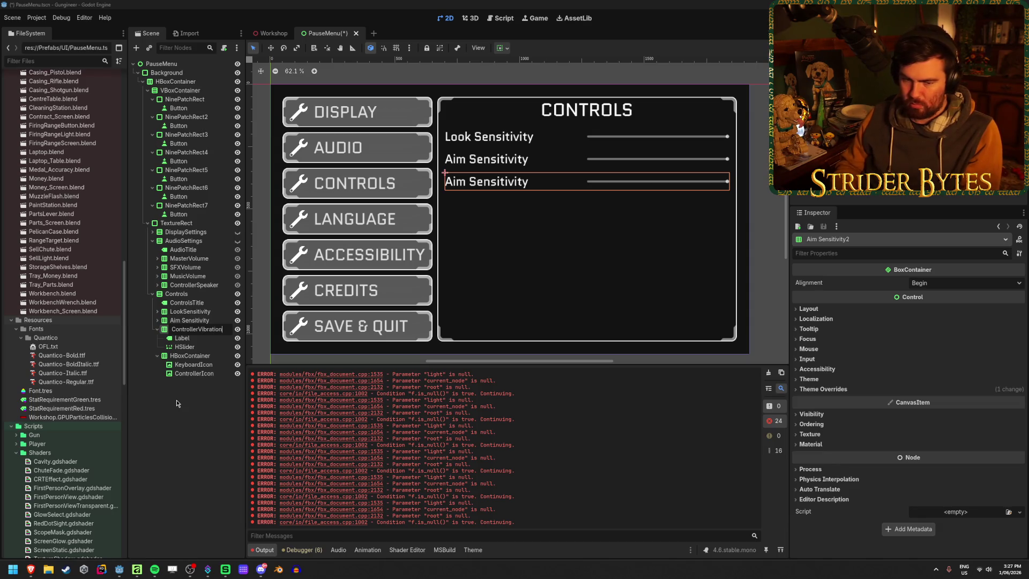
{"action": "type", "text": "ibration"}
{"action": "key", "text": "Return"}
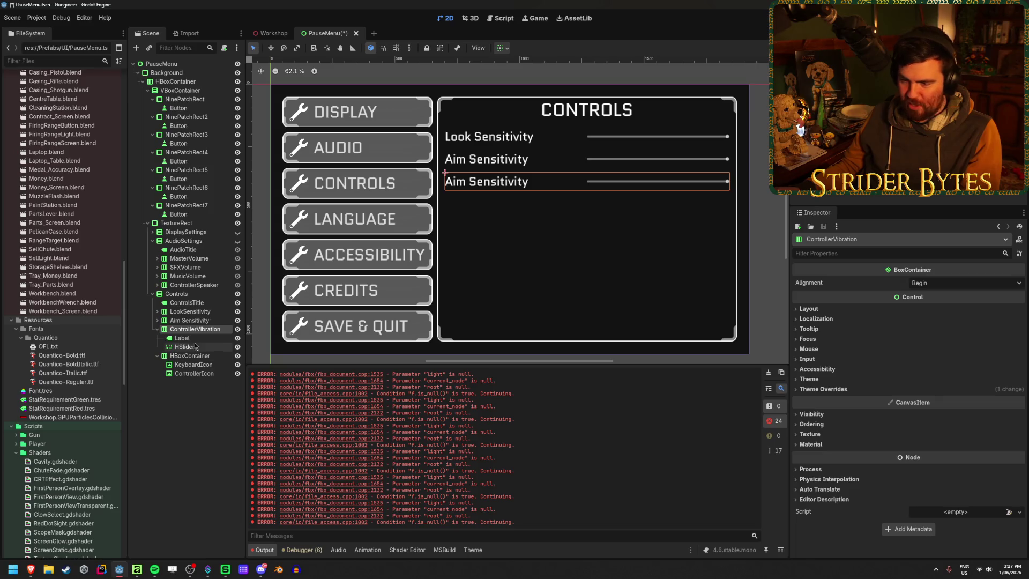
Step: Set the third row's label to 'Controller Vibration', save, and tidy its tree children
{"action": "left_click", "coordinate": [185, 338]}
{"action": "triple_click", "coordinate": [837, 313]}
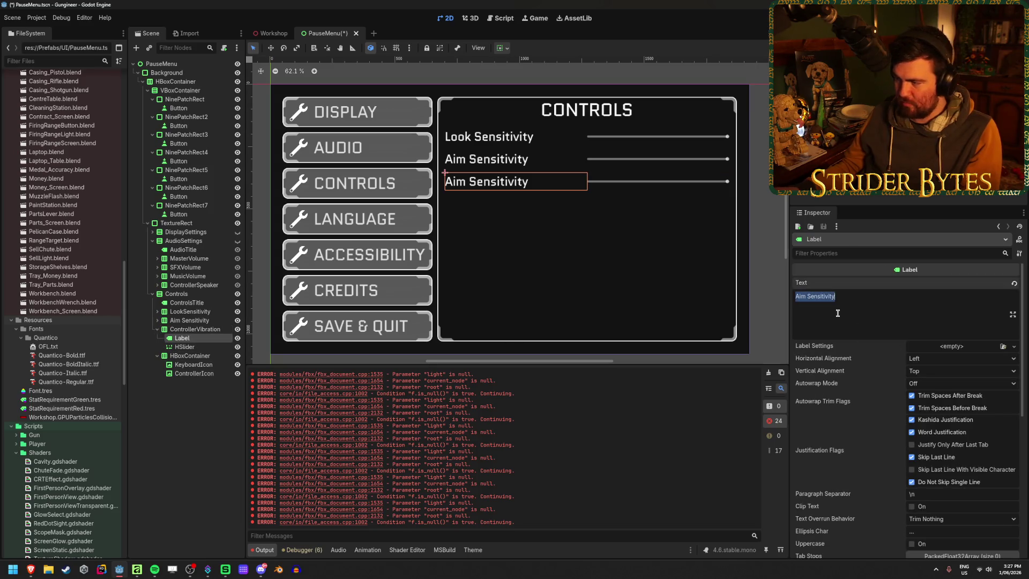
{"action": "type", "text": "Controller Vi"}
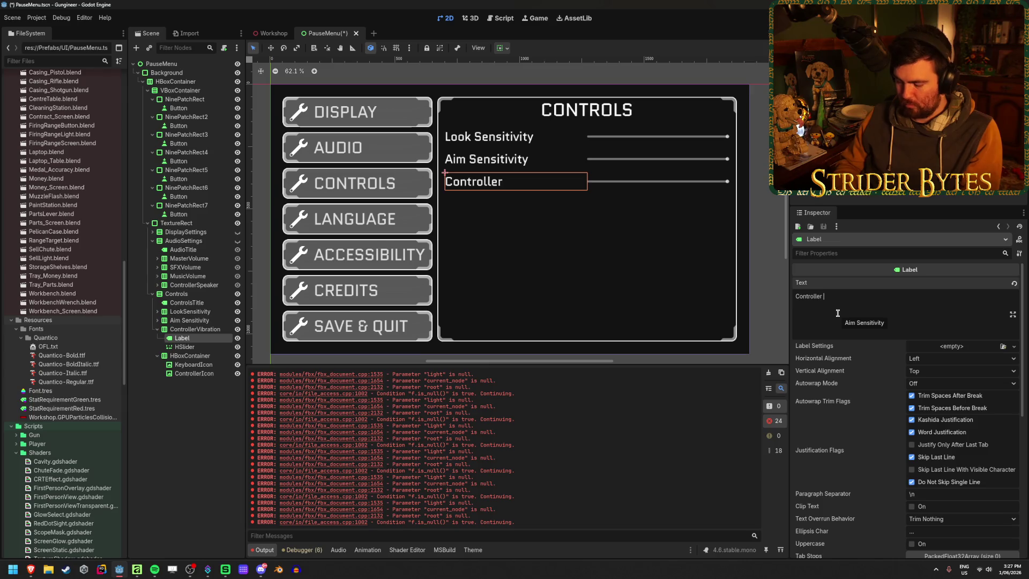
{"action": "type", "text": "brt"}
{"action": "key", "text": "BackSpace"}
{"action": "type", "text": "a"}
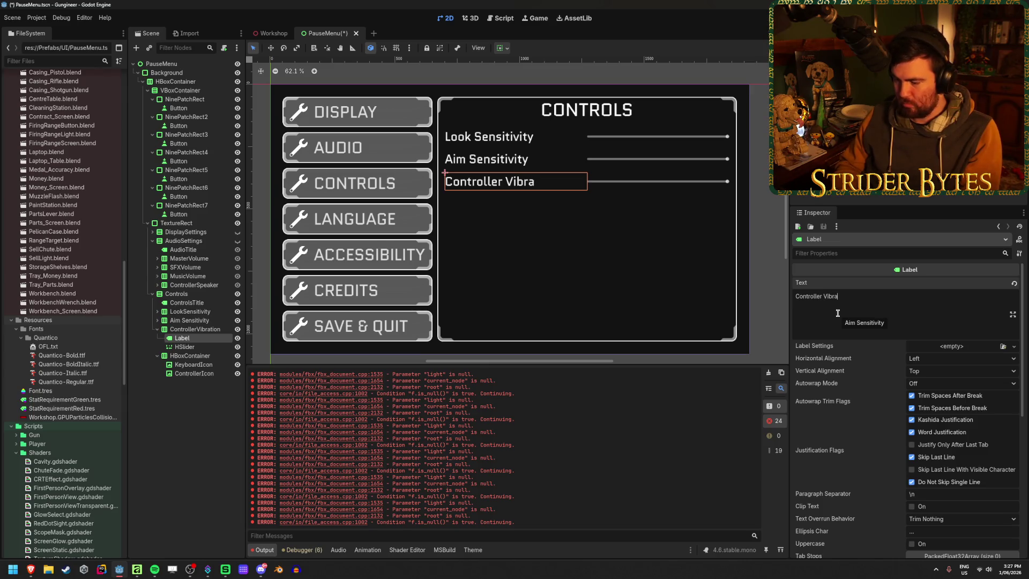
{"action": "type", "text": "tion"}
{"action": "key", "text": "ctrl+s"}
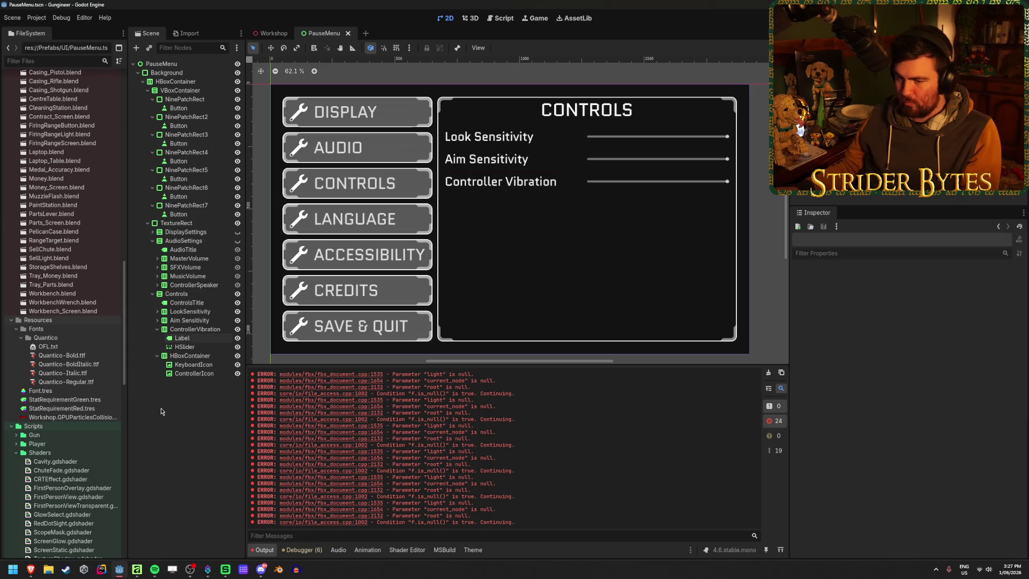
{"action": "left_click", "coordinate": [157, 329]}
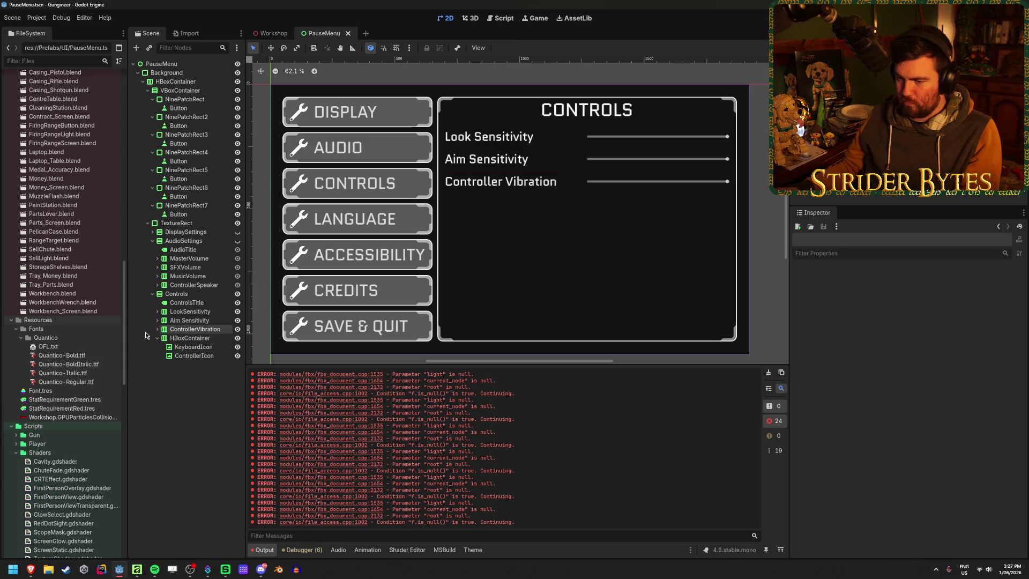
{"action": "left_click", "coordinate": [175, 339]}
{"action": "left_click", "coordinate": [157, 338]}
{"action": "left_click", "coordinate": [158, 338]}
{"action": "left_click", "coordinate": [158, 338]}
{"action": "left_click", "coordinate": [158, 338]}
{"action": "left_click", "coordinate": [162, 338], "text": "ctrl"}
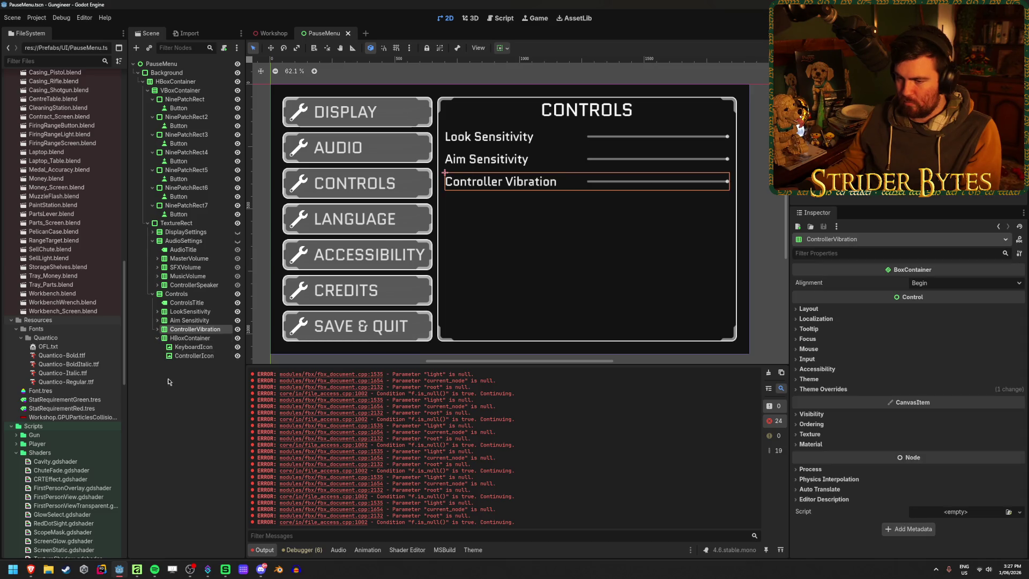
Step: Duplicate the Controller Vibration row as Invert Look and delete its slider
{"action": "key", "text": "ctrl+d"}
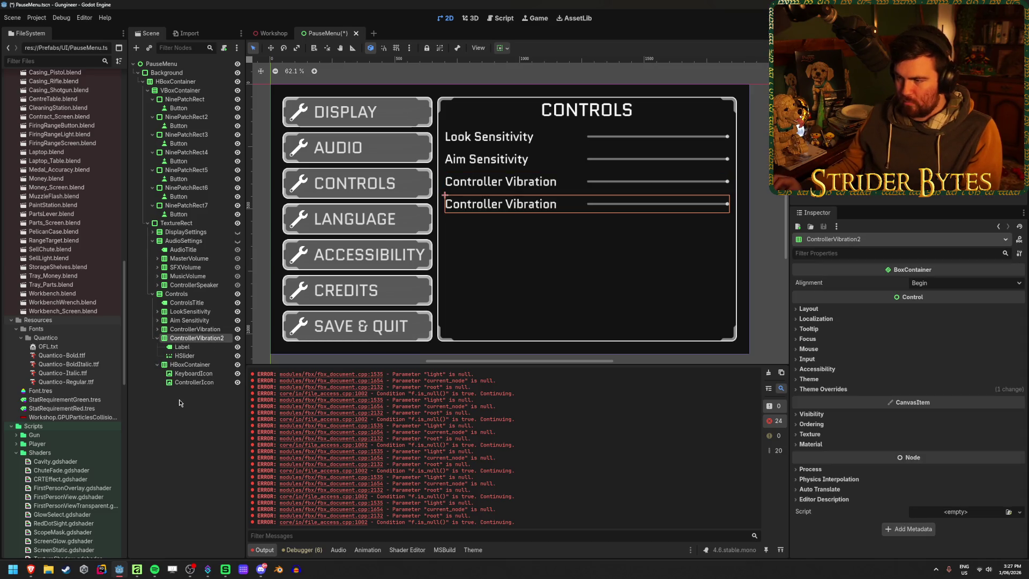
{"action": "key", "text": "F2"}
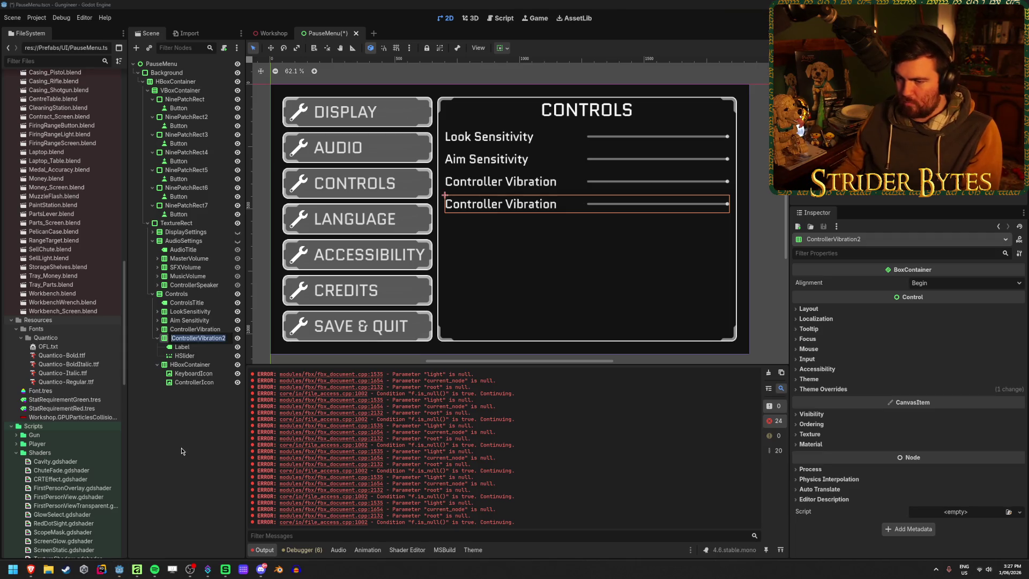
{"action": "type", "text": "Invert"}
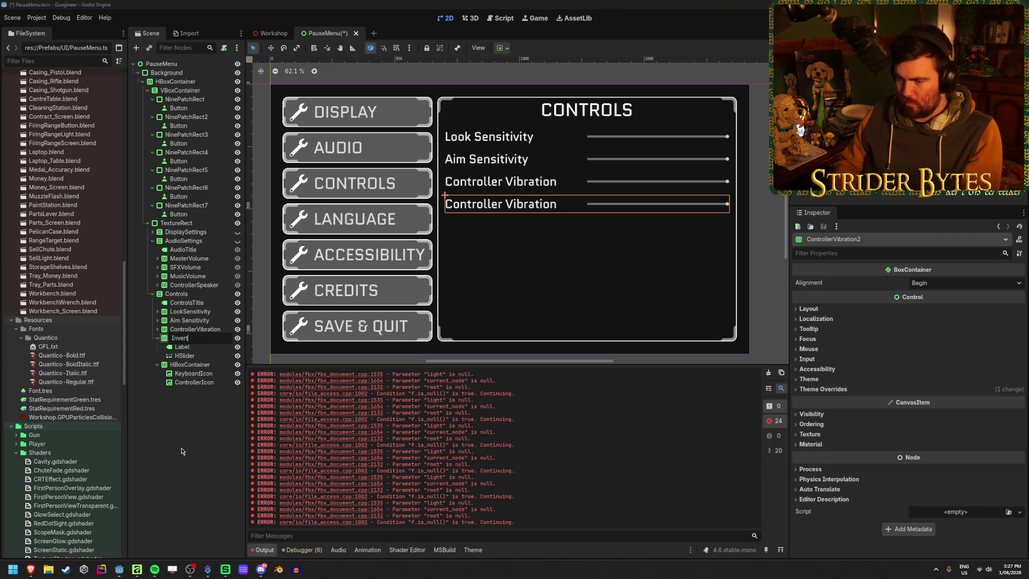
{"action": "type", "text": " Look"}
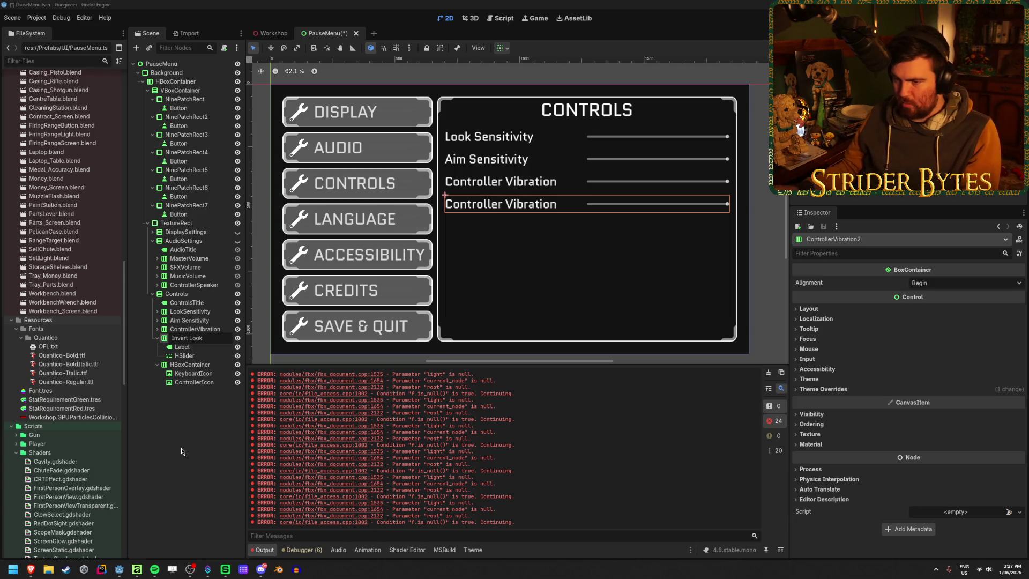
{"action": "left_click", "coordinate": [205, 356]}
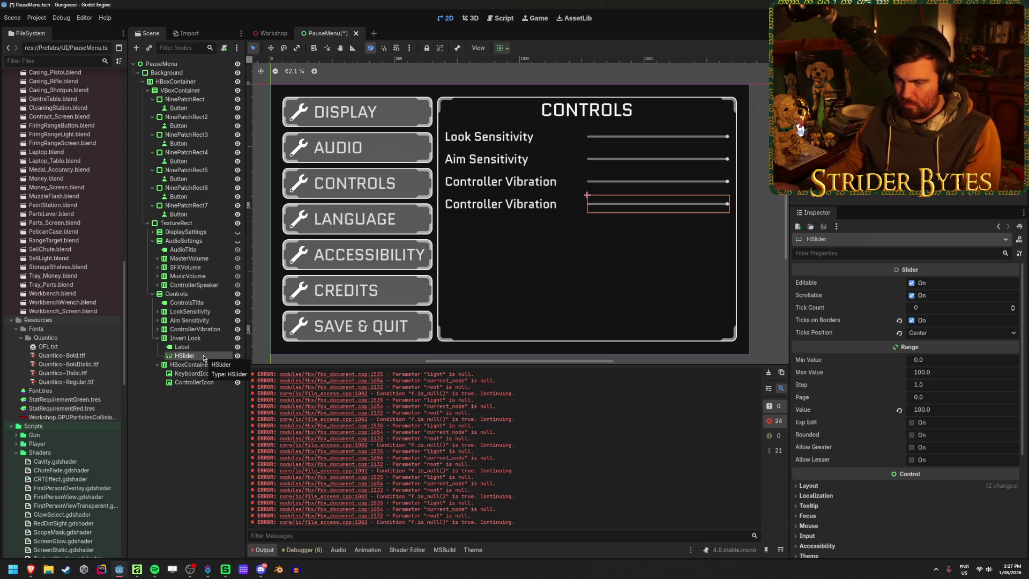
{"action": "key", "text": "Delete"}
{"action": "key", "text": "Return"}
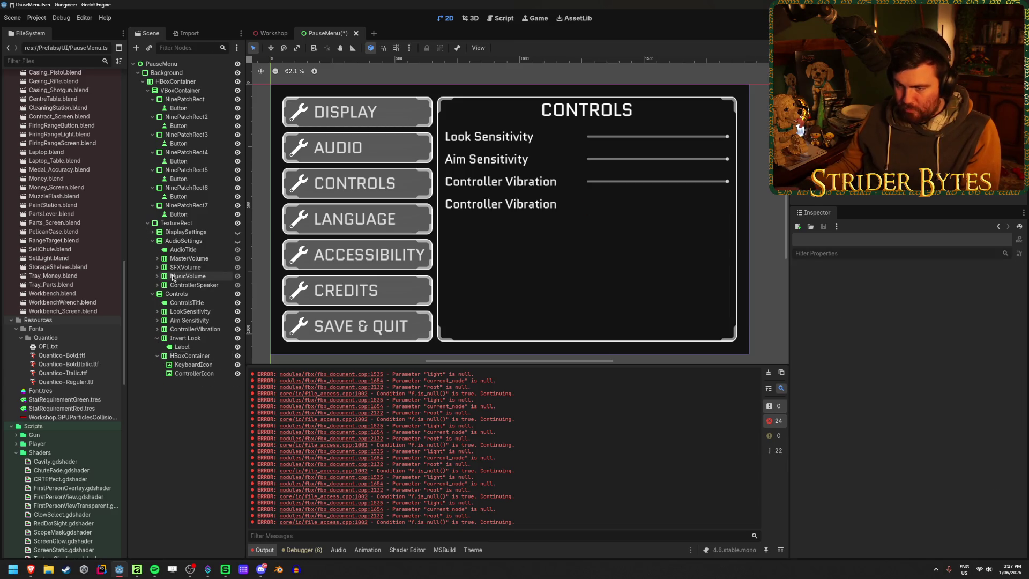
Step: Copy the VSync checkbox into the Invert Look row and save the scene
{"action": "left_click", "coordinate": [157, 276]}
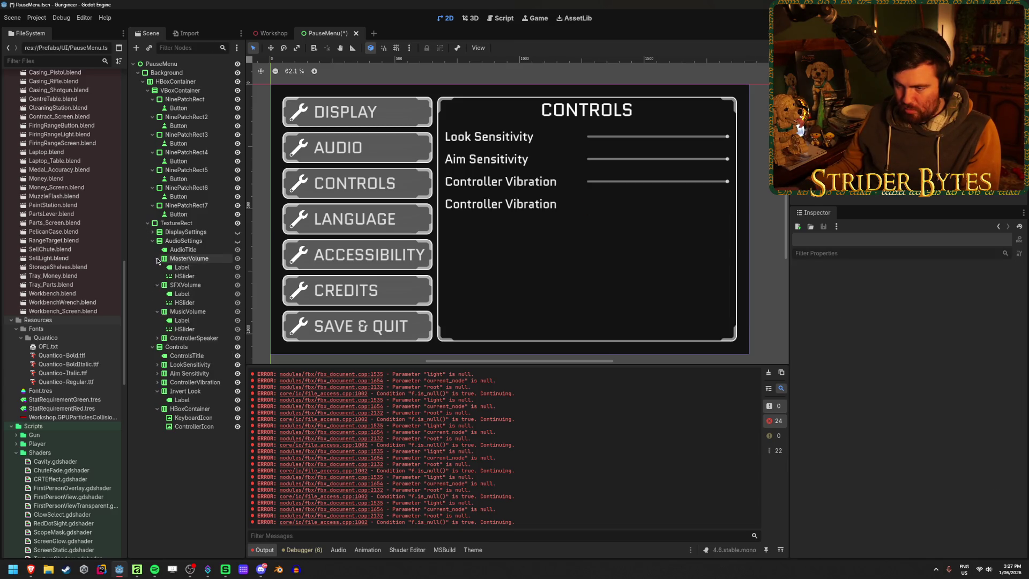
{"action": "left_click", "coordinate": [157, 276]}
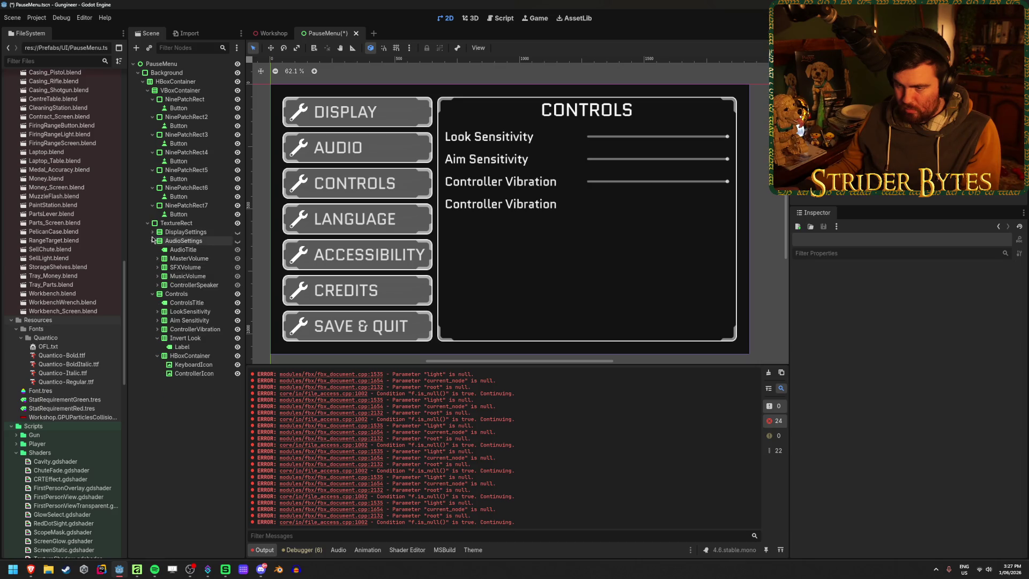
{"action": "left_click", "coordinate": [153, 232]}
{"action": "left_click", "coordinate": [157, 266]}
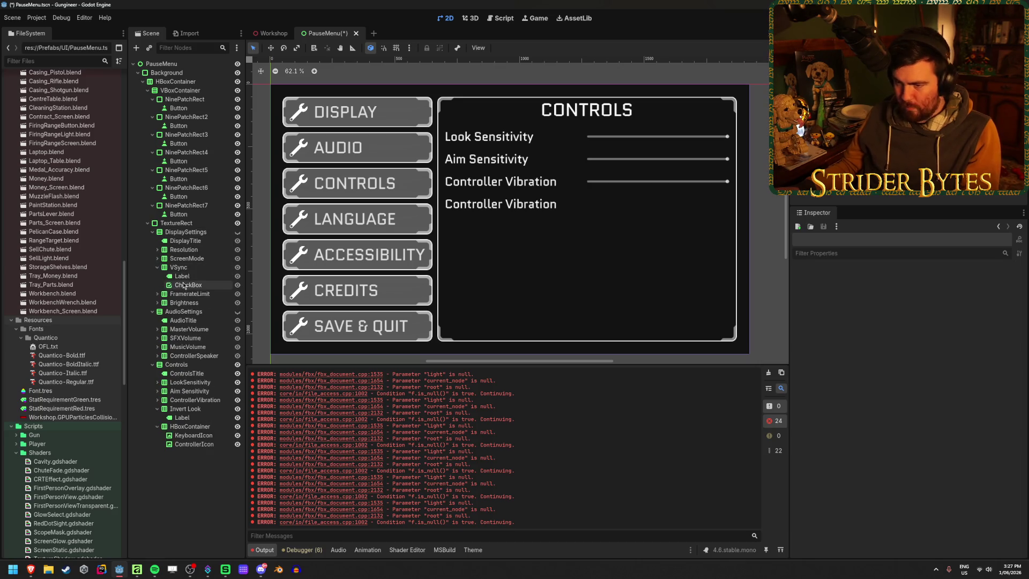
{"action": "left_click", "coordinate": [188, 284]}
{"action": "left_click", "coordinate": [186, 408]}
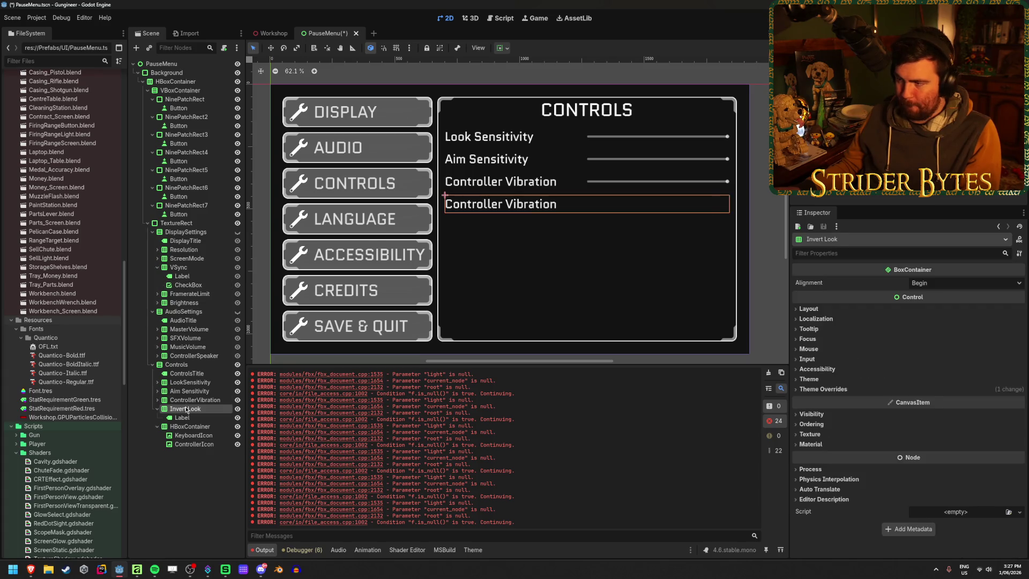
{"action": "key", "text": "ctrl+v"}
{"action": "left_click", "coordinate": [190, 497]}
{"action": "key", "text": "ctrl+s"}
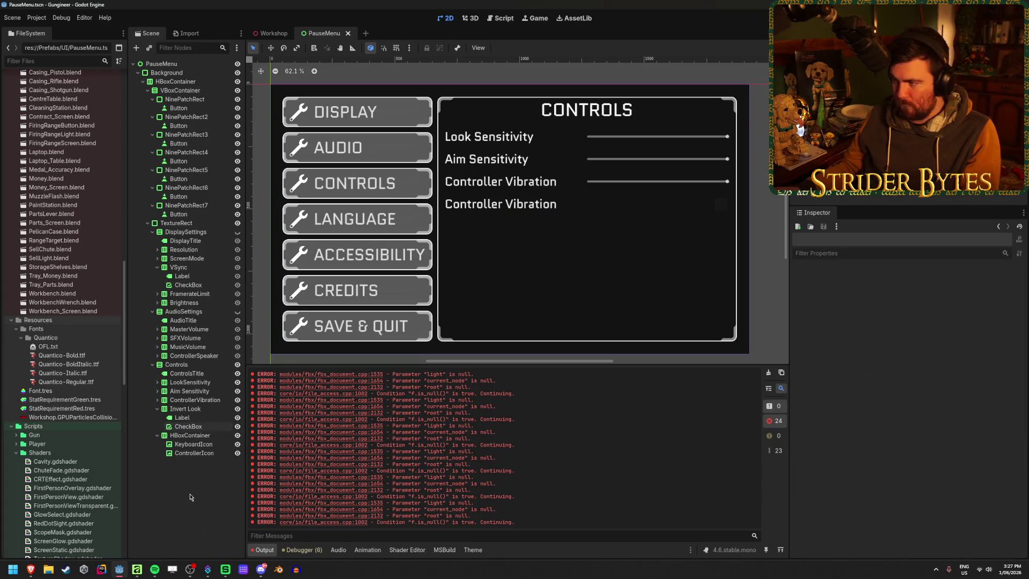
Step: Change the Invert Look row's Label text to 'Invert Look' and save
{"action": "left_click", "coordinate": [157, 409]}
{"action": "left_click", "coordinate": [153, 311]}
{"action": "left_click", "coordinate": [152, 232]}
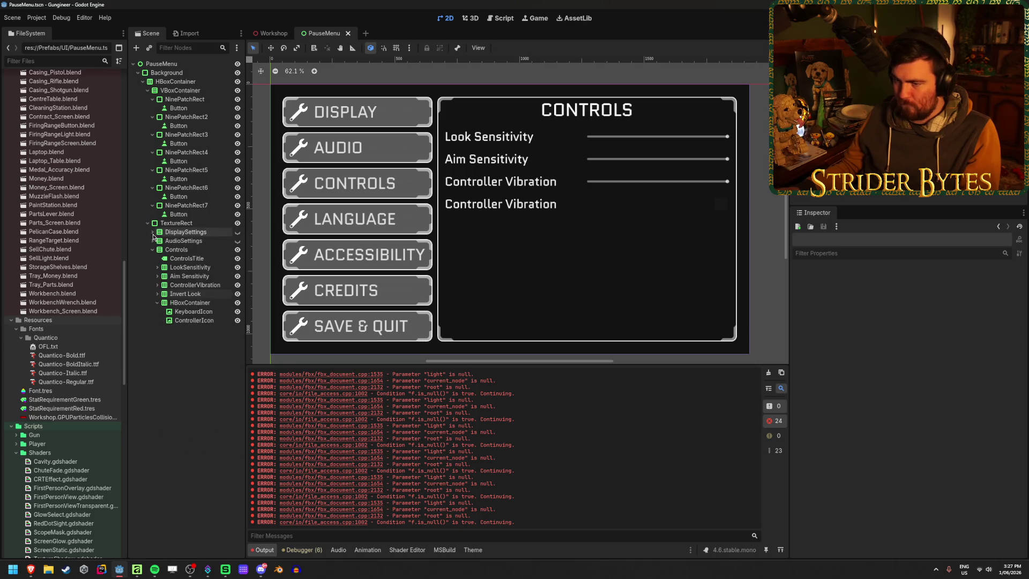
{"action": "left_click", "coordinate": [157, 302]}
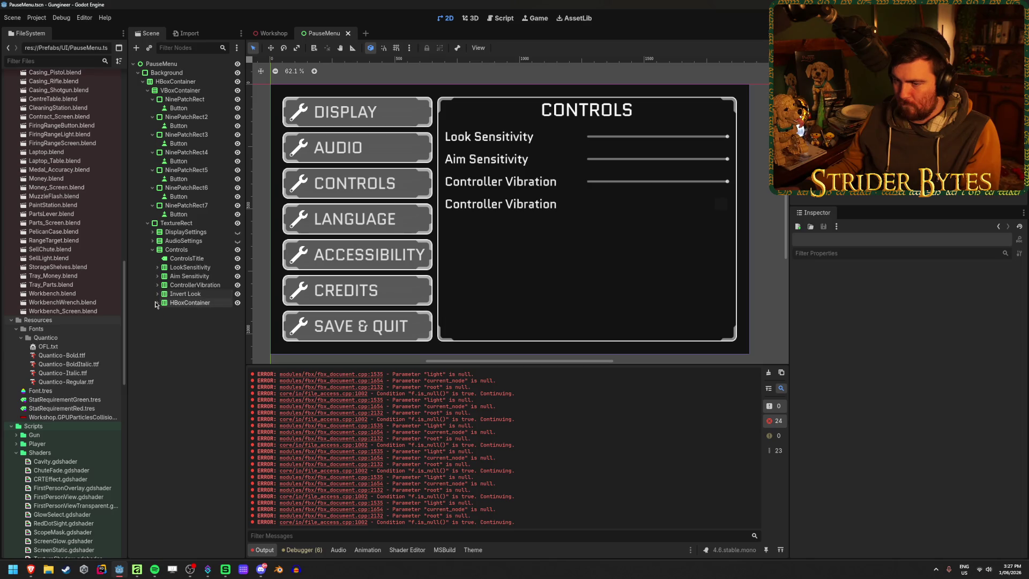
{"action": "left_click", "coordinate": [206, 294]}
{"action": "left_click", "coordinate": [204, 366]}
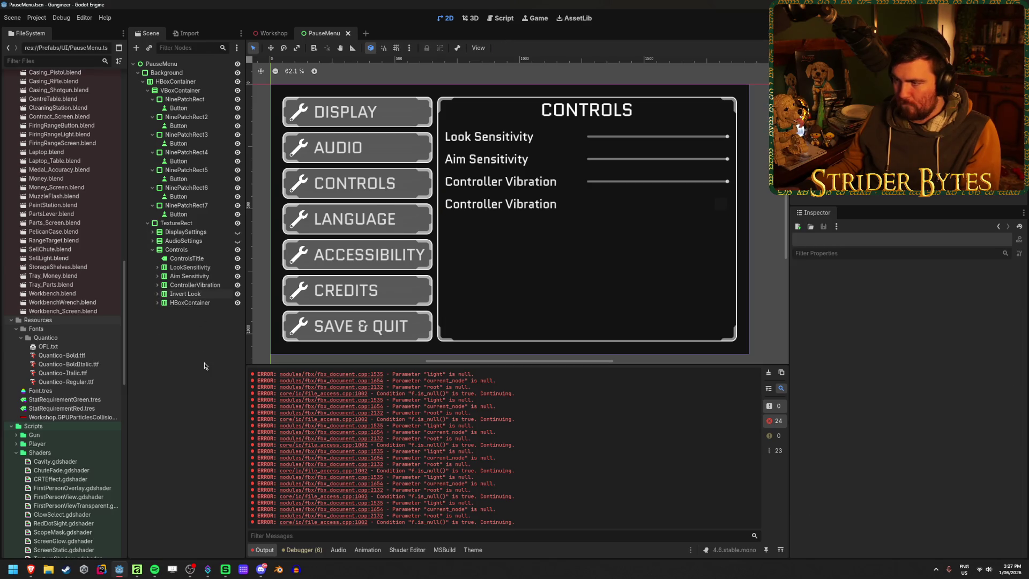
{"action": "left_click", "coordinate": [187, 294]}
{"action": "left_click", "coordinate": [157, 293]}
{"action": "left_click", "coordinate": [182, 302]}
{"action": "triple_click", "coordinate": [867, 309]}
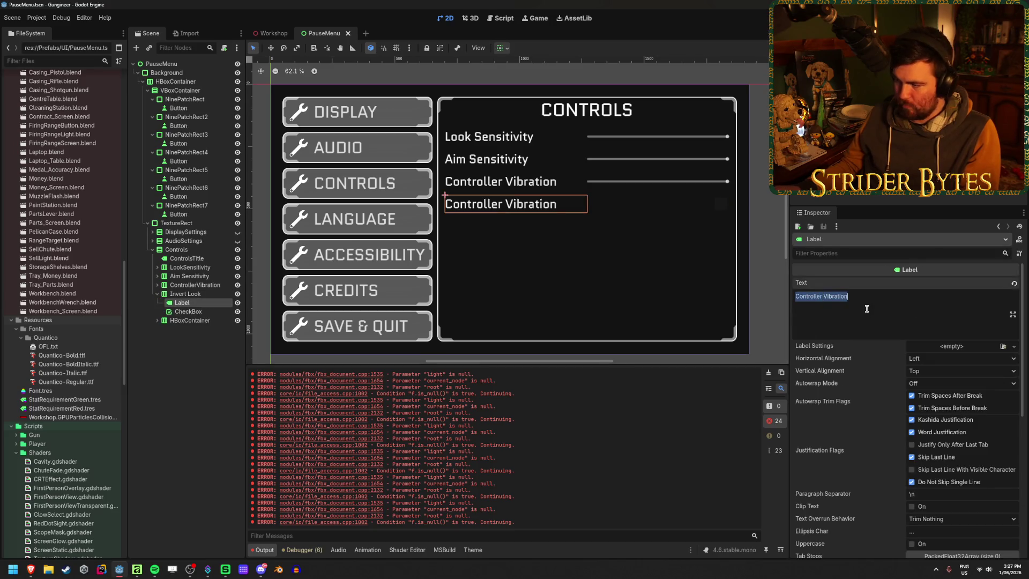
{"action": "type", "text": "Invert Look"}
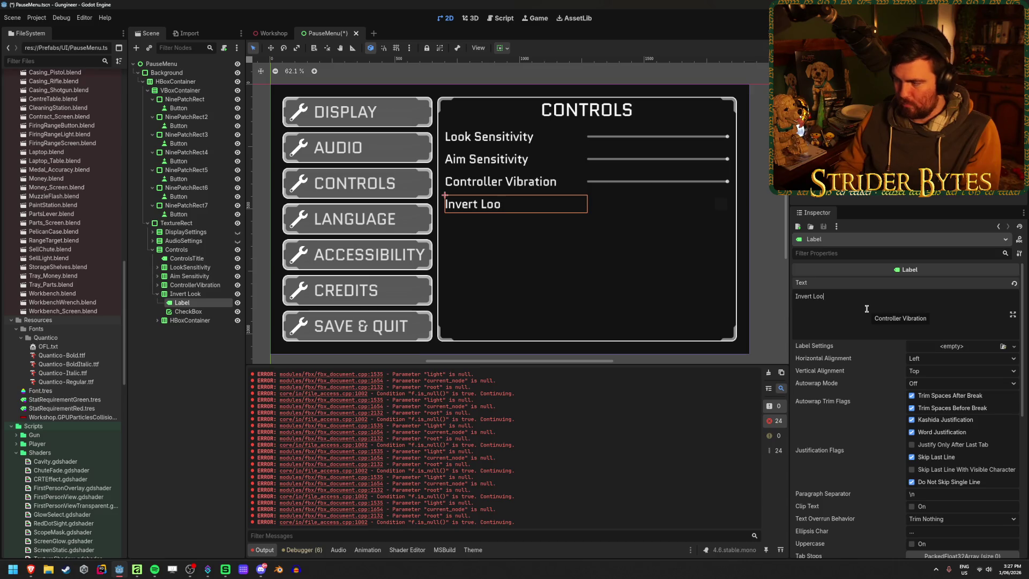
{"action": "key", "text": "ctrl+s"}
Step: Inspect the ControllerVibration row and expand AudioSettings to compare their rows
{"action": "left_click", "coordinate": [188, 391]}
{"action": "left_click", "coordinate": [185, 294]}
{"action": "left_click", "coordinate": [157, 294]}
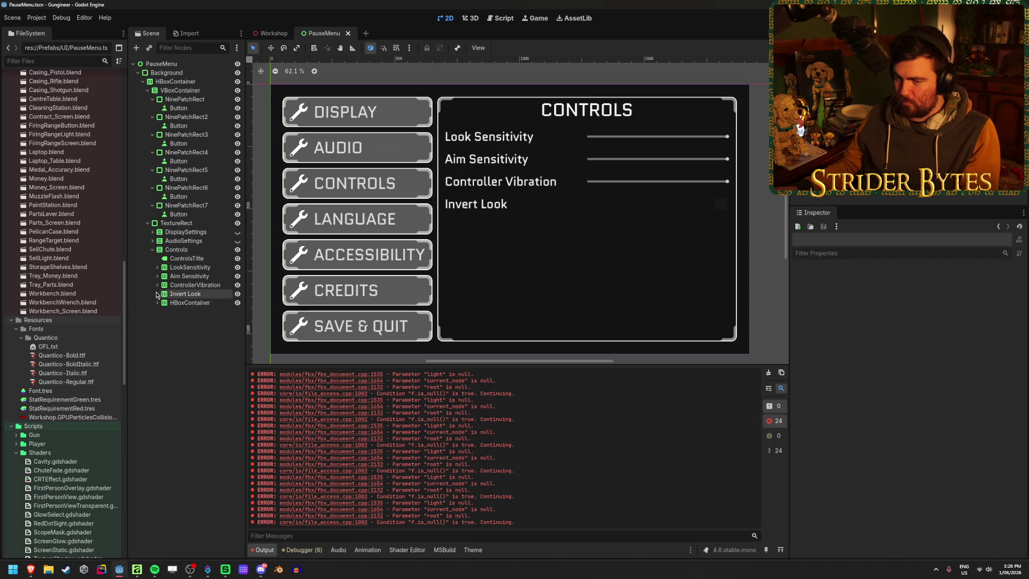
{"action": "left_click", "coordinate": [157, 294]}
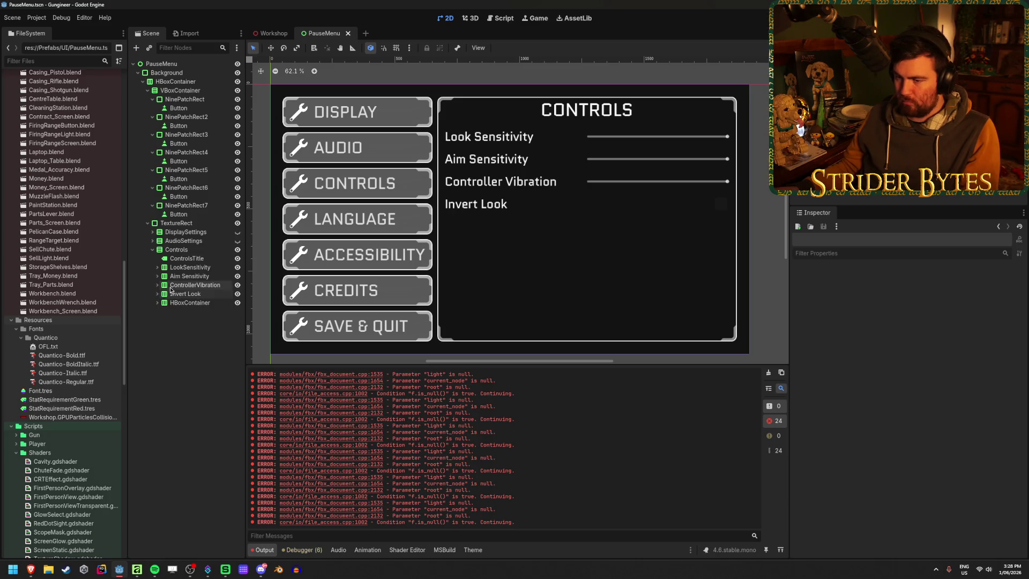
{"action": "left_click", "coordinate": [174, 286]}
{"action": "left_click", "coordinate": [152, 241]}
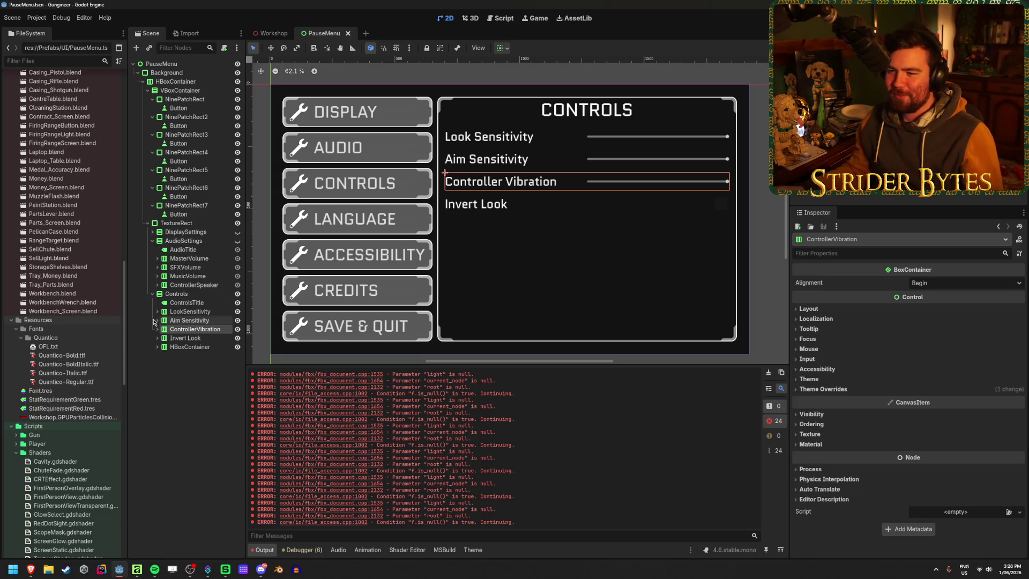
{"action": "left_click", "coordinate": [174, 391]}
{"action": "mouse_move", "coordinate": [31, 569]}
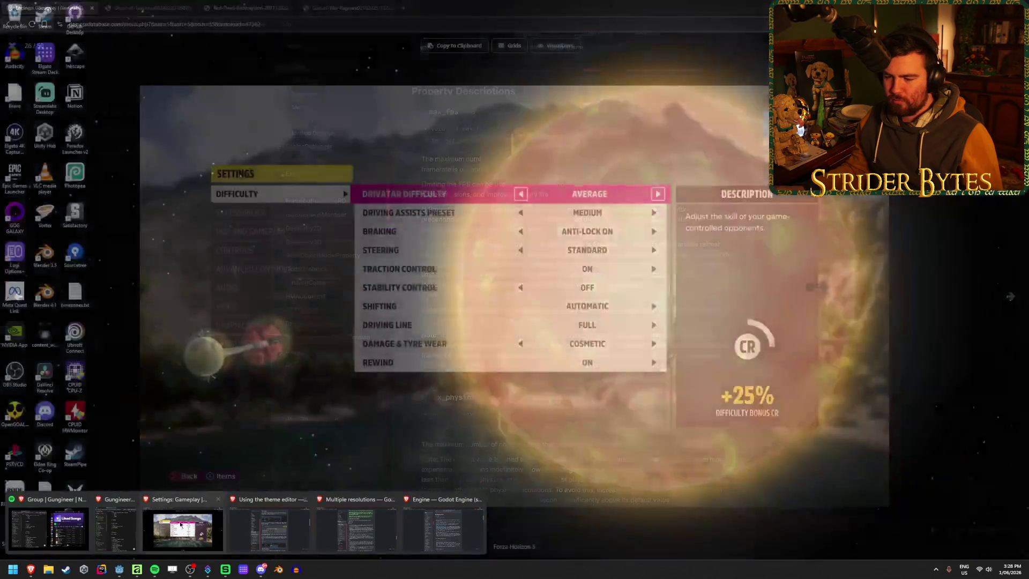
{"action": "left_click", "coordinate": [198, 528]}
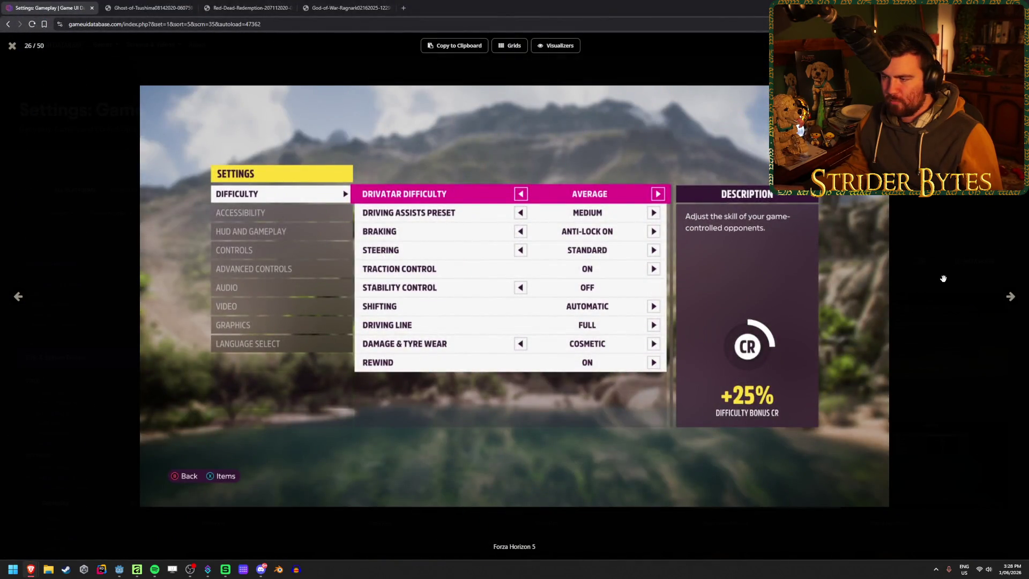
{"action": "left_click", "coordinate": [1010, 296]}
{"action": "left_click", "coordinate": [1010, 297]}
{"action": "left_click", "coordinate": [1010, 296]}
{"action": "left_click", "coordinate": [1010, 297]}
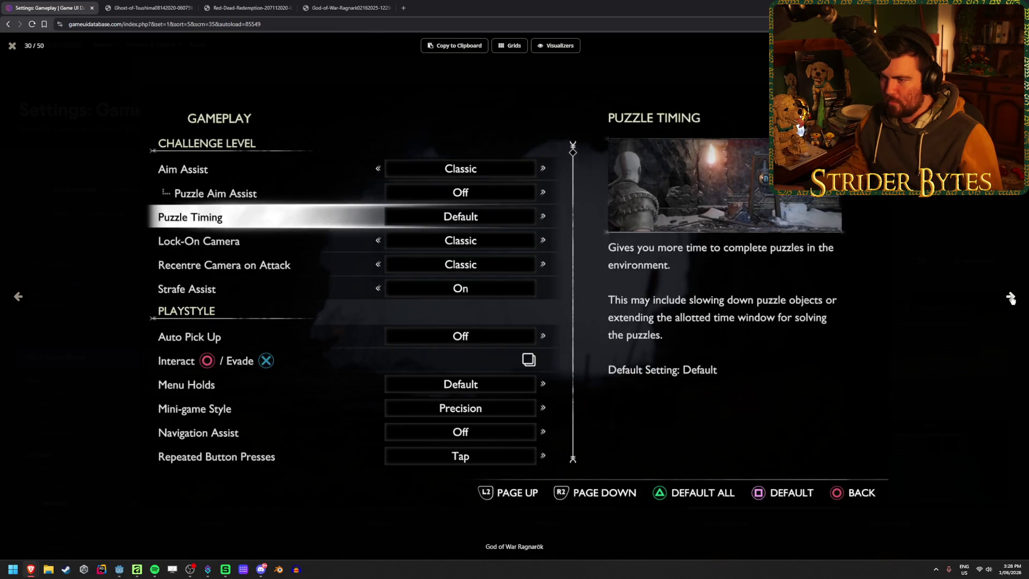
{"action": "left_click", "coordinate": [1010, 296]}
{"action": "left_click", "coordinate": [1010, 296]}
{"action": "left_click", "coordinate": [1010, 297]}
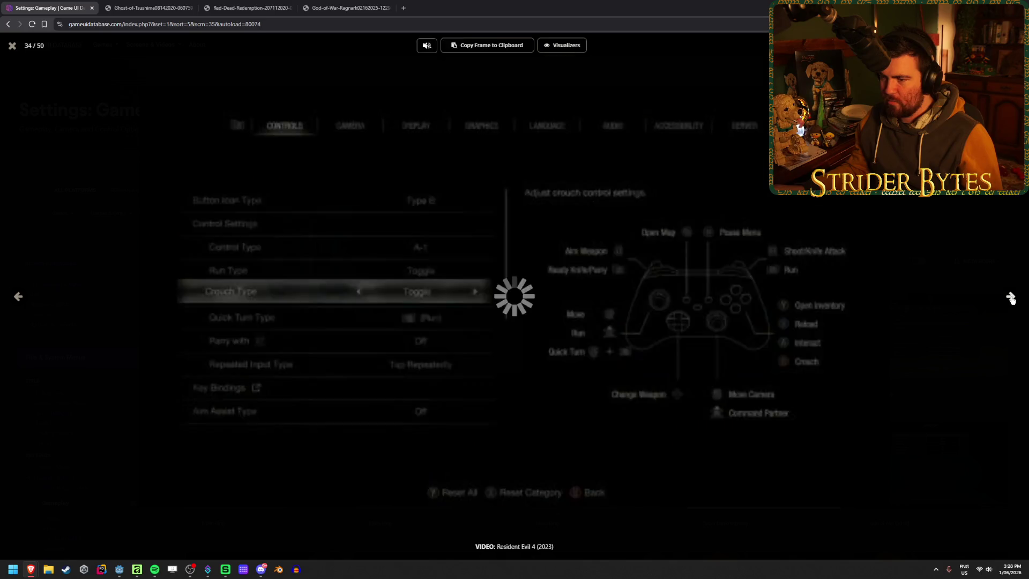
{"action": "left_click", "coordinate": [1010, 296]}
{"action": "left_click", "coordinate": [18, 297]}
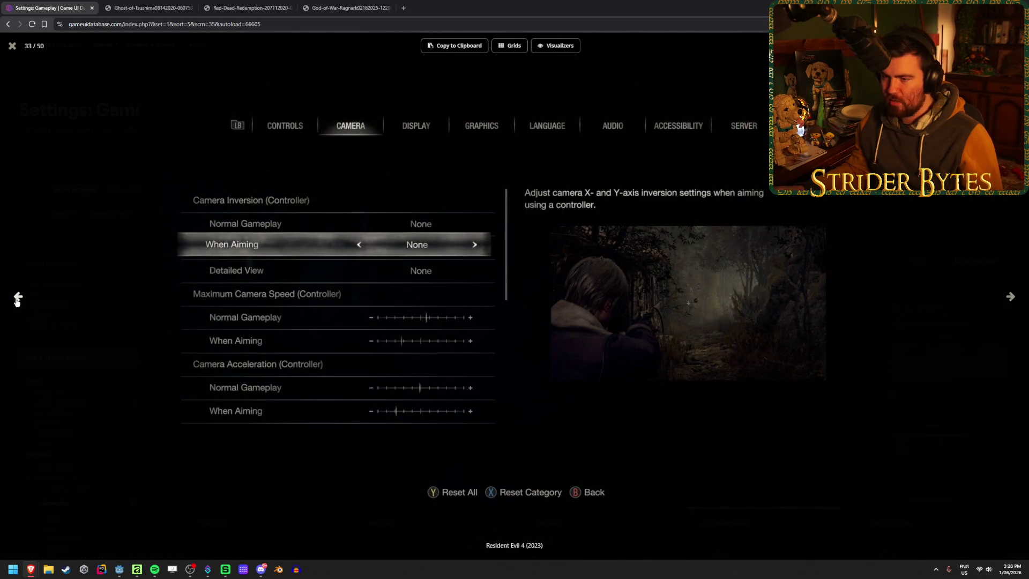
{"action": "left_click", "coordinate": [1010, 296]}
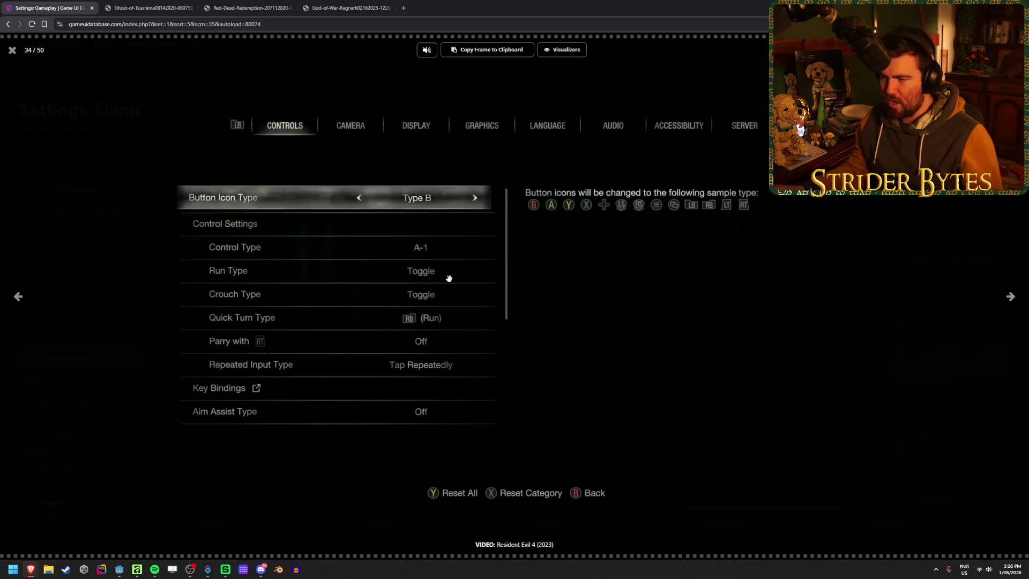
{"action": "key", "text": "alt+Tab"}
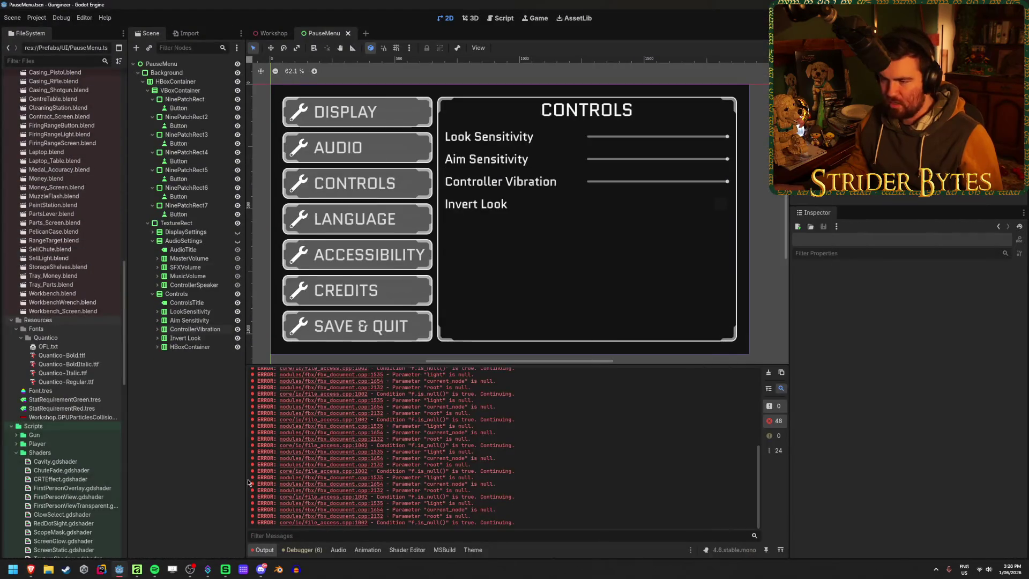
Step: Duplicate the Invert Look row and rename the copy's node Aim Mode
{"action": "left_click", "coordinate": [177, 339]}
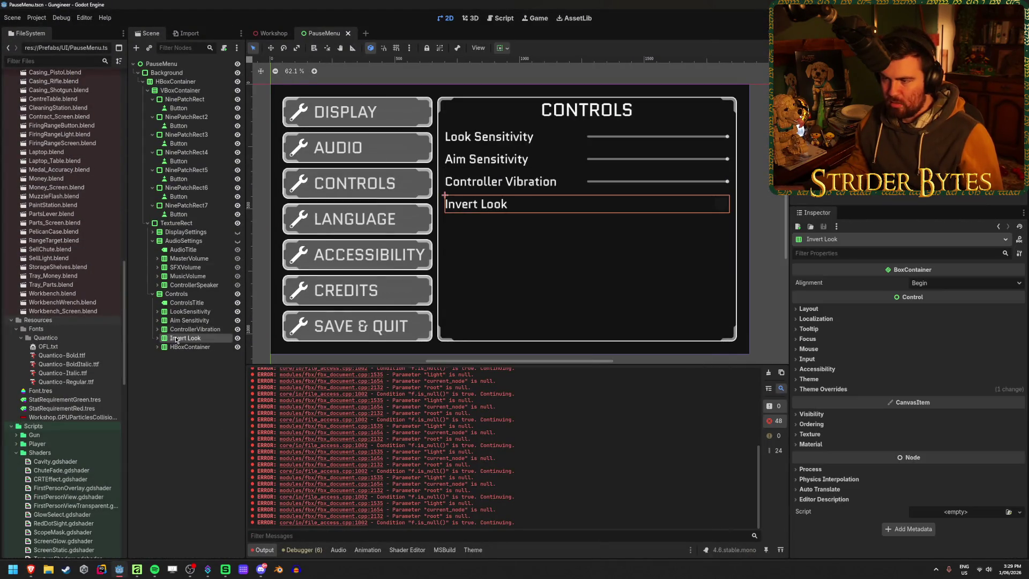
{"action": "key", "text": "ctrl+d"}
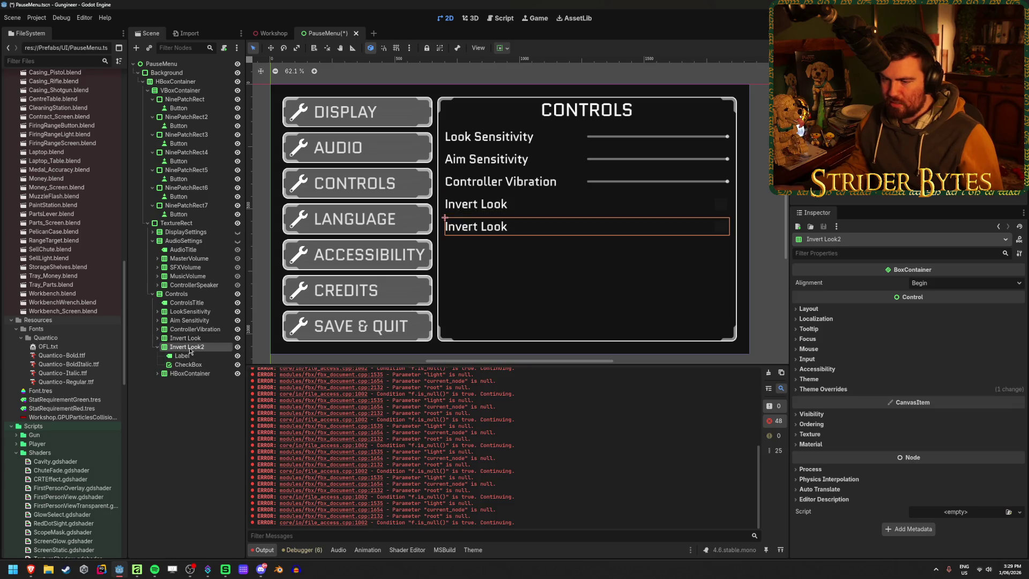
{"action": "double_click", "coordinate": [189, 348]}
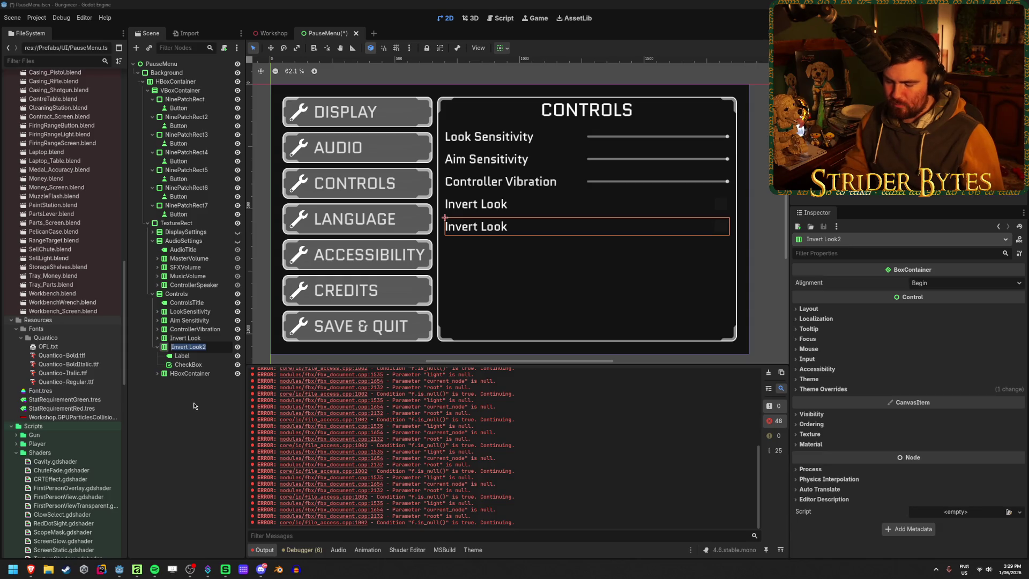
{"action": "type", "text": "Aim Mode"}
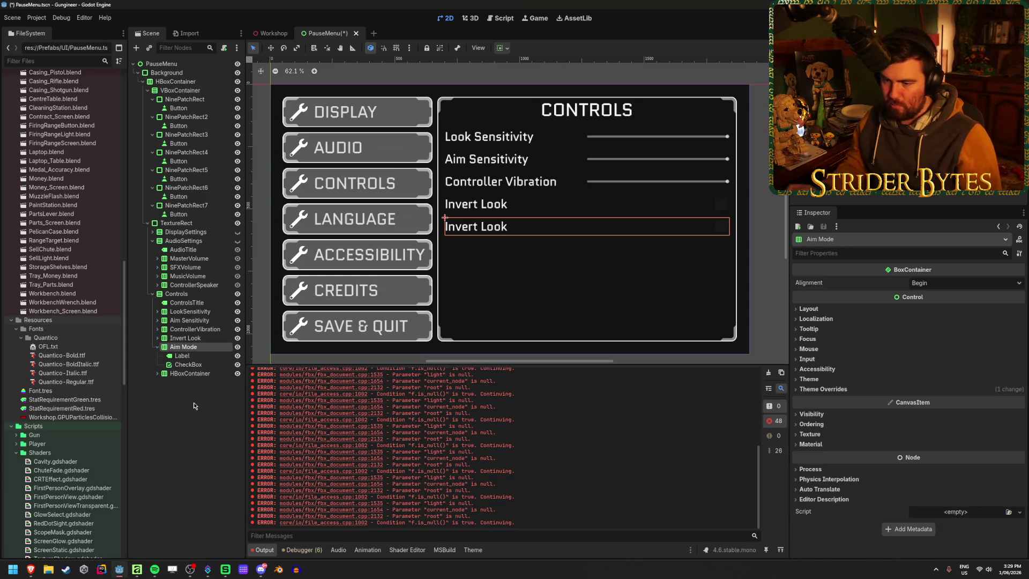
{"action": "left_click", "coordinate": [182, 355]}
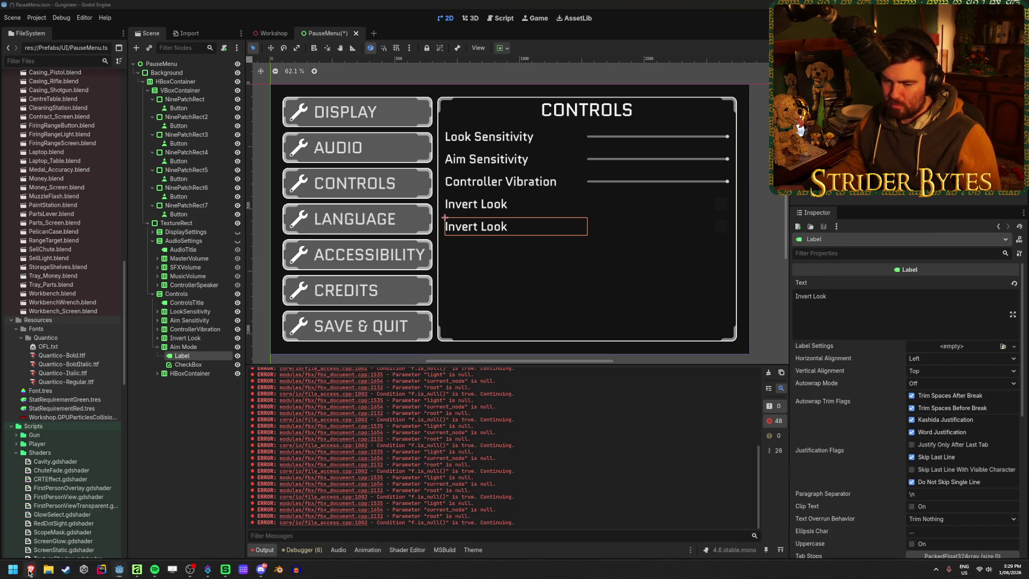
{"action": "mouse_move", "coordinate": [31, 569]}
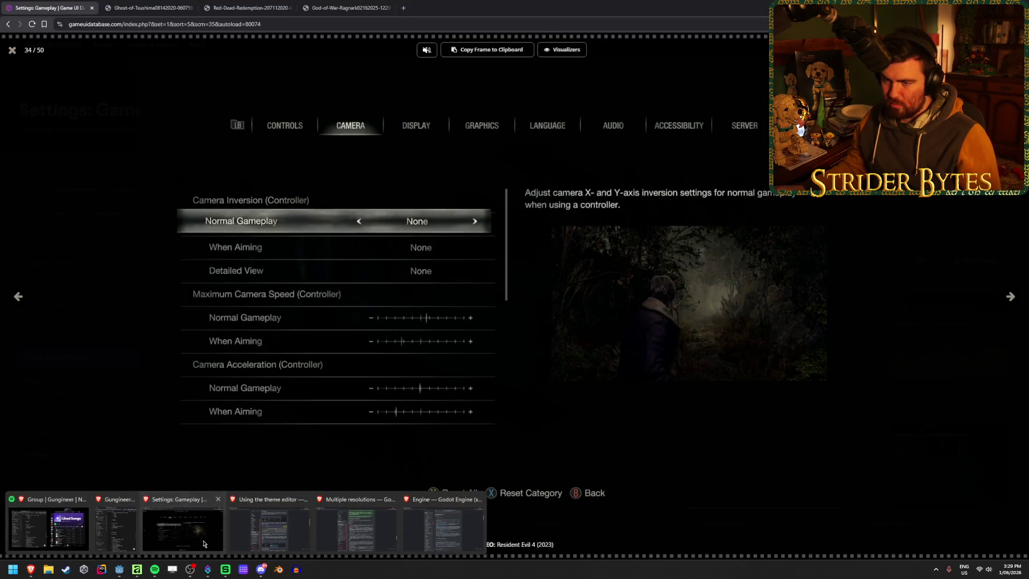
{"action": "left_click", "coordinate": [204, 544]}
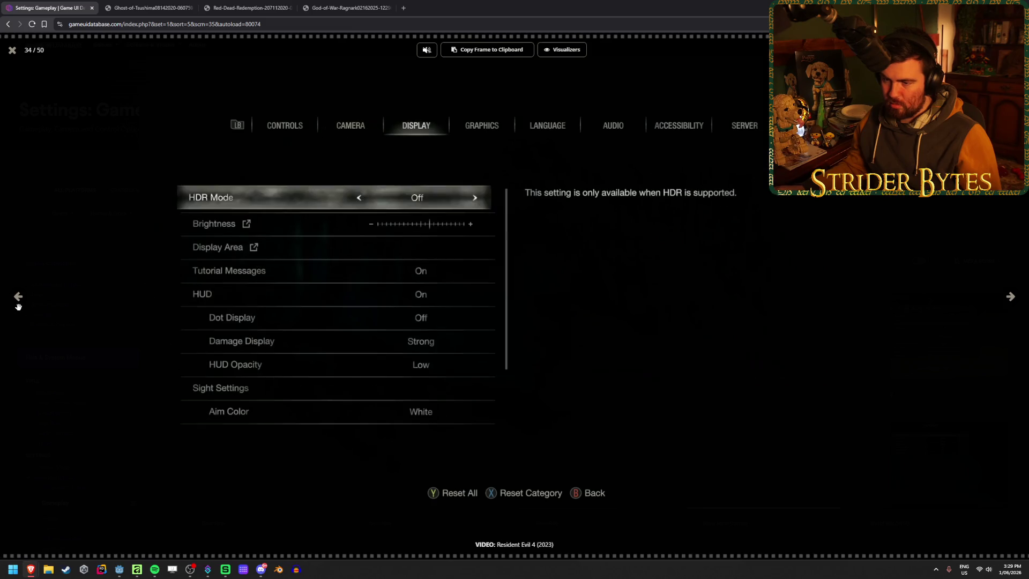
{"action": "left_click", "coordinate": [19, 304]}
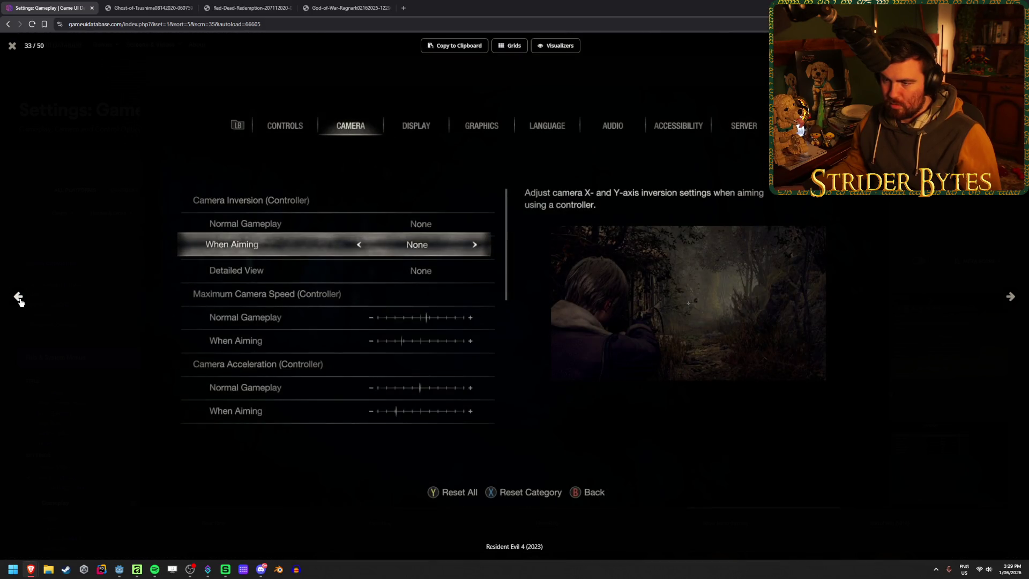
{"action": "left_click", "coordinate": [20, 298]}
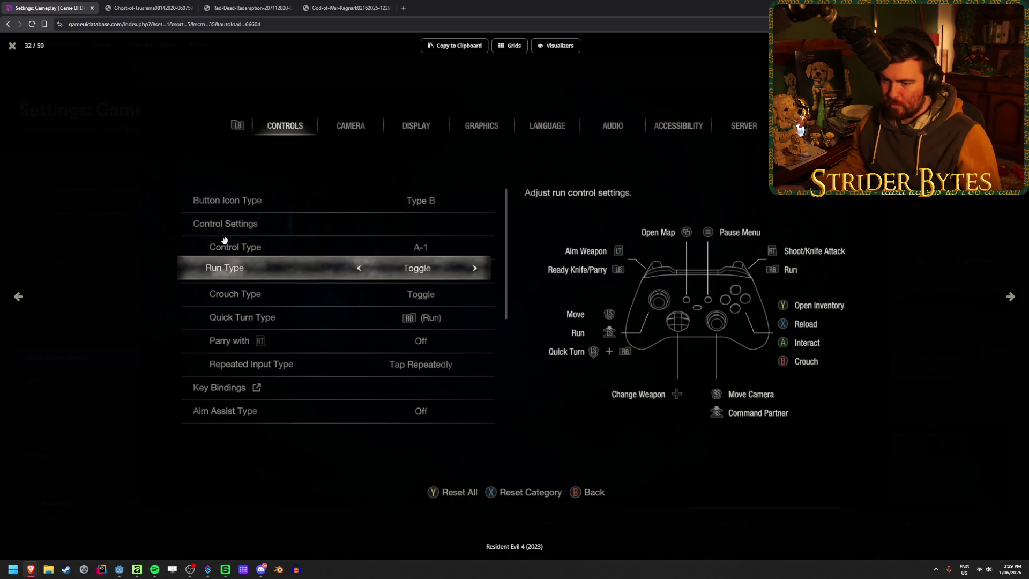
{"action": "key", "text": "alt+Tab"}
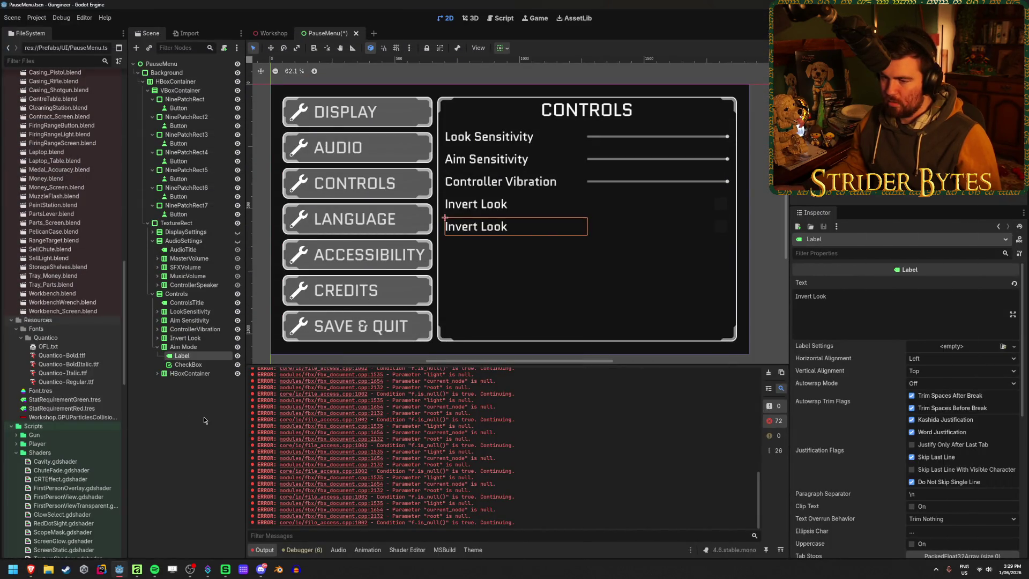
Step: Set the fifth row's label to 'Aim Mode', save, and delete its CheckBox
{"action": "triple_click", "coordinate": [863, 318]}
{"action": "type", "text": "A"}
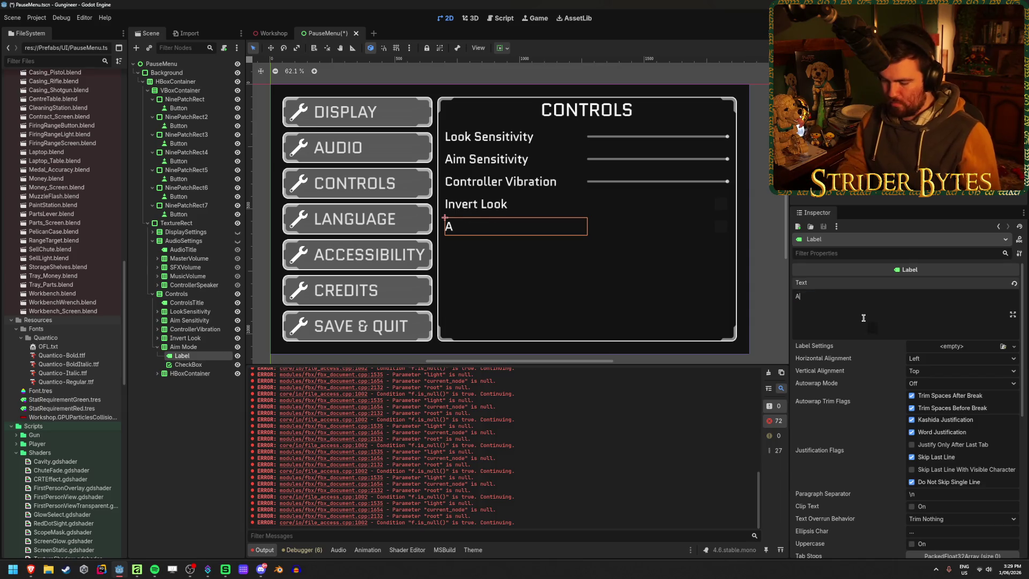
{"action": "type", "text": "im Mode"}
{"action": "key", "text": "ctrl+s"}
{"action": "left_click", "coordinate": [207, 364]}
{"action": "key", "text": "Delete"}
{"action": "key", "text": "Return"}
Step: Start adding a child node to Aim Mode, clearing the previous type search
{"action": "left_click", "coordinate": [208, 347]}
{"action": "right_click", "coordinate": [208, 348]}
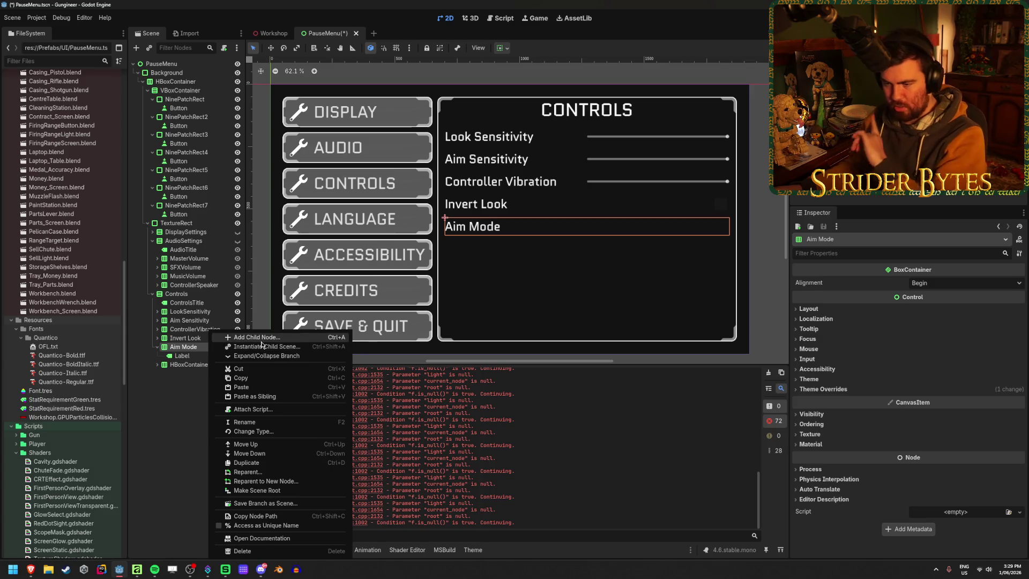
{"action": "left_click", "coordinate": [252, 337]}
{"action": "key", "text": "BackSpace"}
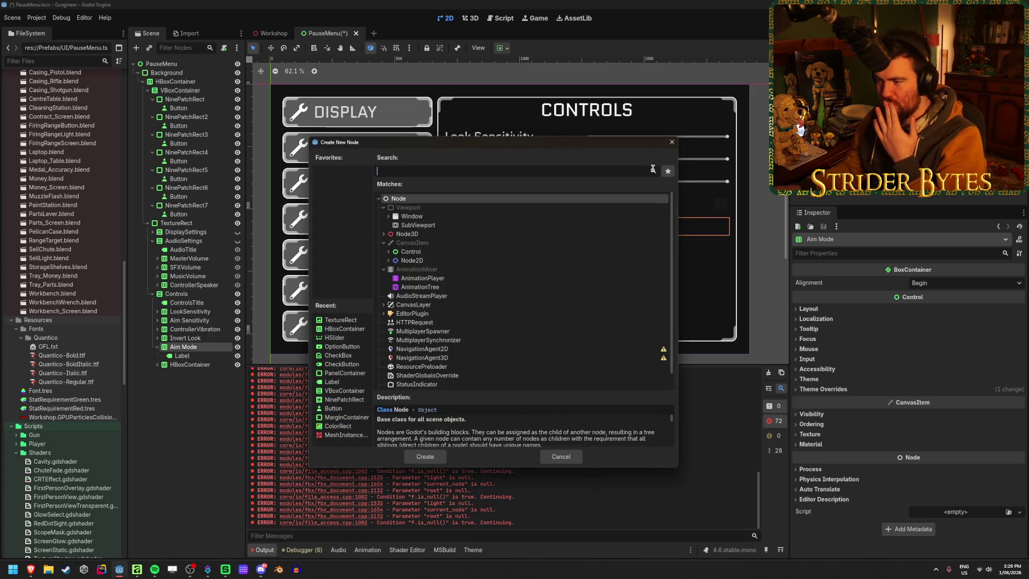
{"action": "left_click", "coordinate": [388, 252]}
{"action": "scroll", "coordinate": [403, 250], "scroll_direction": "down", "scroll_amount": 3}
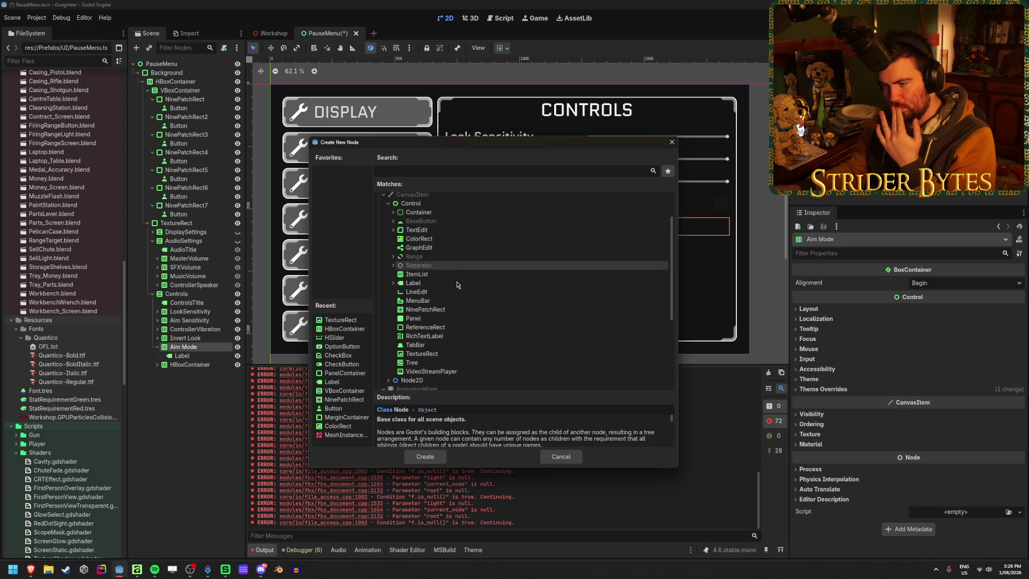
{"action": "left_click", "coordinate": [393, 222]}
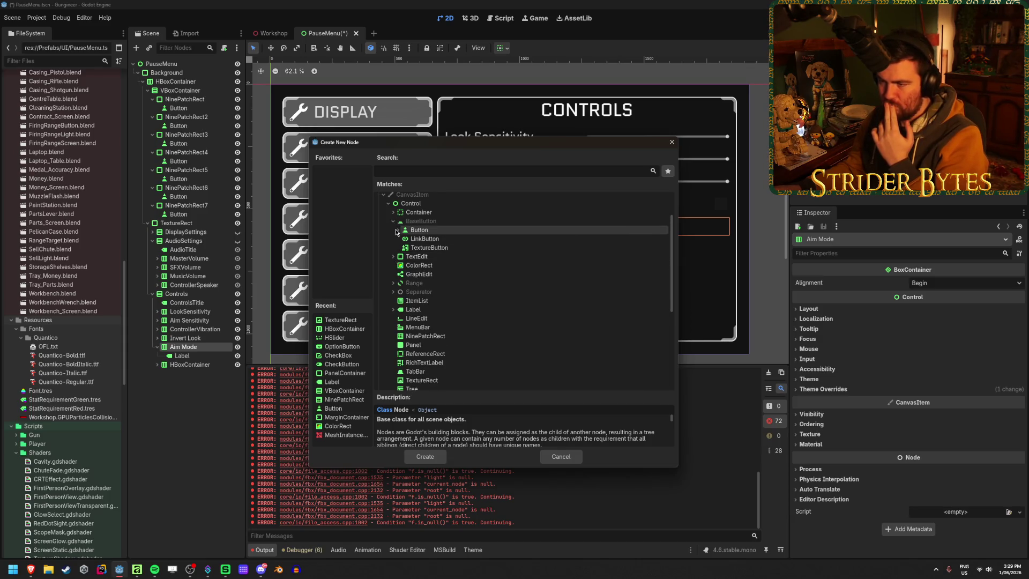
{"action": "left_click", "coordinate": [397, 230]}
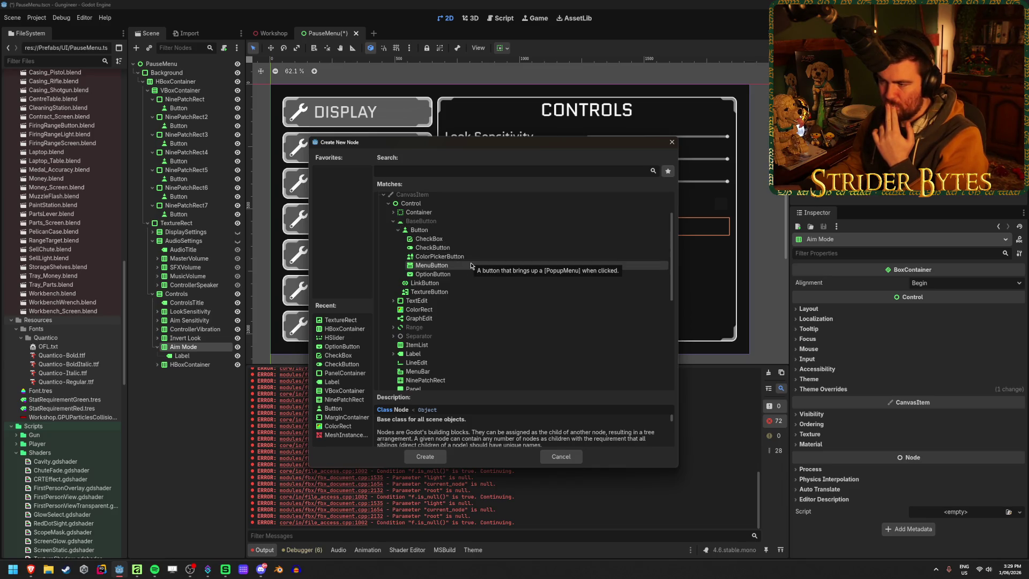
{"action": "left_click", "coordinate": [470, 264]}
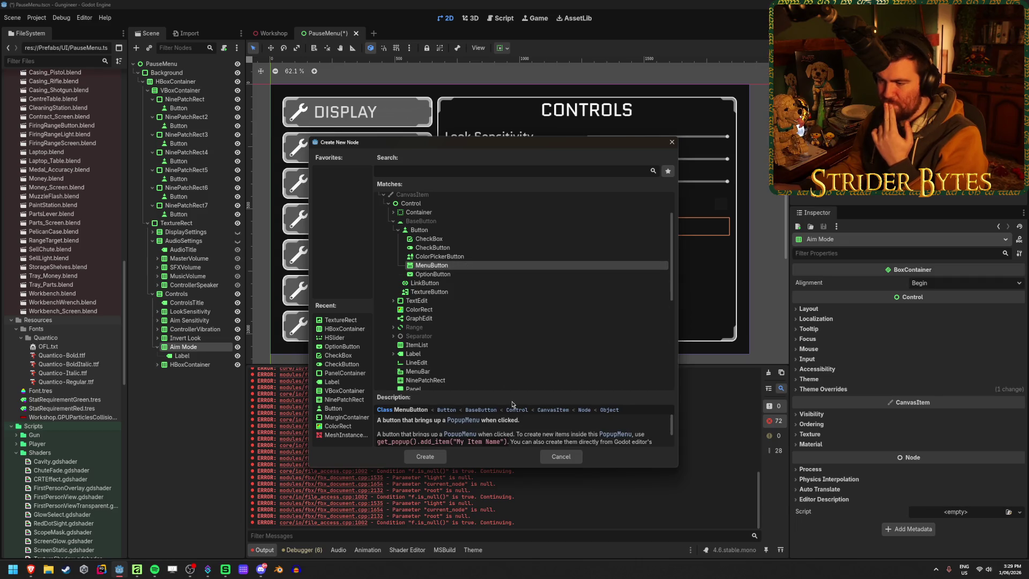
{"action": "mouse_move", "coordinate": [511, 390]}
{"action": "left_mouse_down"}
{"action": "mouse_move", "coordinate": [533, 351]}
{"action": "mouse_move", "coordinate": [535, 363]}
{"action": "left_mouse_up"}
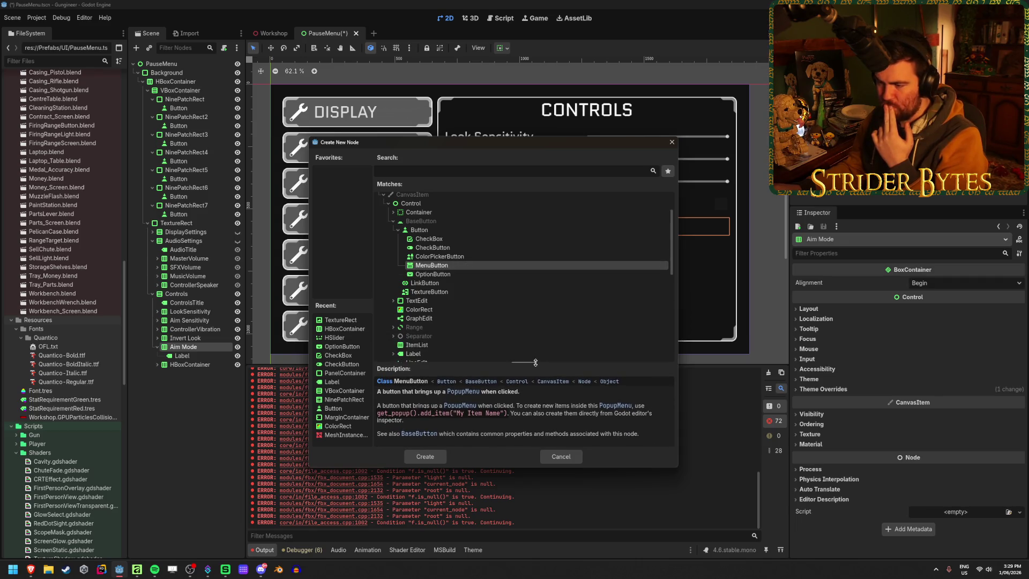
{"action": "left_click", "coordinate": [468, 273]}
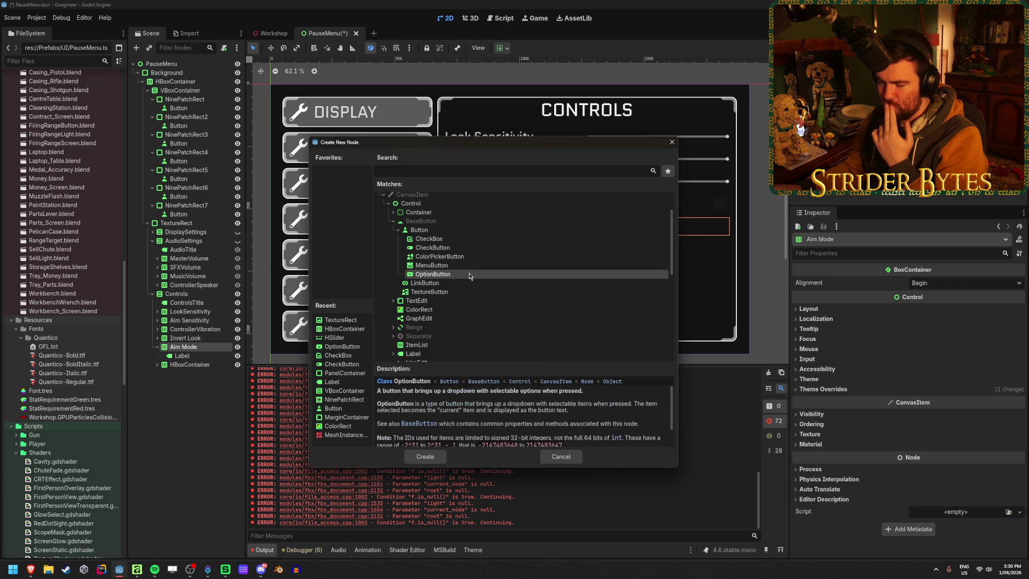
{"action": "left_click", "coordinate": [398, 231]}
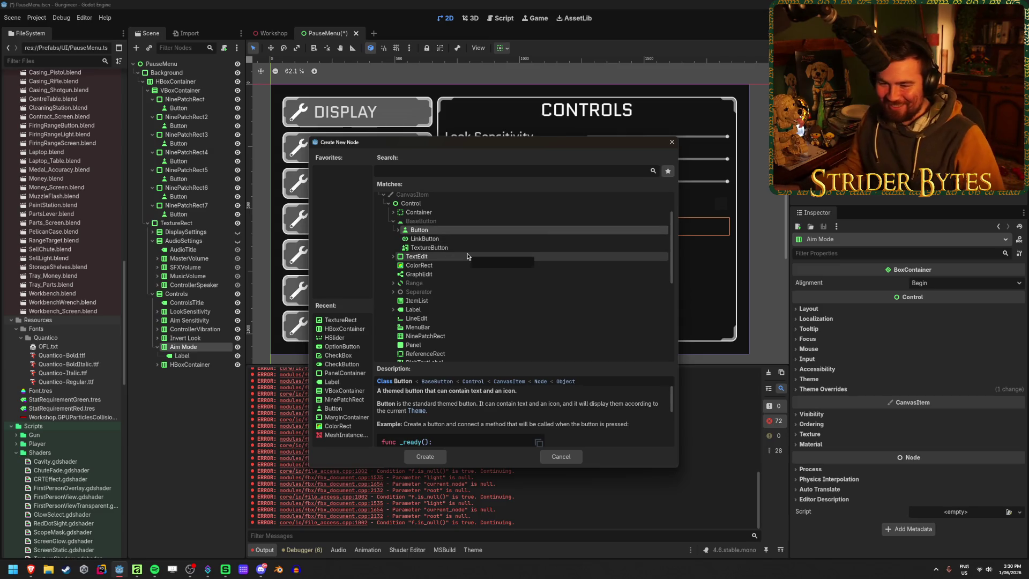
{"action": "scroll", "coordinate": [466, 249], "scroll_direction": "down", "scroll_amount": 2}
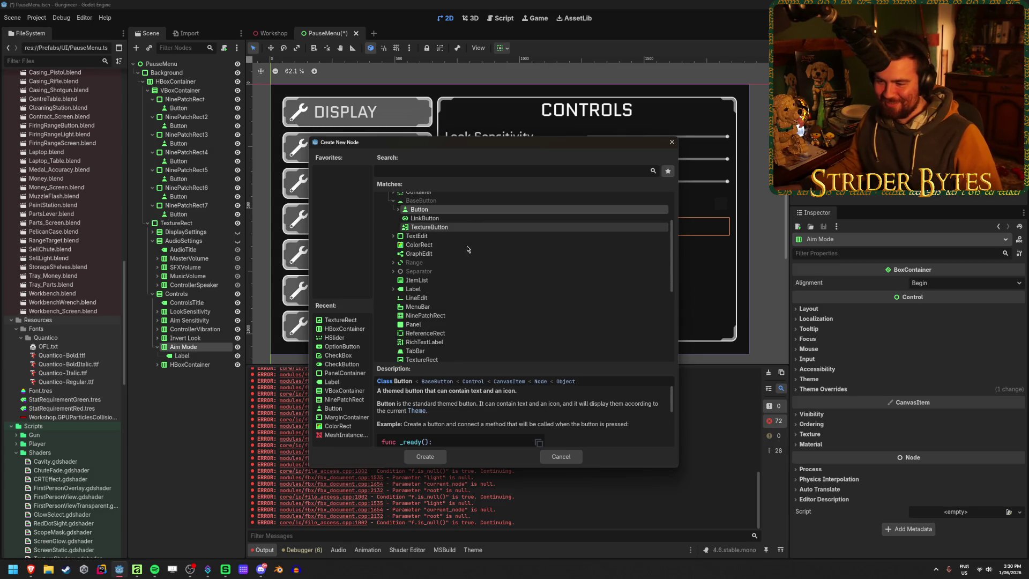
{"action": "scroll", "coordinate": [465, 246], "scroll_direction": "up", "scroll_amount": 1}
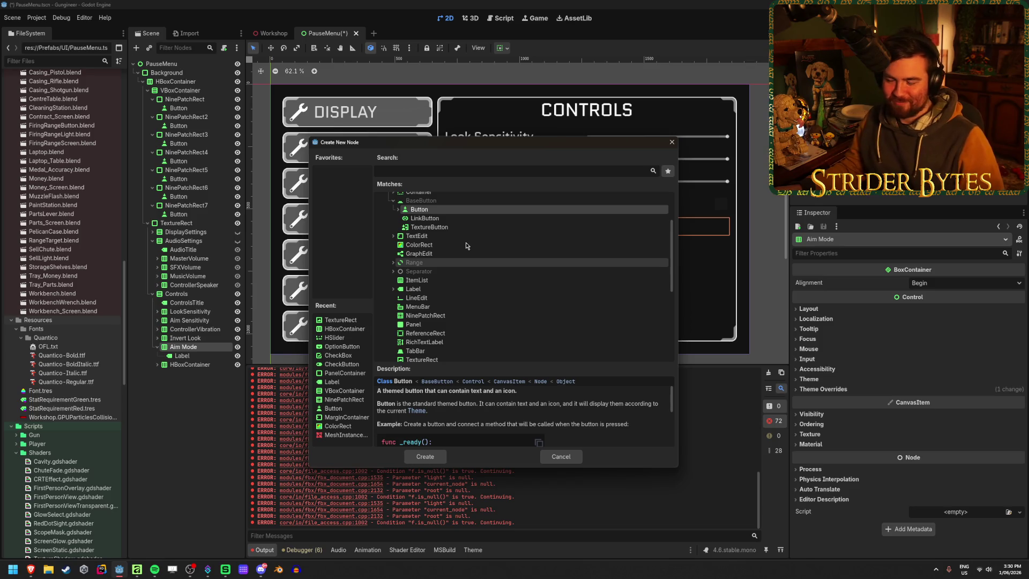
{"action": "scroll", "coordinate": [470, 257], "scroll_direction": "down", "scroll_amount": 1}
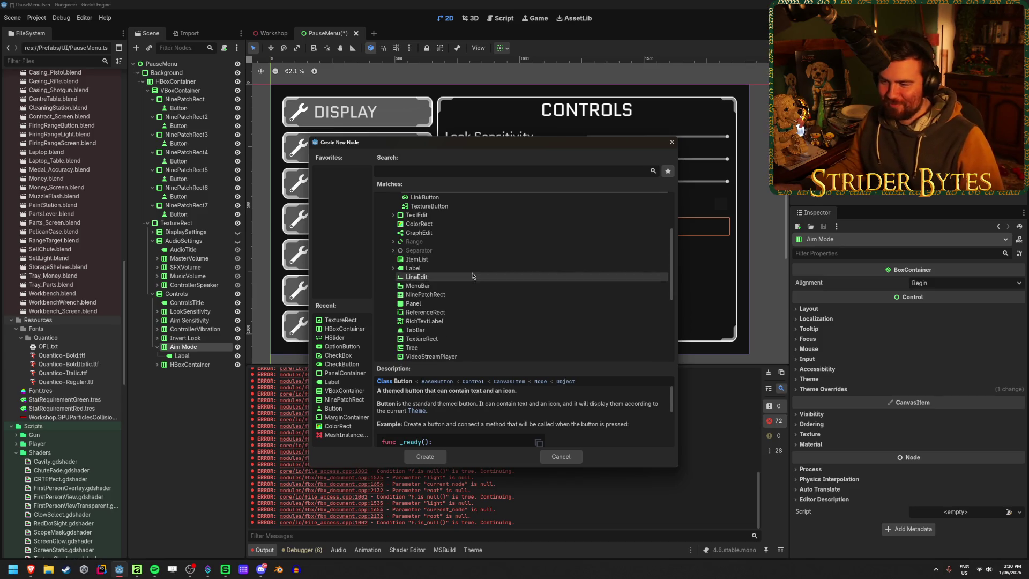
{"action": "left_click", "coordinate": [423, 278]}
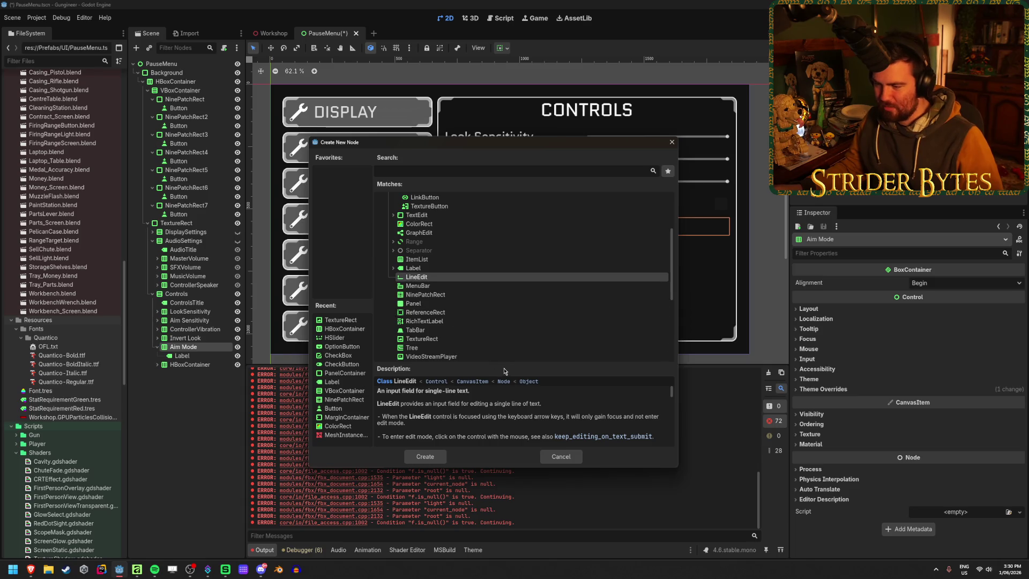
{"action": "mouse_move", "coordinate": [507, 362]}
{"action": "left_mouse_down"}
{"action": "mouse_move", "coordinate": [515, 324]}
{"action": "mouse_move", "coordinate": [505, 376]}
{"action": "left_mouse_up"}
{"action": "left_click", "coordinate": [482, 347]}
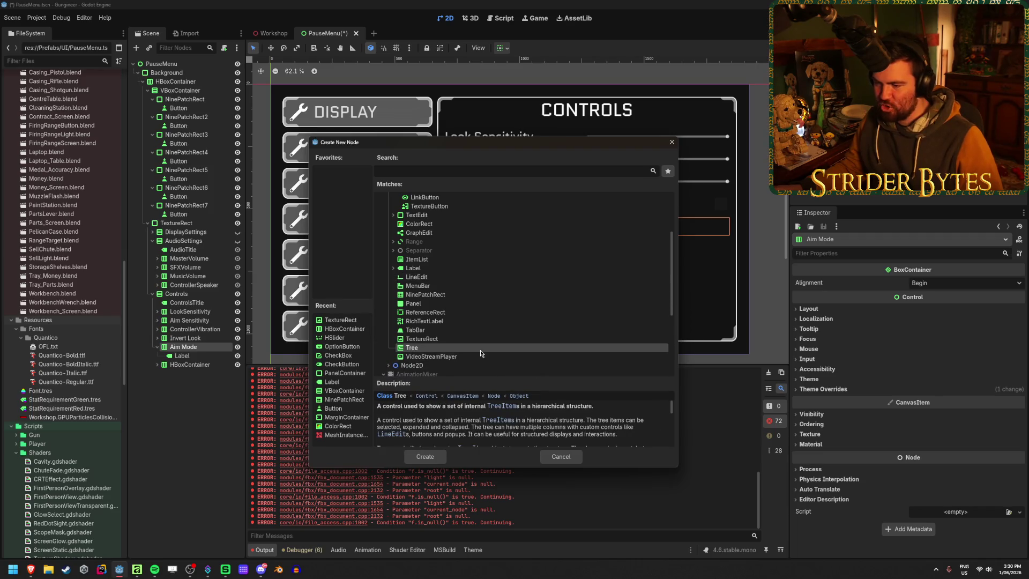
{"action": "left_click", "coordinate": [484, 329]}
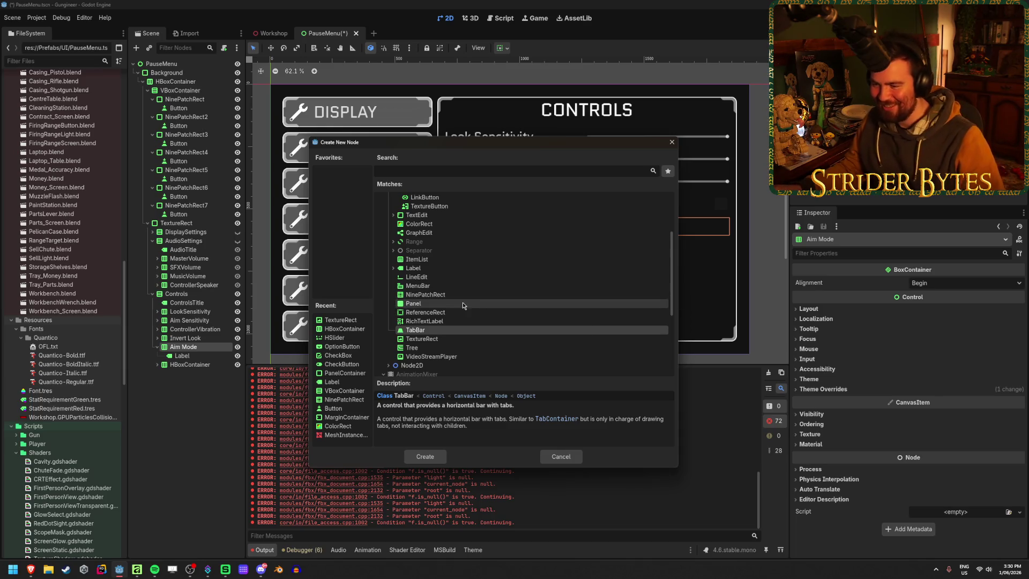
{"action": "scroll", "coordinate": [463, 306], "scroll_direction": "up", "scroll_amount": 3}
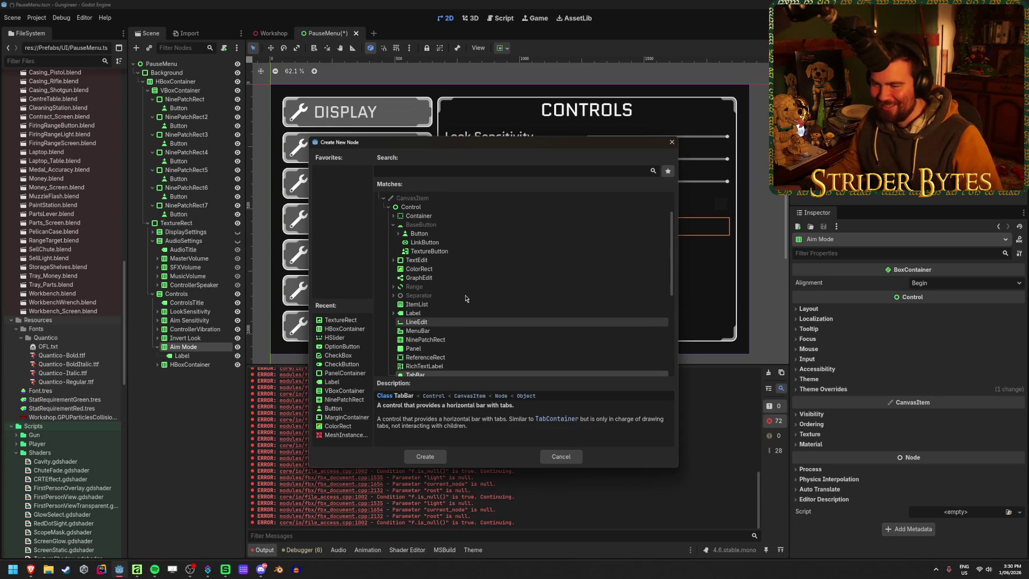
{"action": "left_click", "coordinate": [451, 332]}
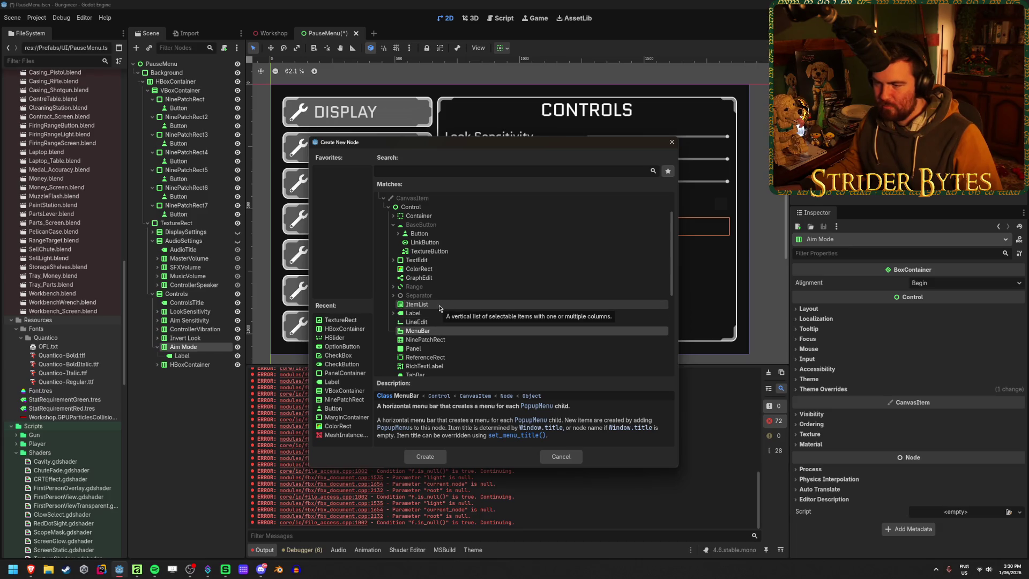
{"action": "left_click", "coordinate": [393, 288]}
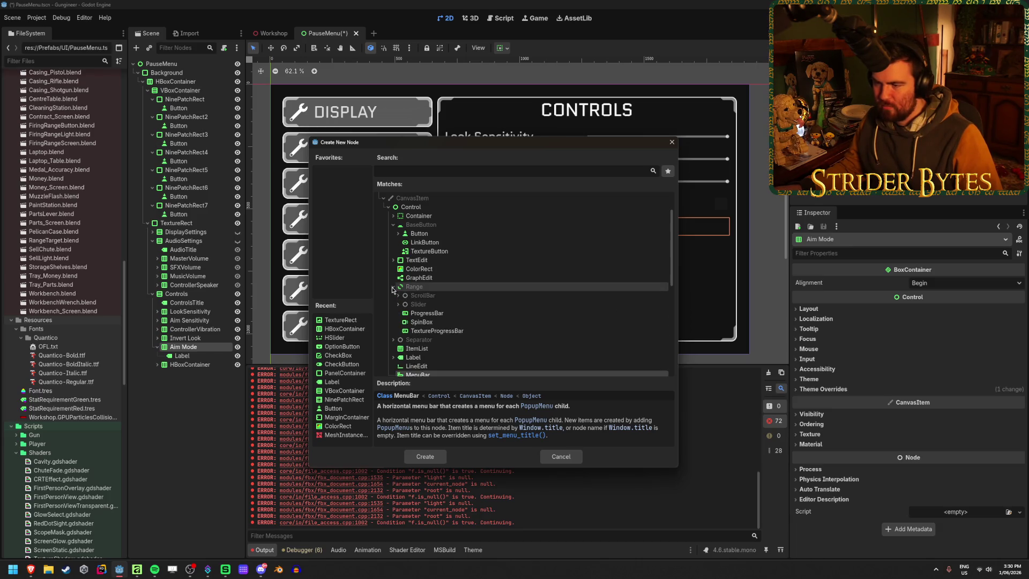
{"action": "left_click", "coordinate": [433, 323]}
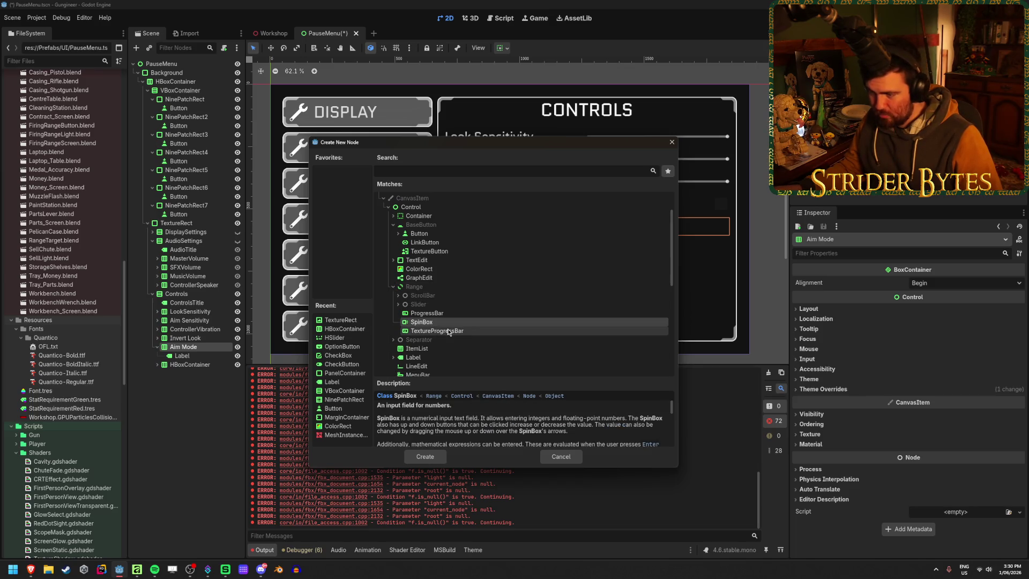
{"action": "left_click", "coordinate": [395, 289]}
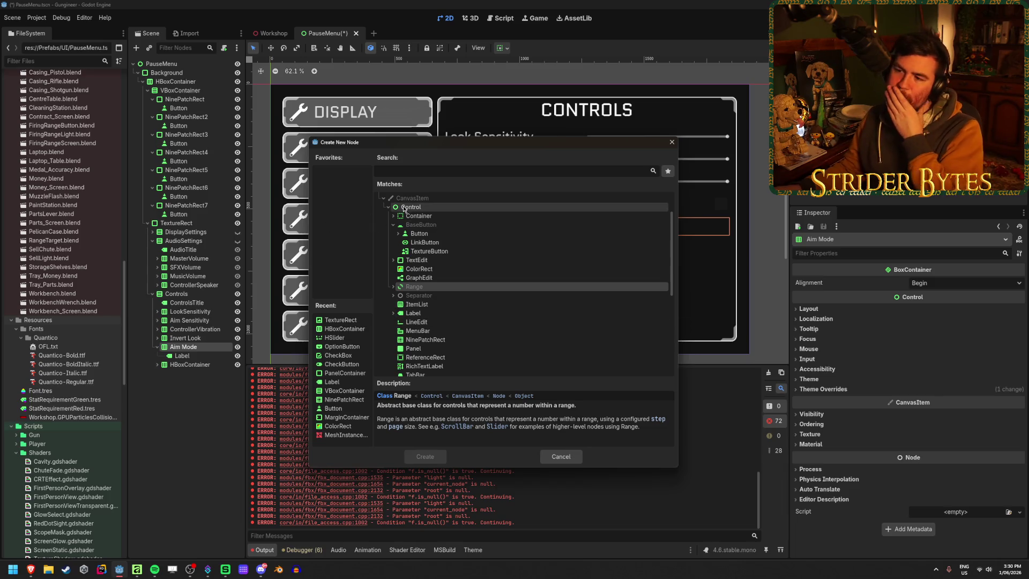
{"action": "scroll", "coordinate": [525, 313], "scroll_direction": "down", "scroll_amount": 3}
{"action": "scroll", "coordinate": [525, 309], "scroll_direction": "up", "scroll_amount": 1}
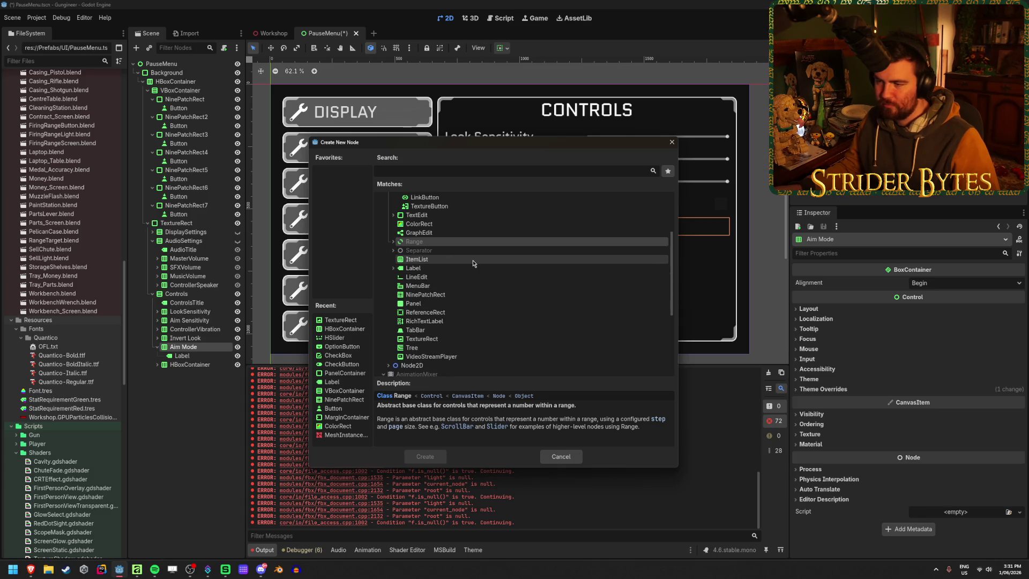
{"action": "scroll", "coordinate": [473, 262], "scroll_direction": "up", "scroll_amount": 4}
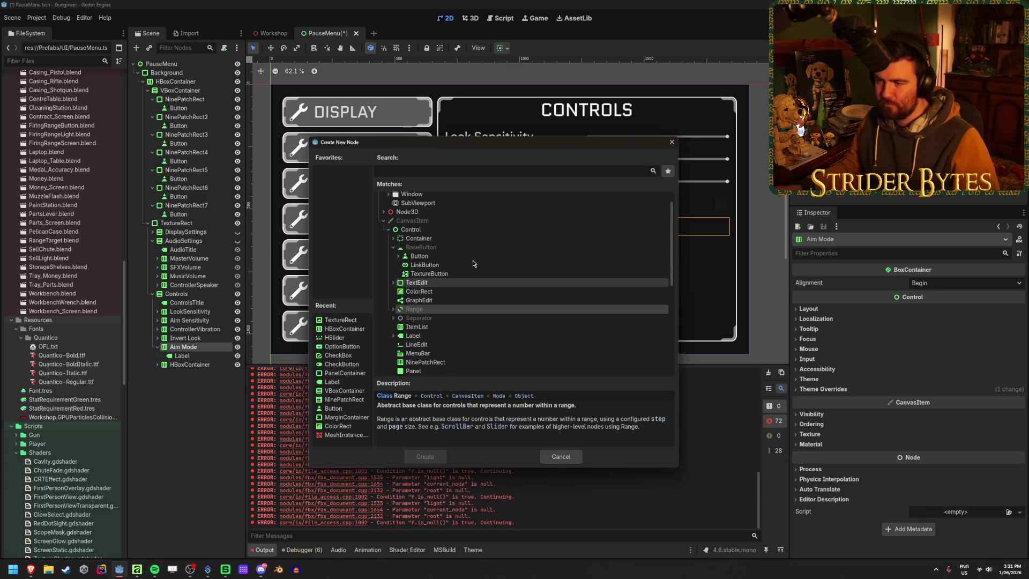
{"action": "left_click", "coordinate": [393, 239]}
{"action": "key", "text": "alt+Tab"}
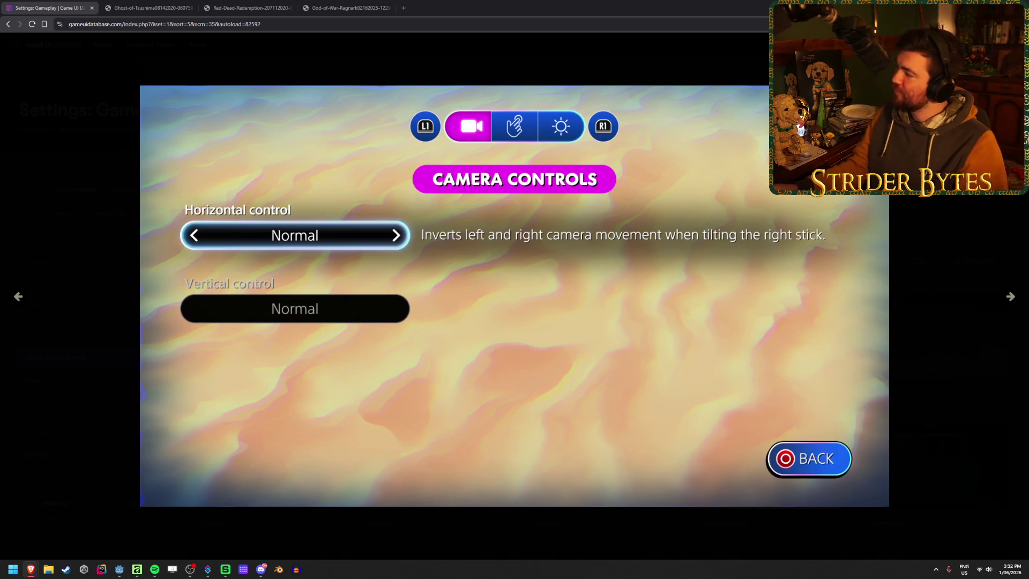
Step: Step the viewer past Super Mario 3D World to the Shadow of the Colossus Game settings, 39/50
{"action": "mouse_move", "coordinate": [991, 265]}
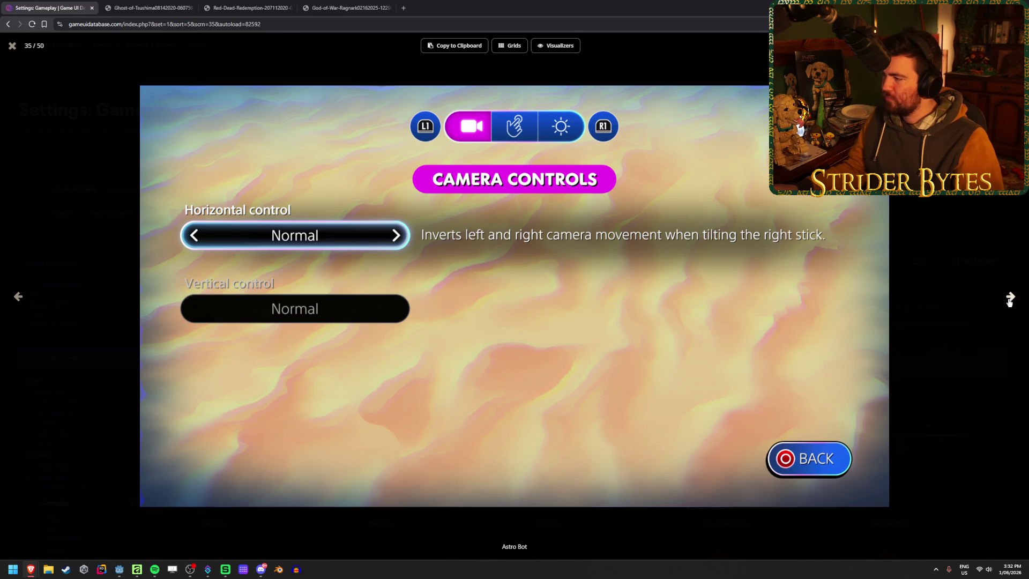
{"action": "left_click", "coordinate": [1010, 297]}
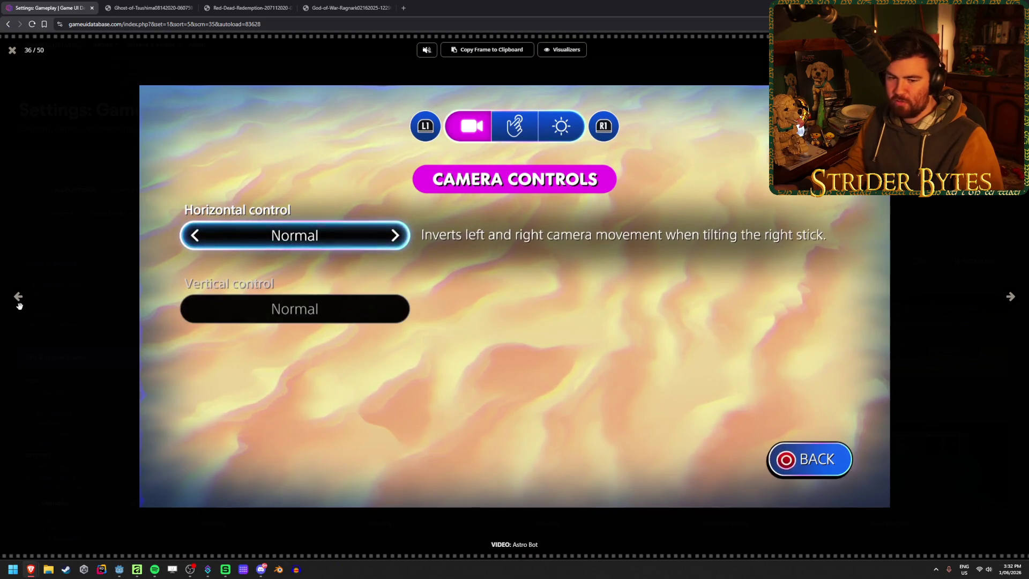
{"action": "left_click", "coordinate": [1008, 298]}
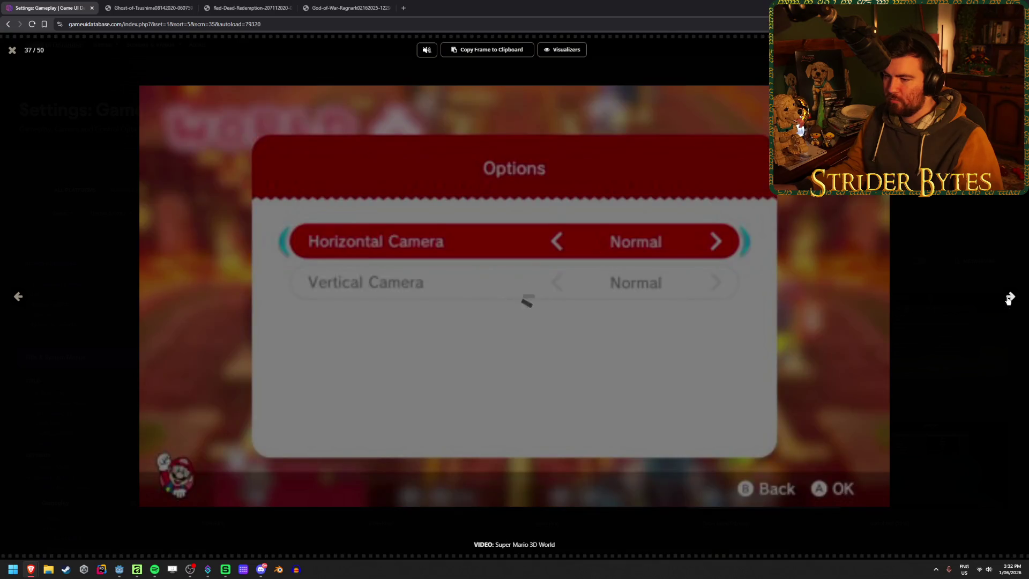
{"action": "left_click", "coordinate": [1008, 298]}
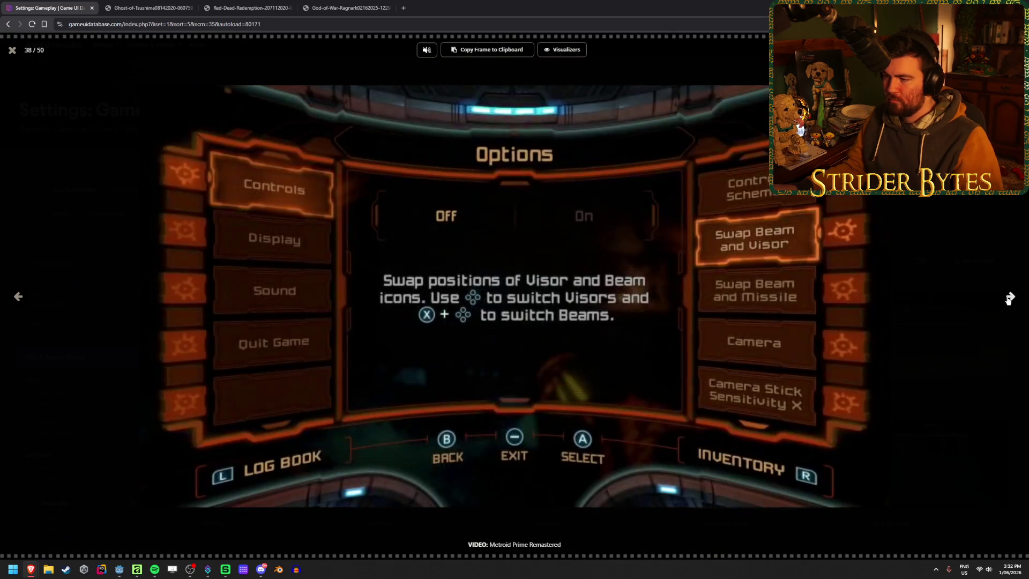
{"action": "left_click", "coordinate": [1008, 298]}
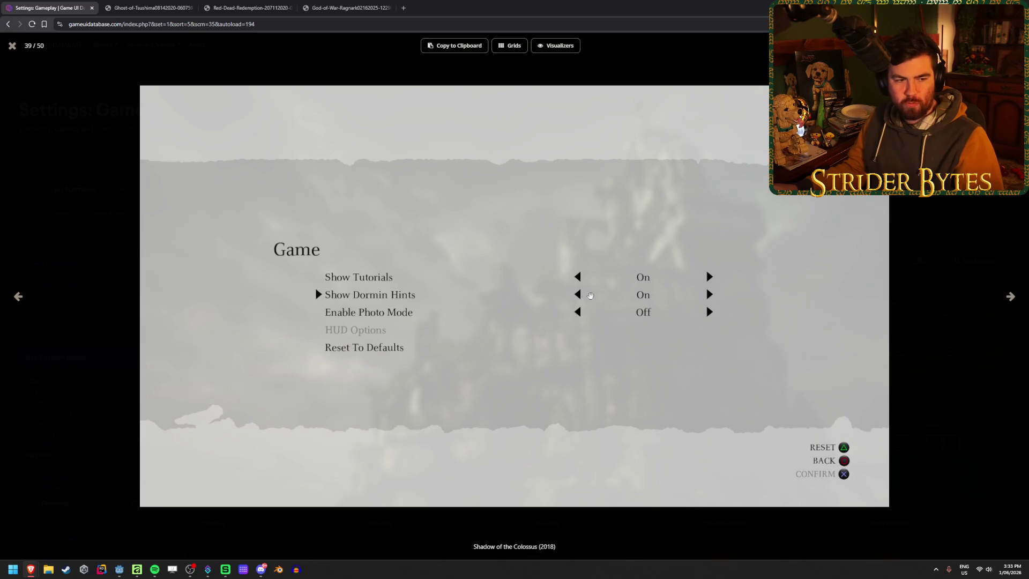
Step: Check the Shadow of the Colossus Camera settings, return to 39/50, close the viewer, and switch to Godot
{"action": "left_click", "coordinate": [1010, 297]}
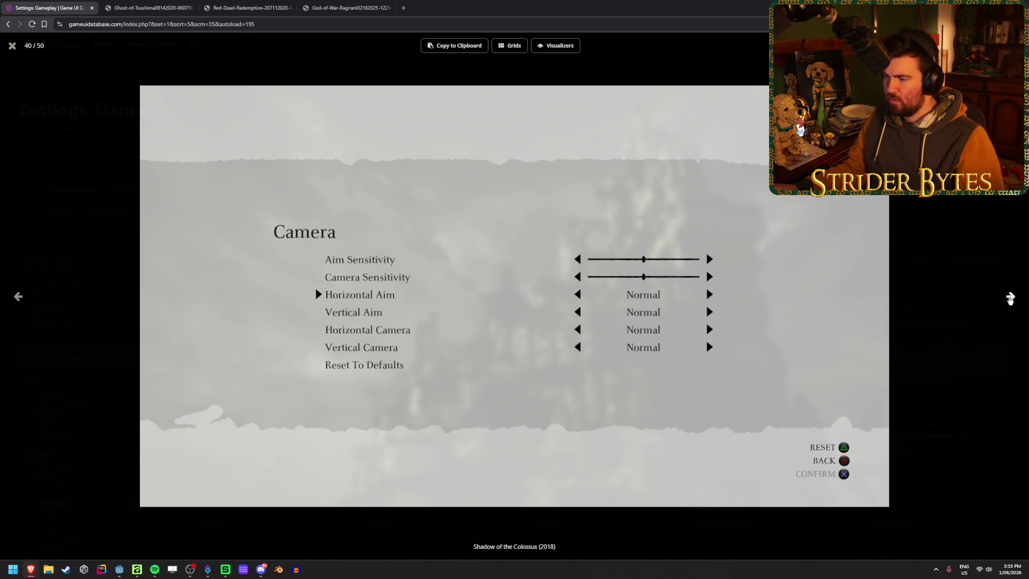
{"action": "left_click", "coordinate": [17, 298]}
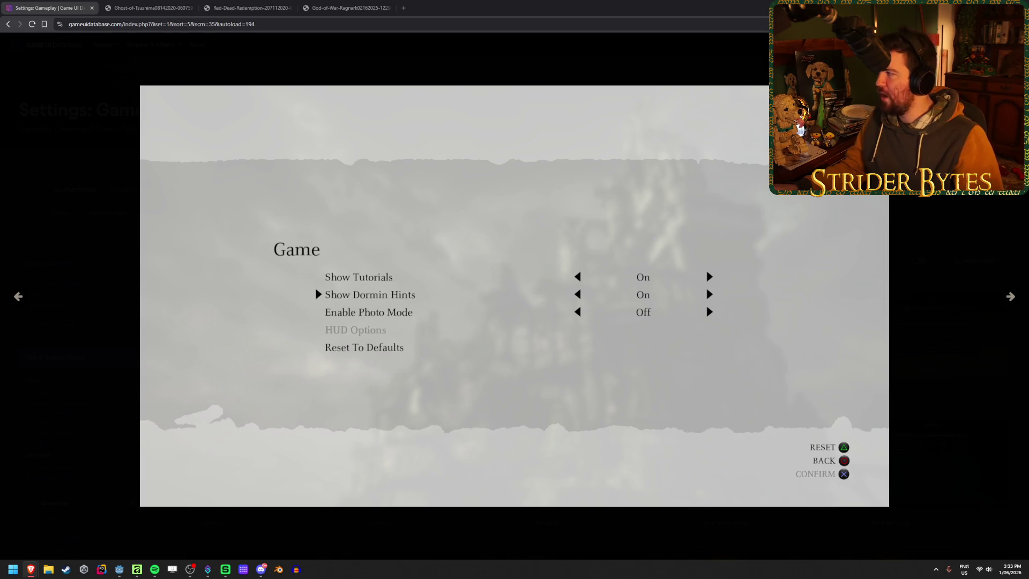
{"action": "mouse_move", "coordinate": [211, 223]}
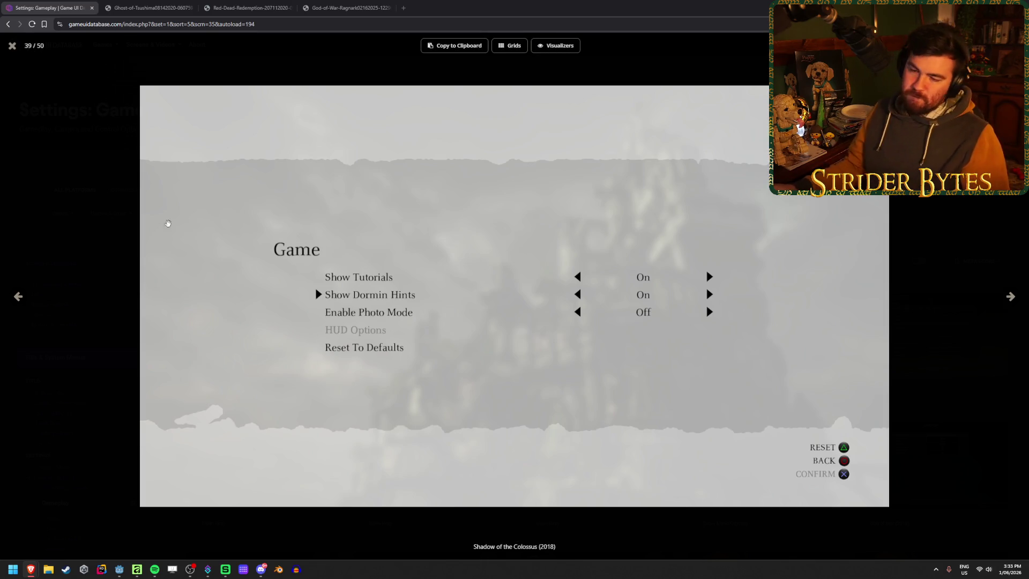
{"action": "key", "text": "Escape"}
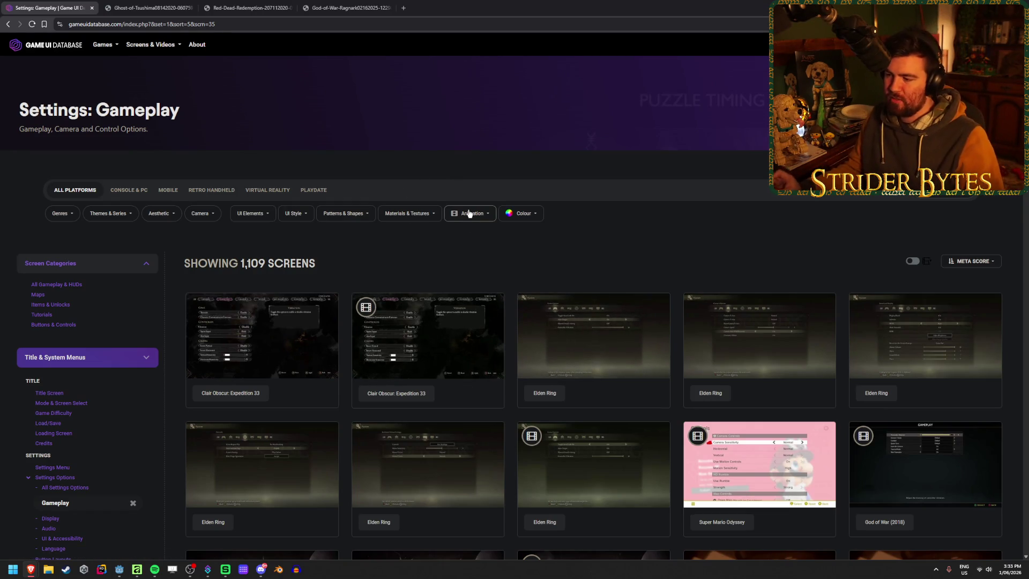
{"action": "key", "text": "alt+Tab"}
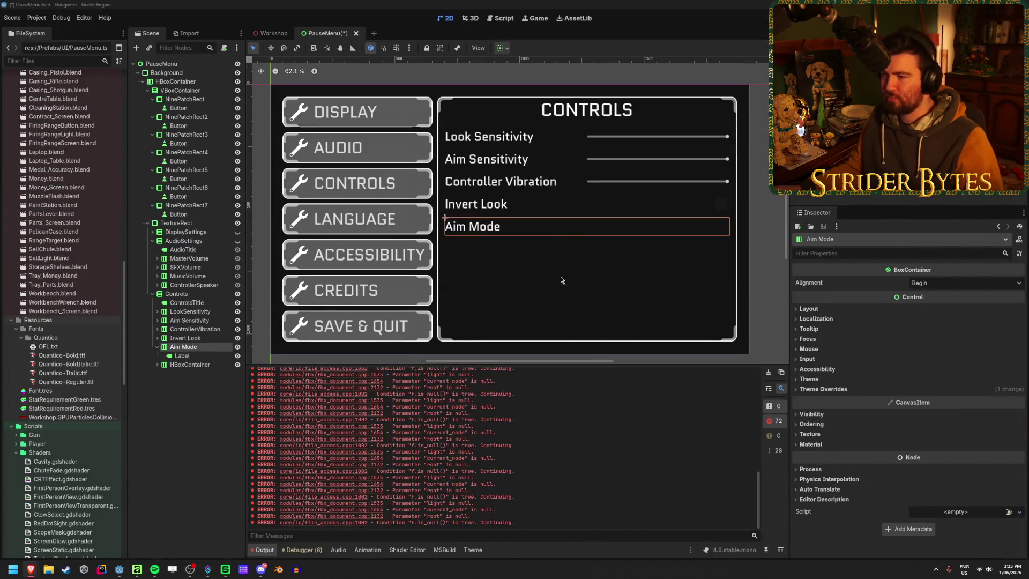
Step: Copy the ScreenMode OptionButton from DisplaySettings, paste it under Aim Mode, and save the scene
{"action": "left_click", "coordinate": [182, 356]}
{"action": "left_click", "coordinate": [188, 347]}
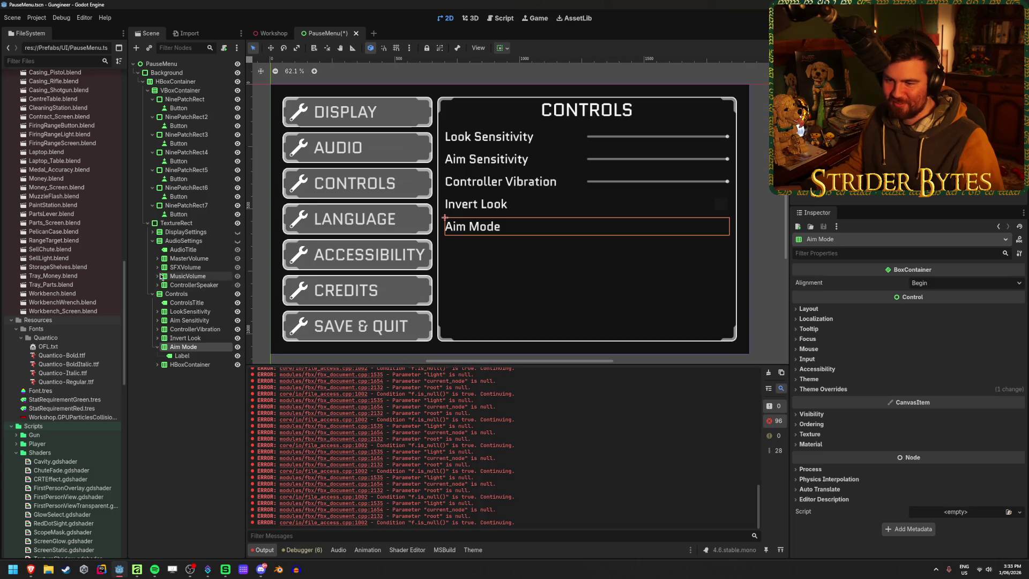
{"action": "left_click", "coordinate": [153, 232]}
{"action": "left_click", "coordinate": [158, 267]}
{"action": "left_click", "coordinate": [157, 258]}
{"action": "left_click", "coordinate": [192, 276]}
{"action": "key", "text": "ctrl+c"}
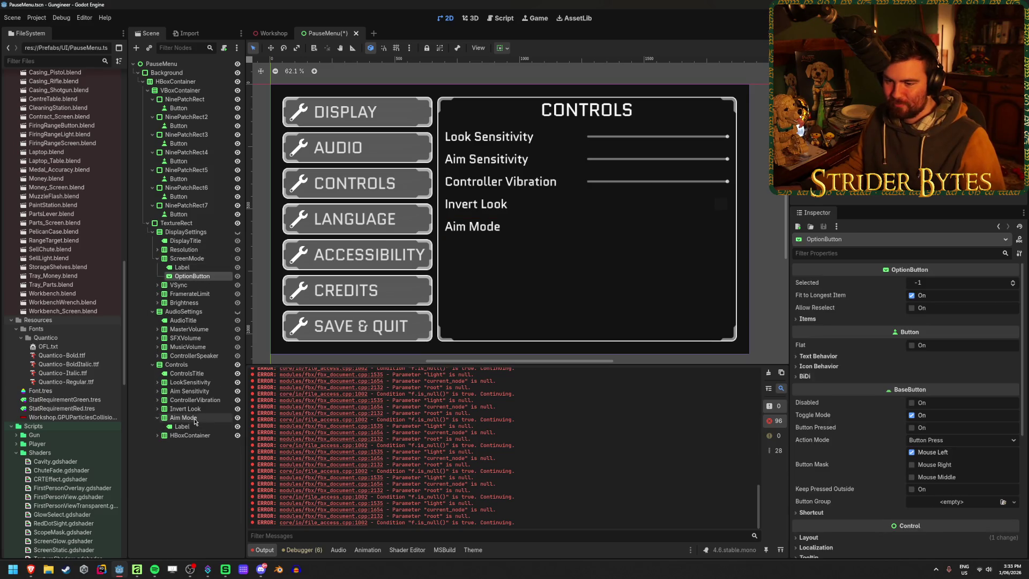
{"action": "left_click", "coordinate": [182, 418]}
{"action": "key", "text": "ctrl+v"}
{"action": "left_click", "coordinate": [182, 502]}
{"action": "key", "text": "ctrl+s"}
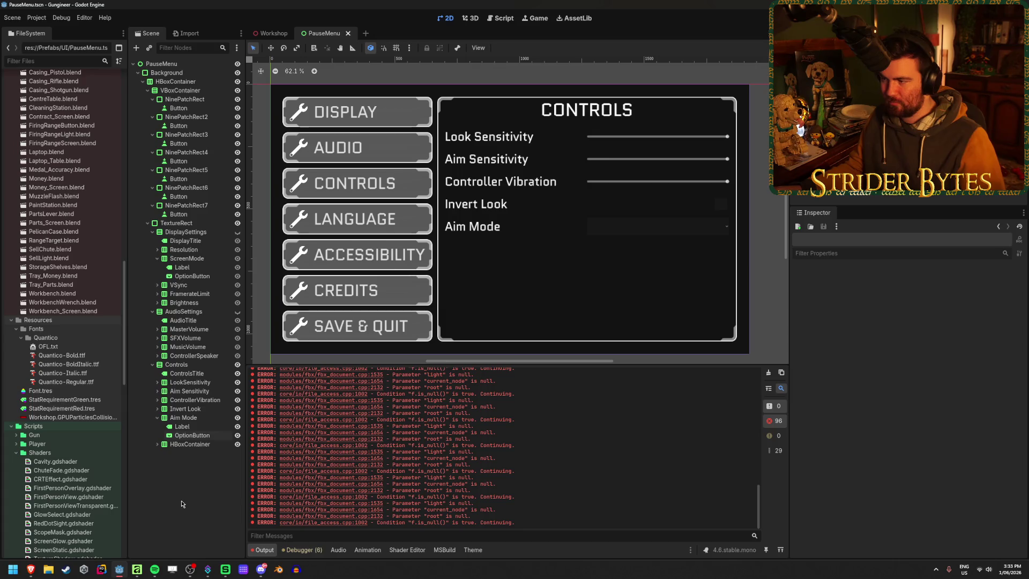
Step: Expand Aim Mode in the Scene dock to check its Label and OptionButton children
{"action": "left_click", "coordinate": [158, 418]}
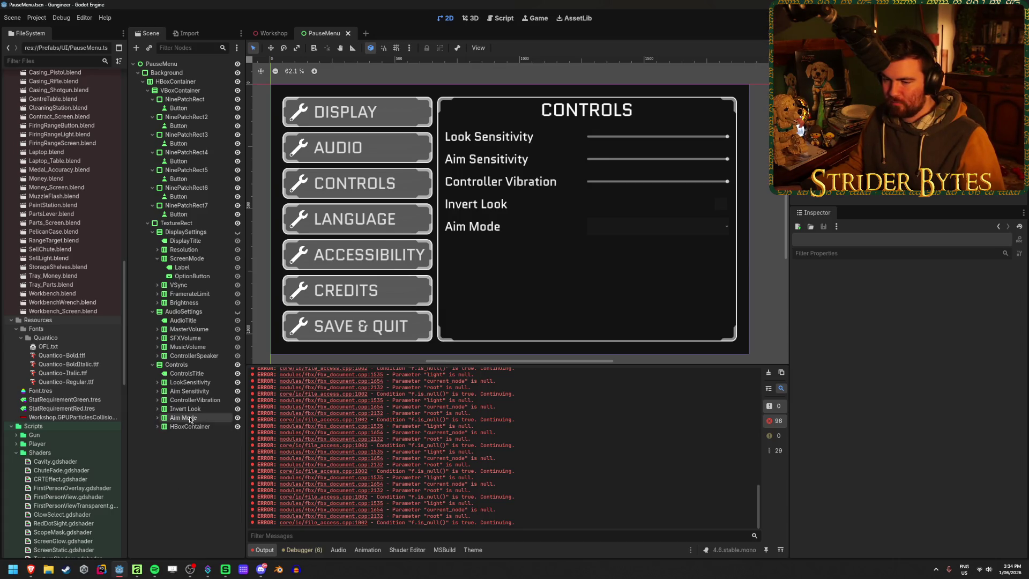
{"action": "left_click", "coordinate": [182, 417]}
{"action": "left_click", "coordinate": [158, 434]}
{"action": "left_click", "coordinate": [157, 417]}
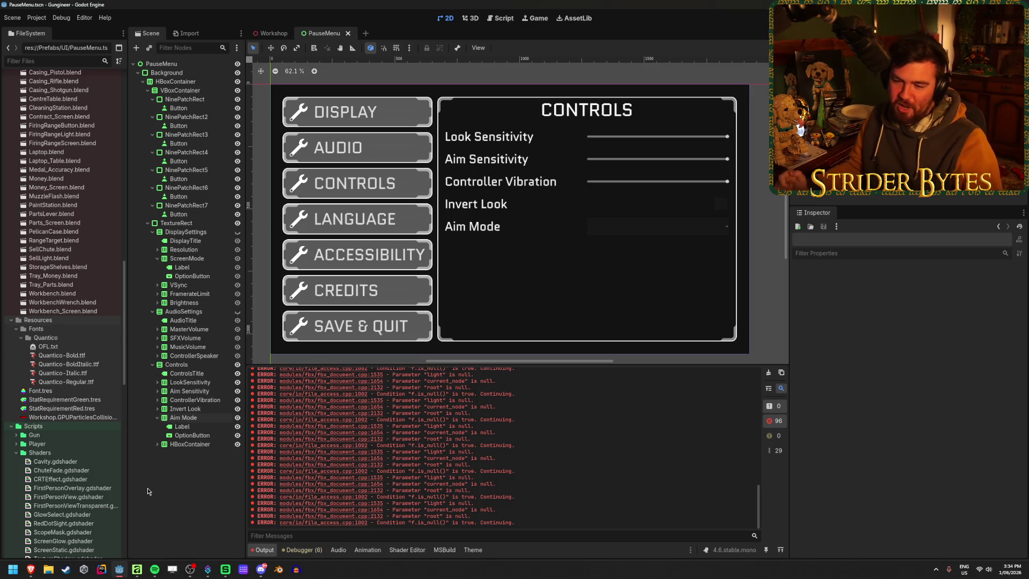
{"action": "left_click", "coordinate": [157, 419]}
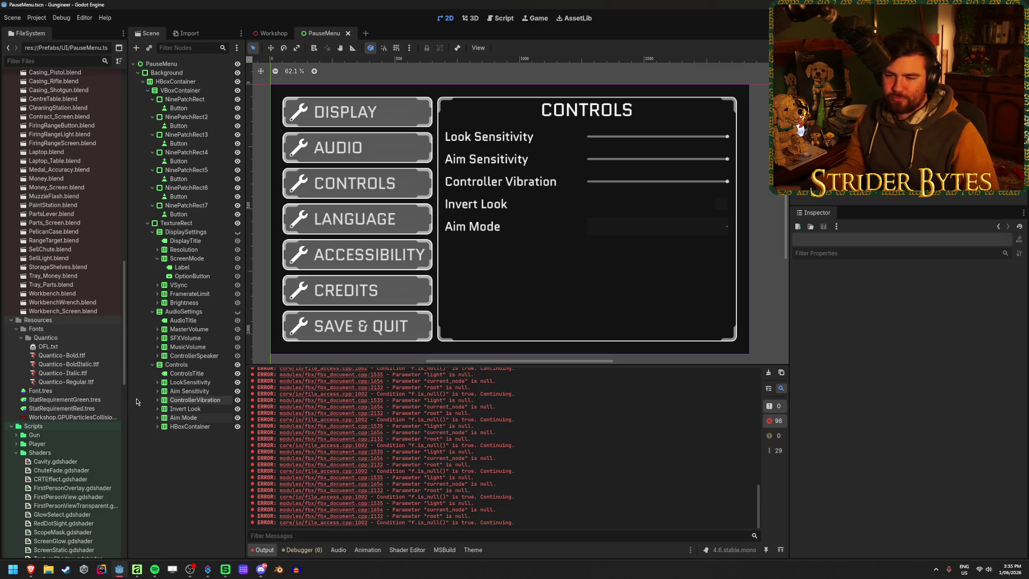
Step: Select NinePatchRect3, the CONTROLS button's container, in the Scene dock
{"action": "left_click", "coordinate": [192, 428]}
{"action": "left_click", "coordinate": [195, 483]}
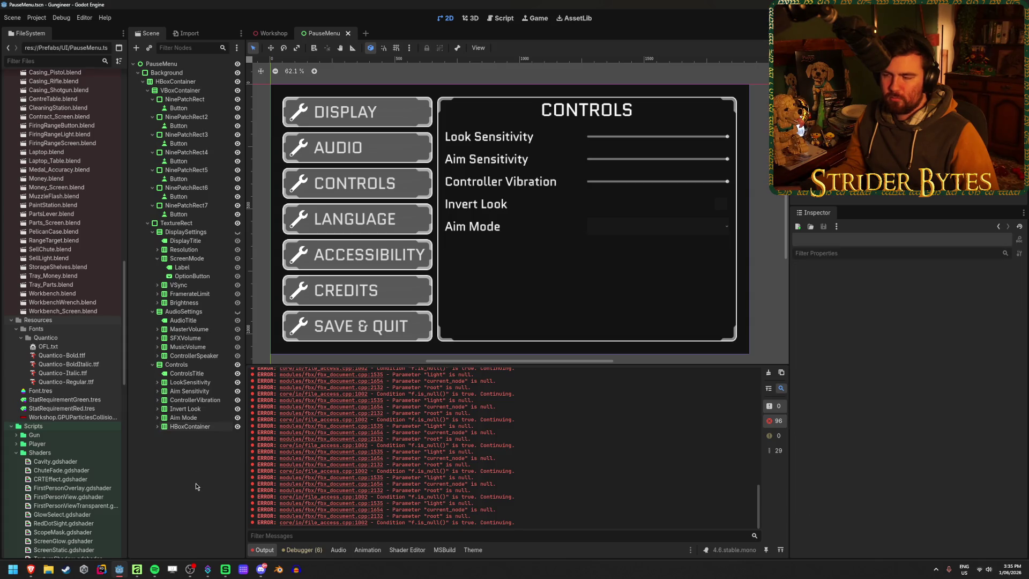
{"action": "left_click", "coordinate": [185, 417]}
{"action": "left_click", "coordinate": [188, 465]}
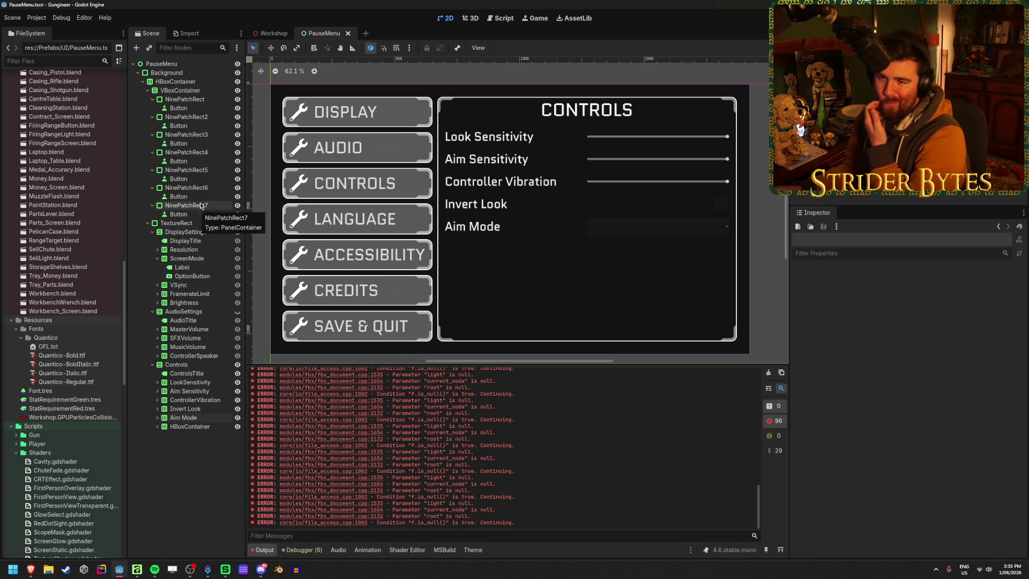
{"action": "left_click", "coordinate": [203, 153]}
{"action": "left_click", "coordinate": [205, 135]}
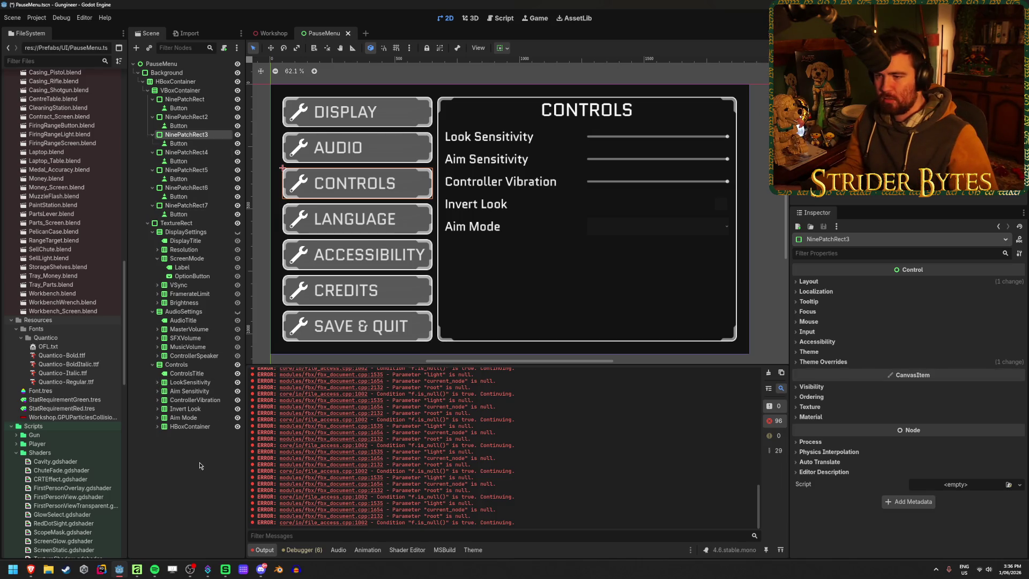
Step: Duplicate the CONTROLS button, change the original's text to GAMEPLAY, and save
{"action": "key", "text": "ctrl+d"}
{"action": "scroll", "coordinate": [301, 226], "scroll_direction": "up", "scroll_amount": 3}
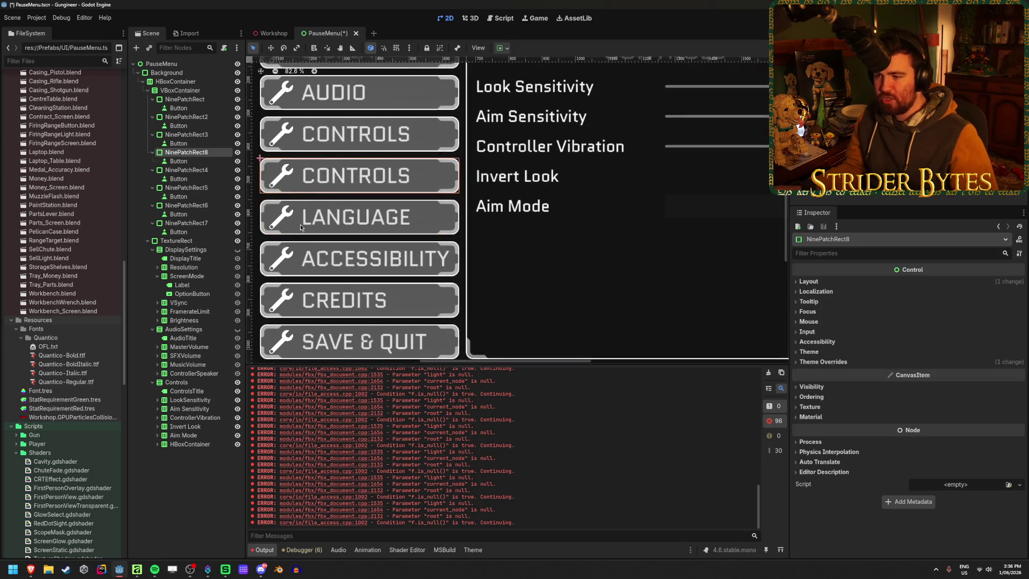
{"action": "scroll", "coordinate": [293, 257], "scroll_direction": "down", "scroll_amount": 2}
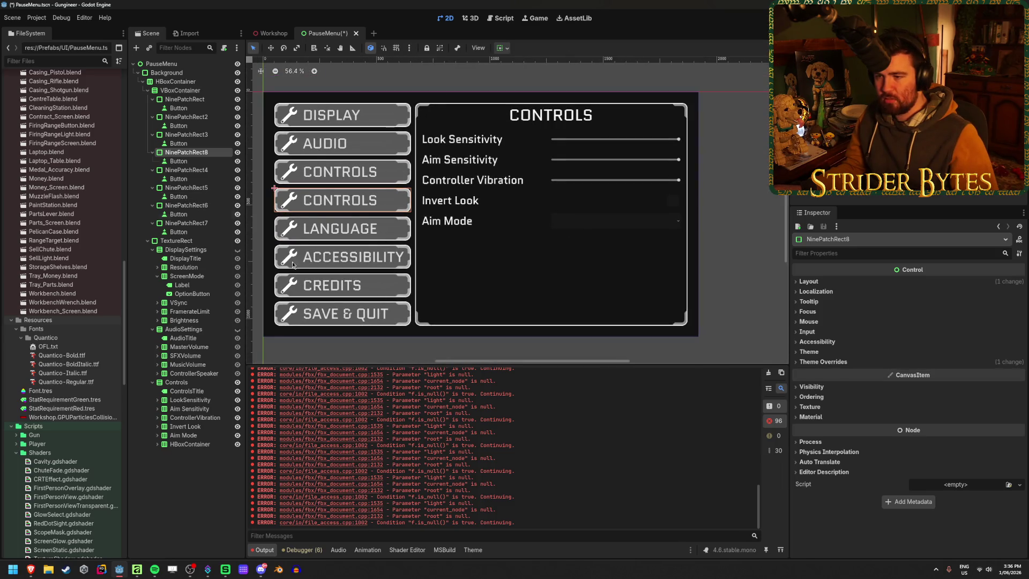
{"action": "left_click", "coordinate": [179, 161]}
{"action": "double_click", "coordinate": [881, 301]}
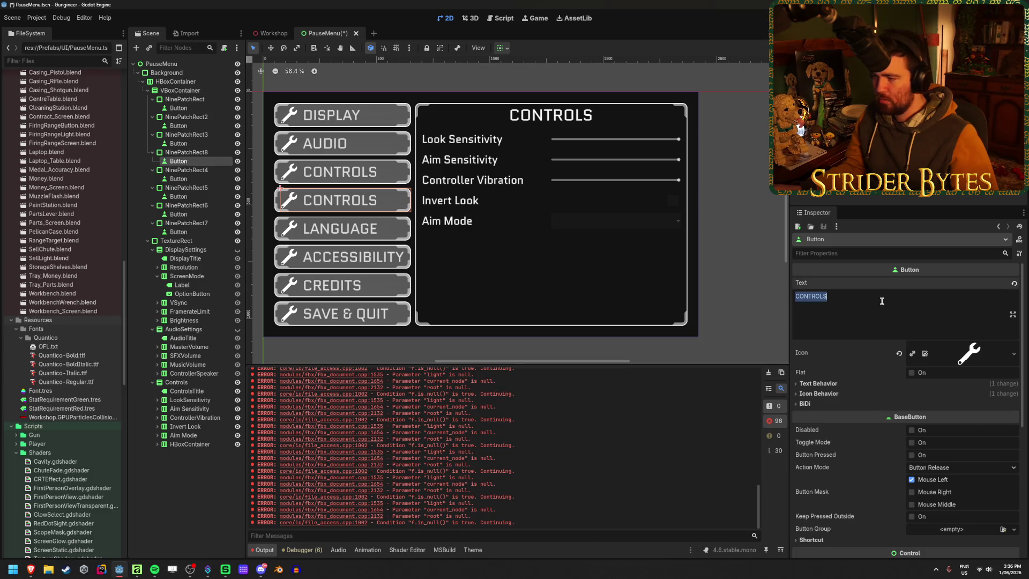
{"action": "left_click", "coordinate": [196, 143]}
{"action": "double_click", "coordinate": [845, 308]}
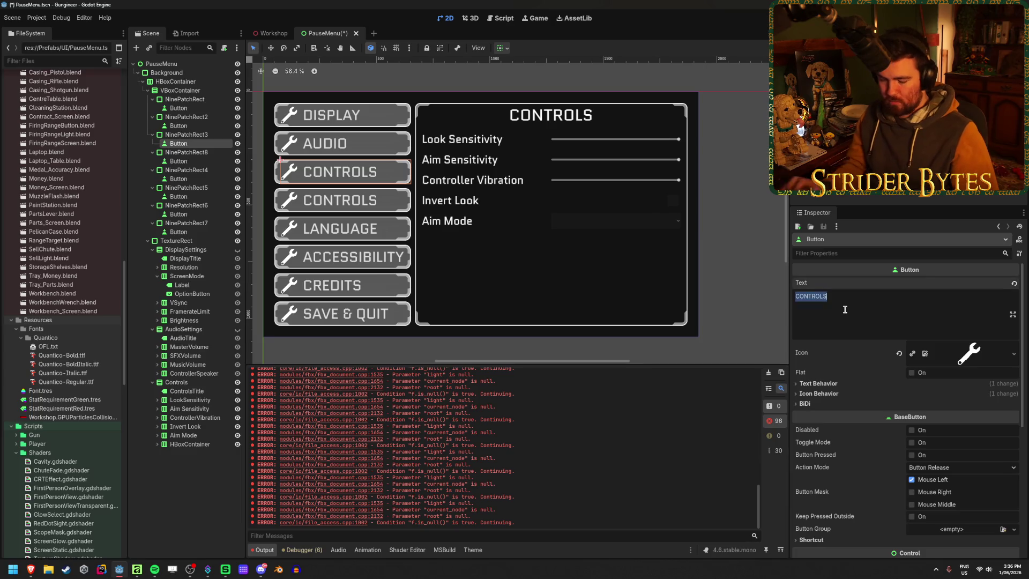
{"action": "type", "text": "GAMEPLAY"}
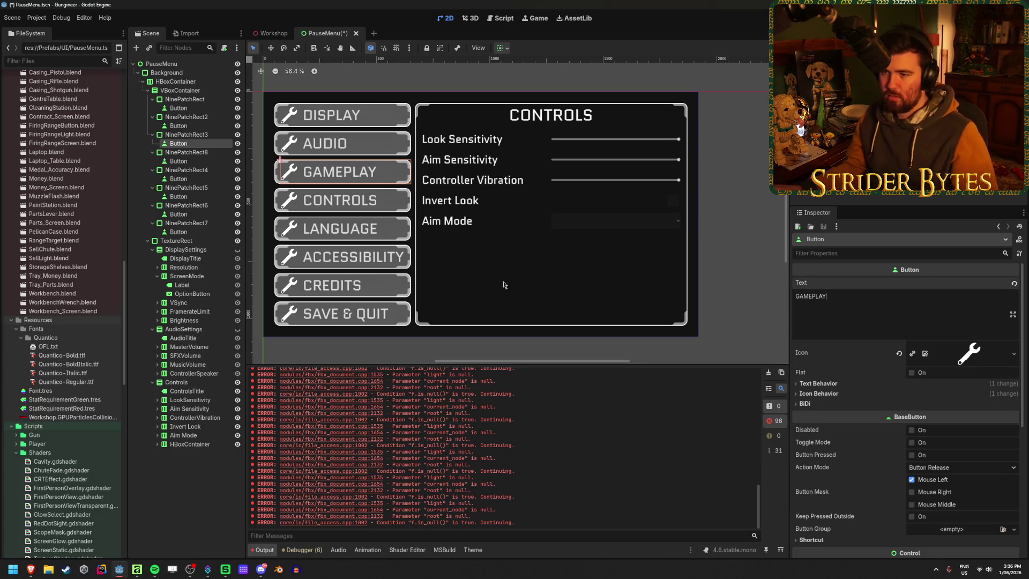
{"action": "left_click", "coordinate": [197, 470]}
{"action": "key", "text": "ctrl+s"}
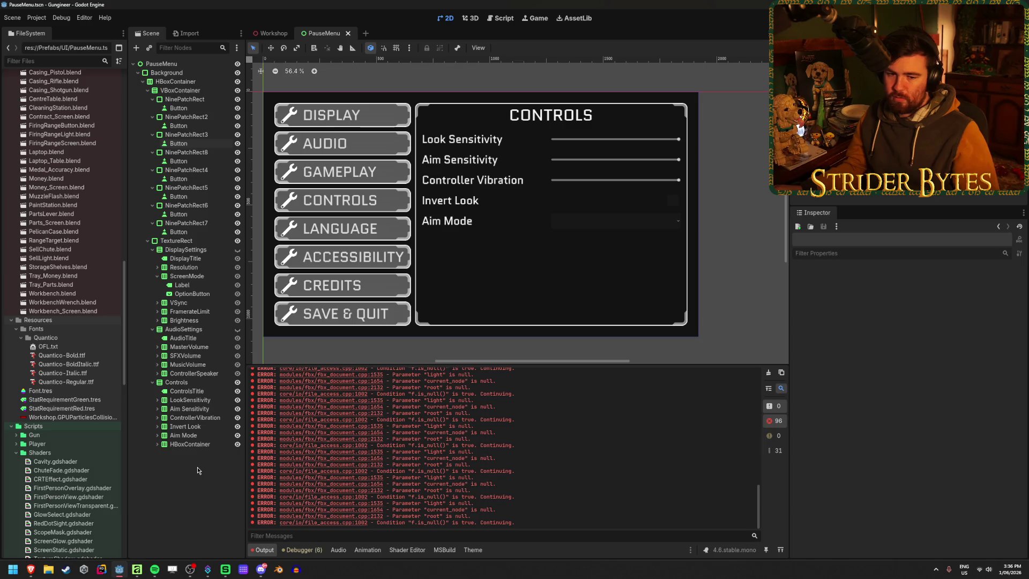
Step: Move the GAMEPLAY button to the top of the menu and save
{"action": "left_click", "coordinate": [213, 137]}
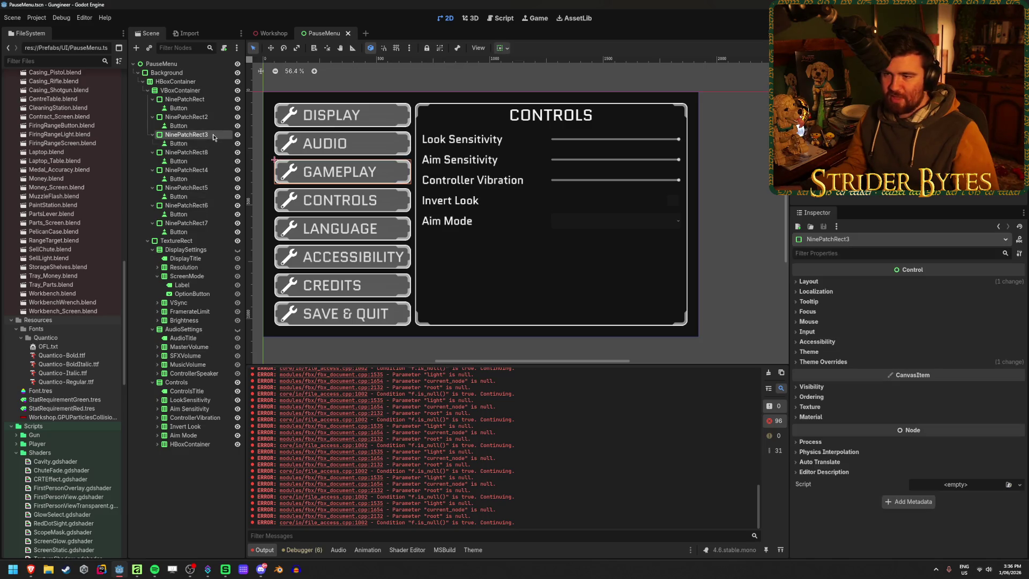
{"action": "left_click_drag", "start_coordinate": [201, 139], "coordinate": [198, 94]}
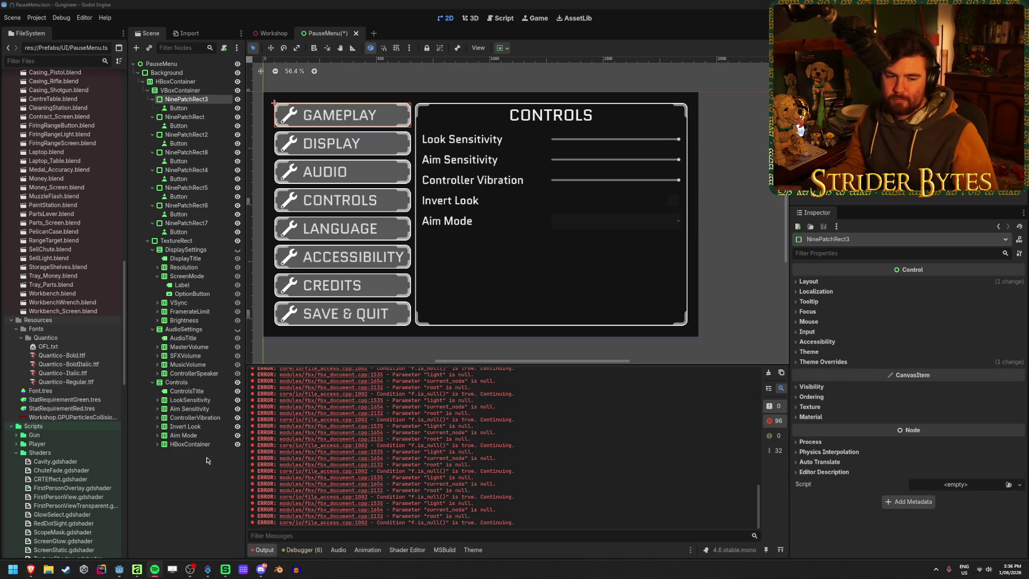
{"action": "key", "text": "ctrl+s"}
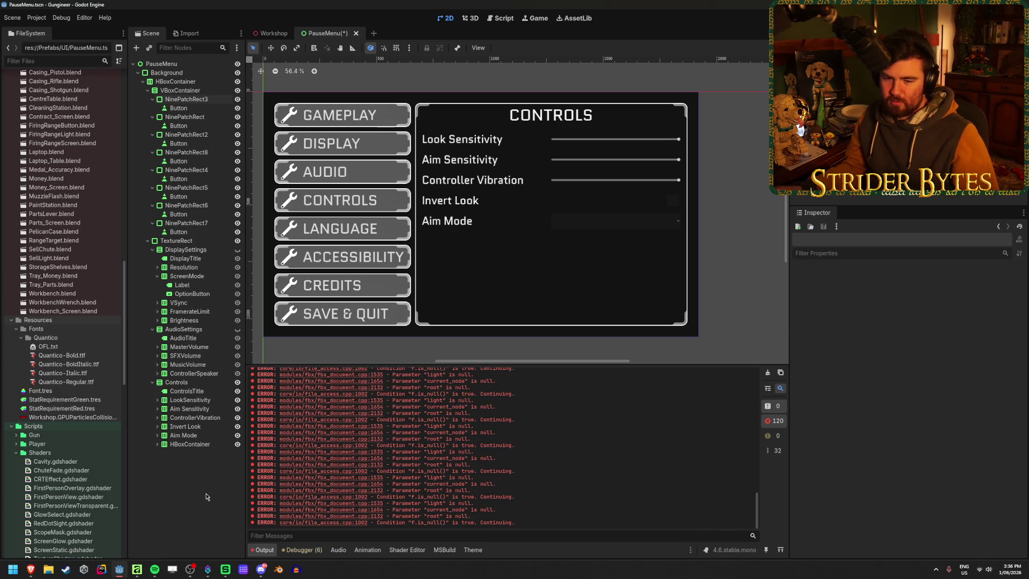
Step: Rename the Controls panel to Gameplay, move it above DisplaySettings, and select ControlsTitle's text
{"action": "left_click", "coordinate": [1004, 572]}
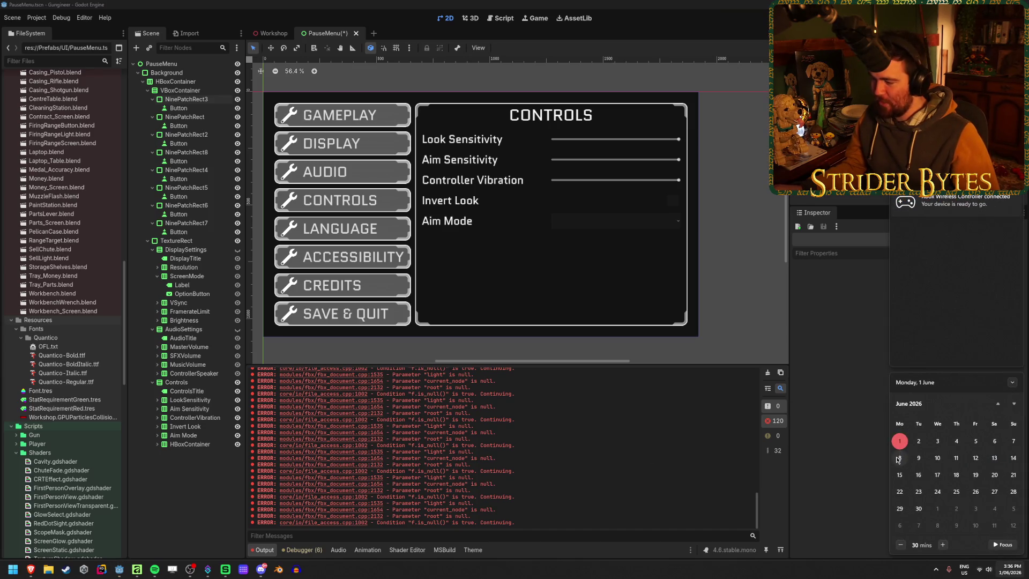
{"action": "left_click", "coordinate": [818, 406]}
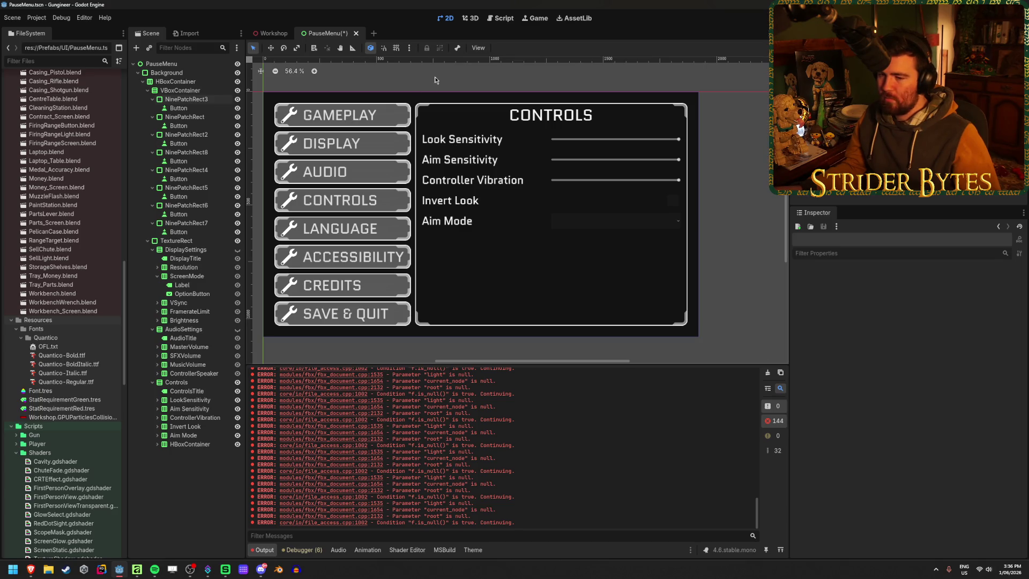
{"action": "left_click", "coordinate": [177, 382]}
{"action": "double_click", "coordinate": [189, 383]}
{"action": "type", "text": "Gameplay"}
{"action": "key", "text": "Return"}
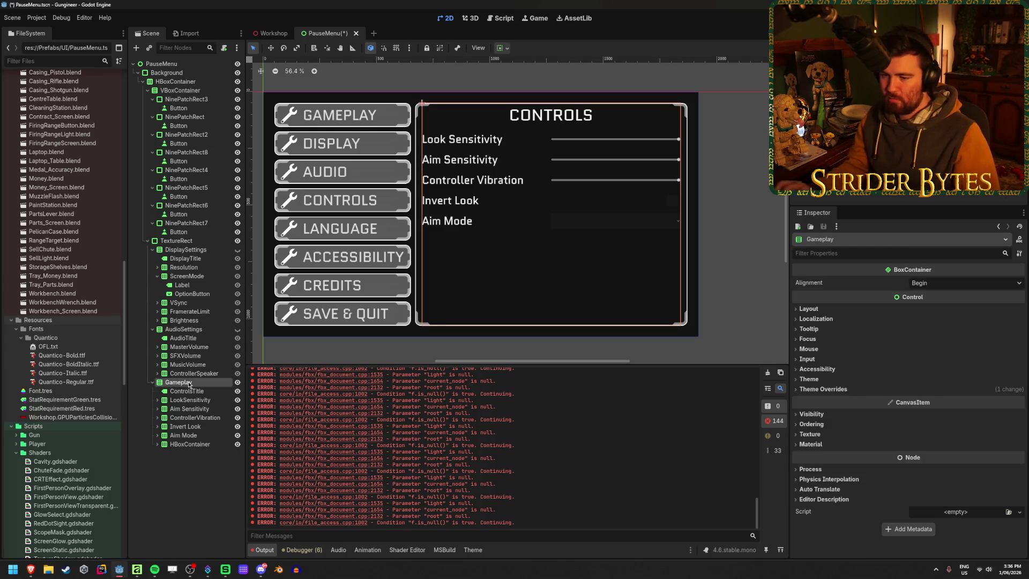
{"action": "left_click_drag", "start_coordinate": [188, 383], "coordinate": [191, 247]}
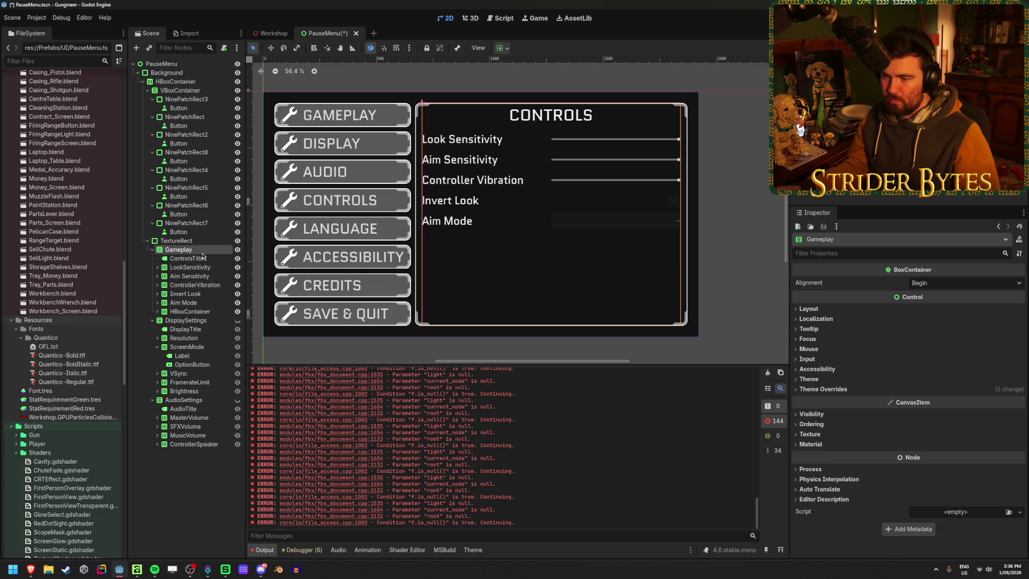
{"action": "left_click", "coordinate": [187, 258]}
{"action": "double_click", "coordinate": [845, 296]}
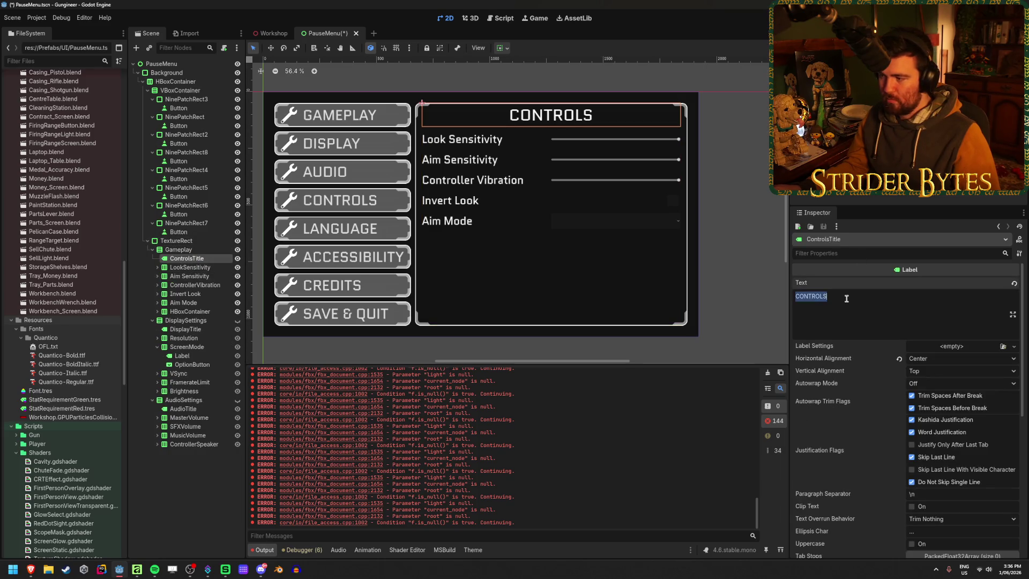
Step: Set the panel title text to GAMEPLAY, move the CONTROLS button under GAMEPLAY, and save
{"action": "type", "text": "GAMEPLAY"}
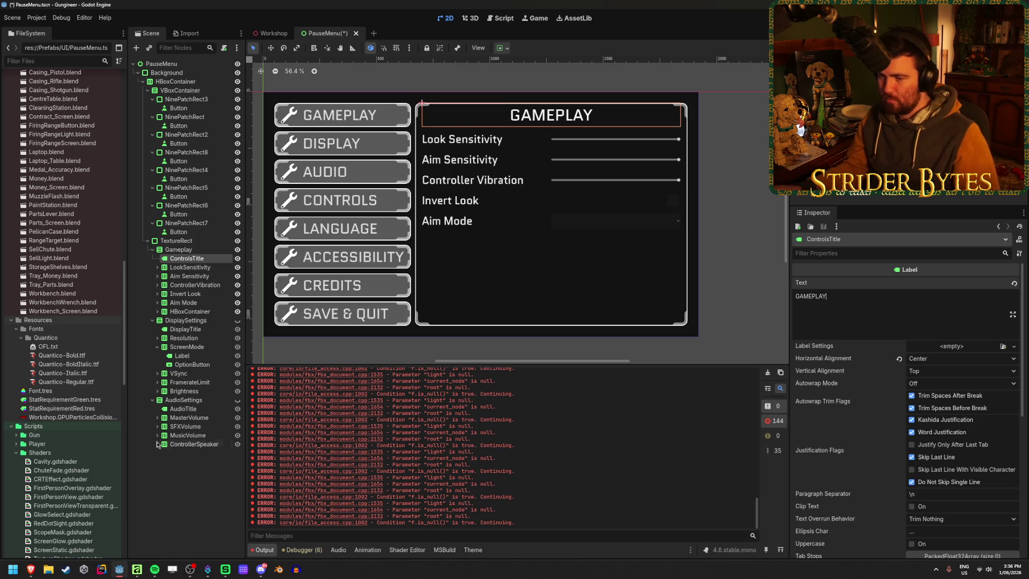
{"action": "key", "text": "ctrl+s"}
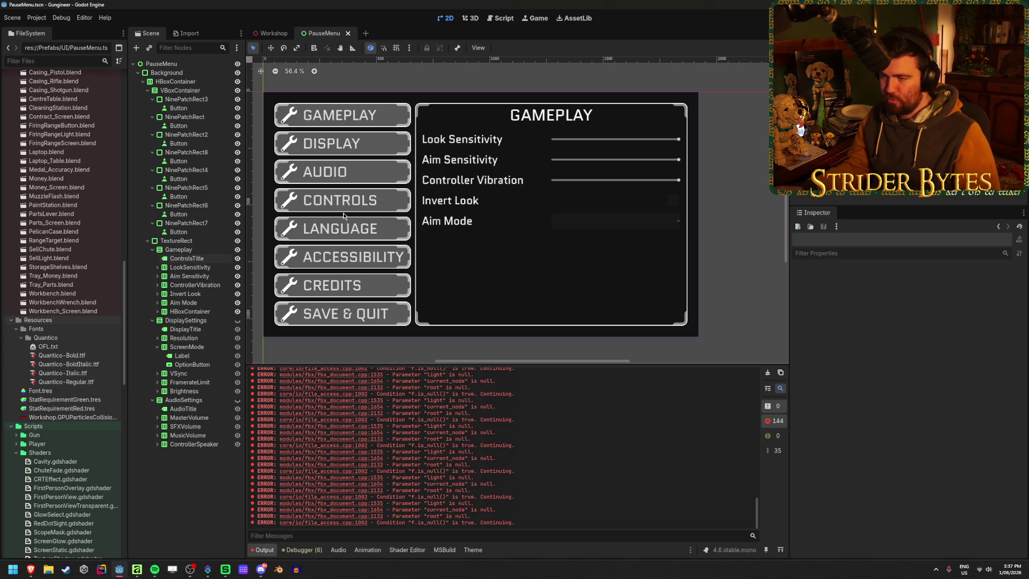
{"action": "left_click", "coordinate": [186, 134]}
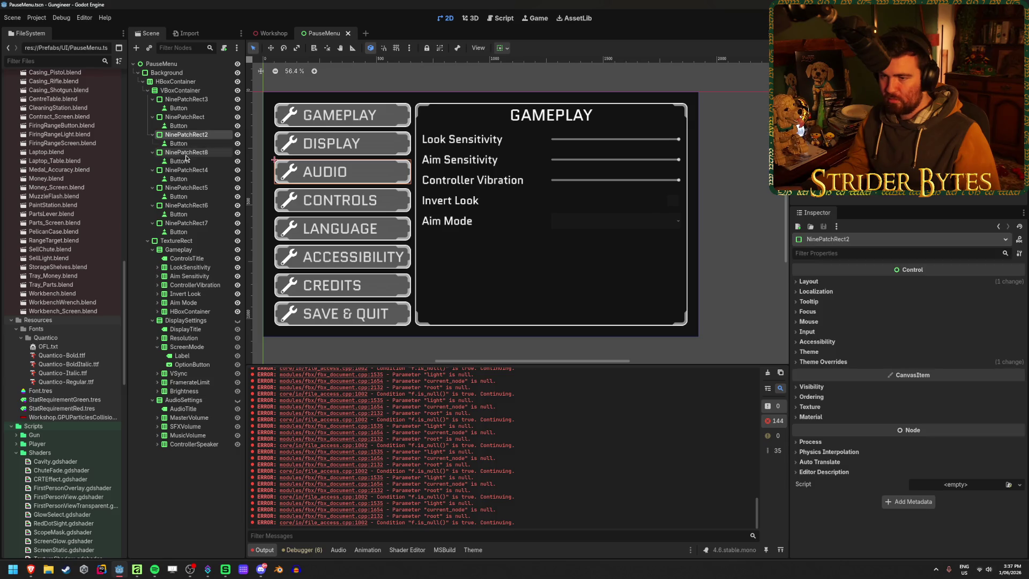
{"action": "left_click", "coordinate": [189, 153]}
{"action": "left_click_drag", "start_coordinate": [189, 155], "coordinate": [183, 117]}
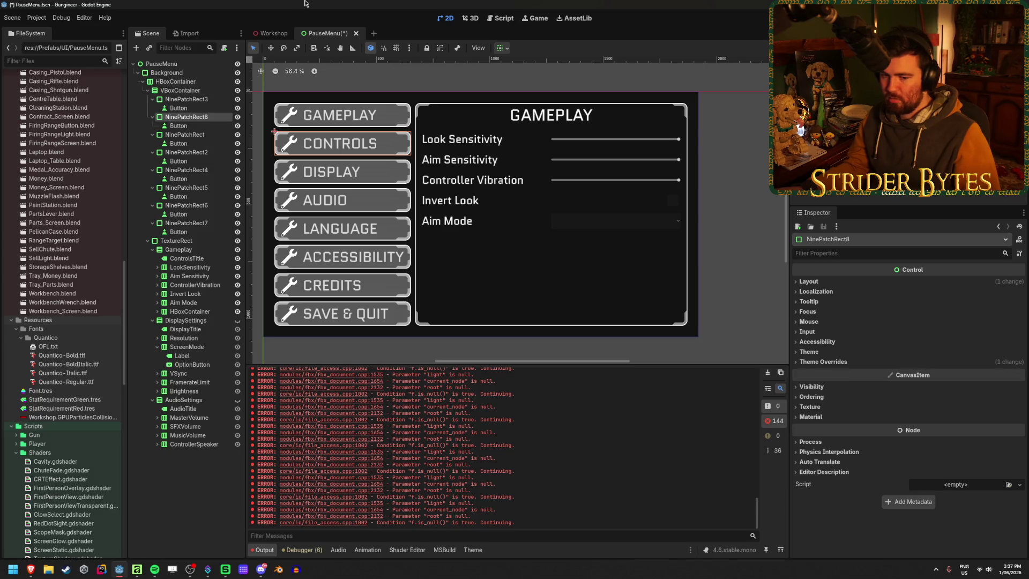
{"action": "left_click", "coordinate": [175, 491]}
{"action": "key", "text": "ctrl+s"}
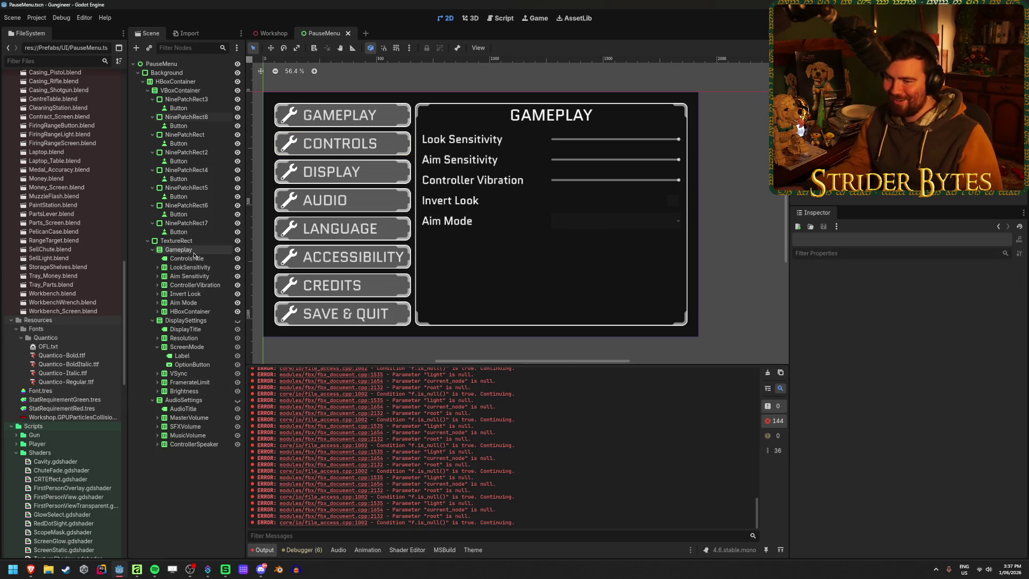
Step: Rename the ControlsTitle node to GameplayTitle
{"action": "left_click", "coordinate": [196, 258]}
{"action": "double_click", "coordinate": [193, 257]}
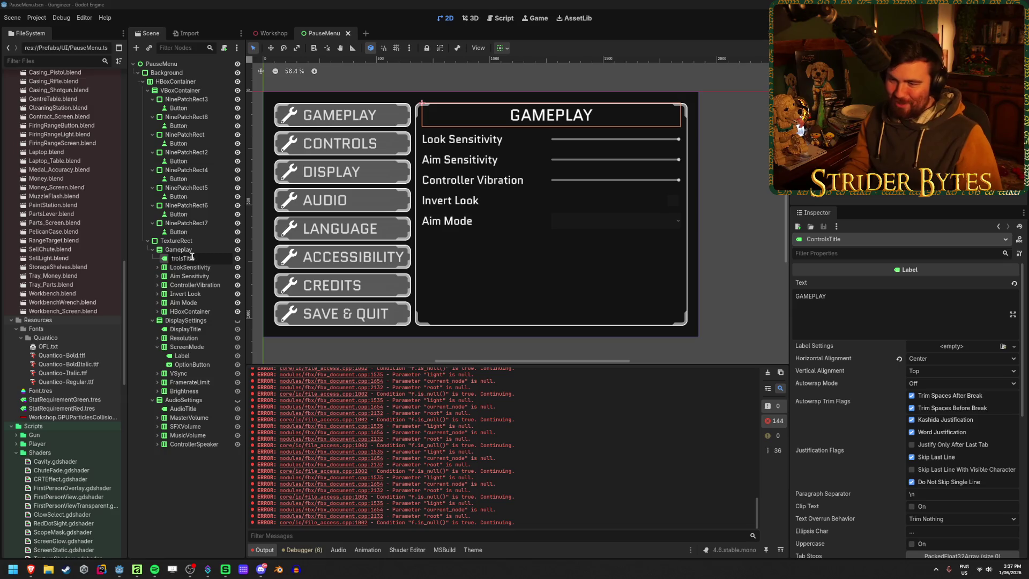
{"action": "type", "text": "Gameplay"}
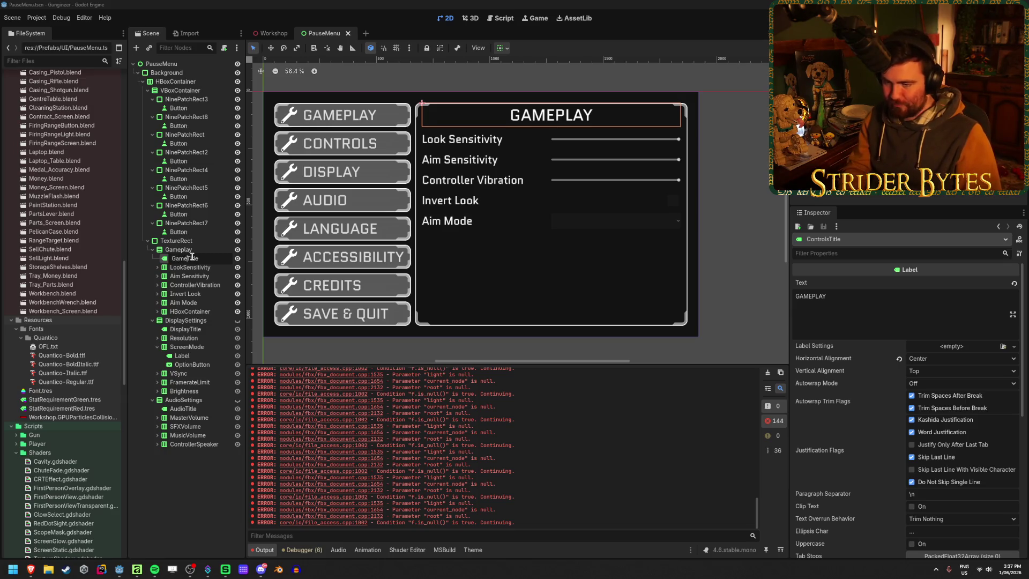
{"action": "key", "text": "Return"}
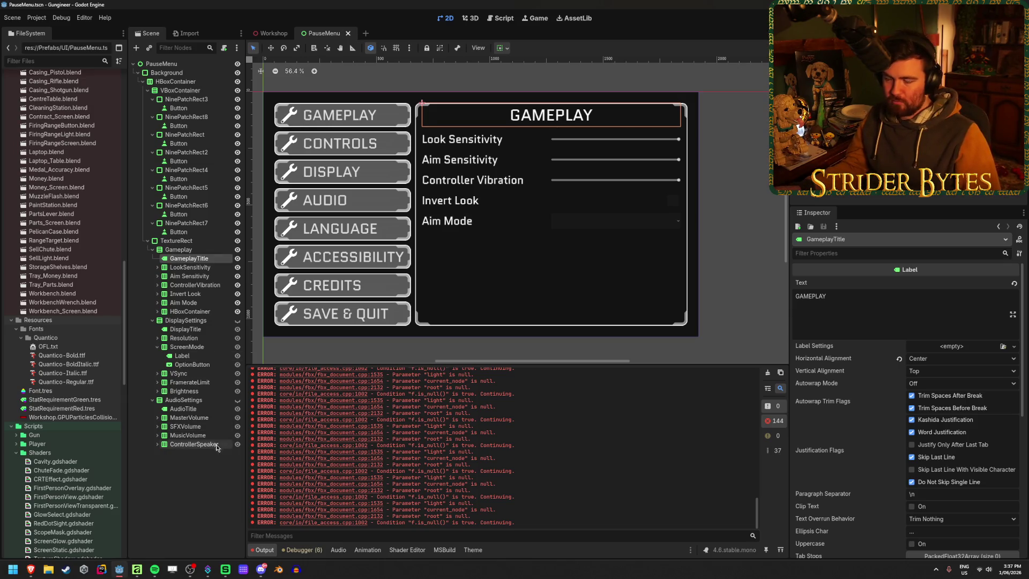
{"action": "left_click", "coordinate": [200, 476]}
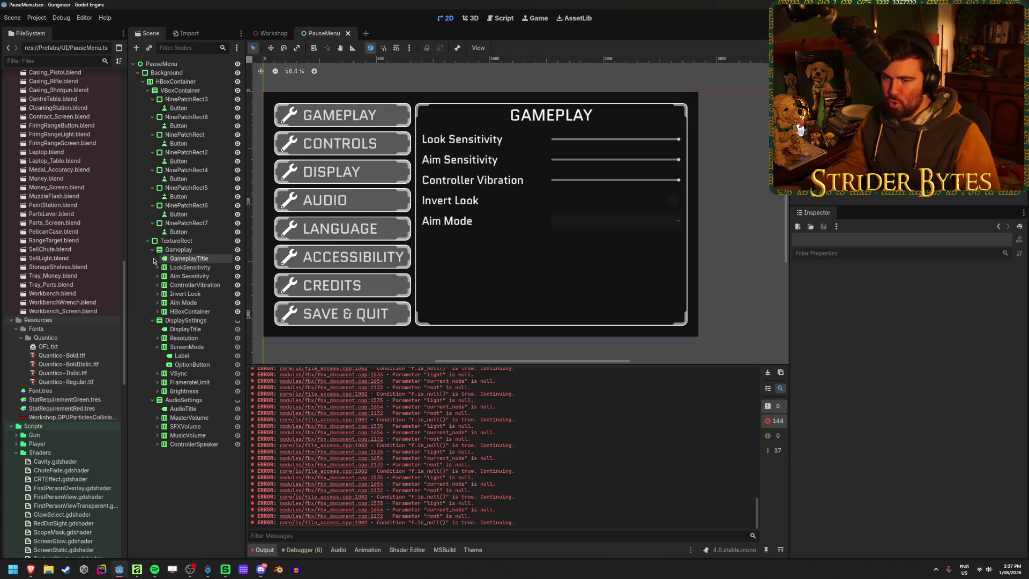
{"action": "left_click", "coordinate": [153, 250]}
{"action": "left_click", "coordinate": [154, 249]}
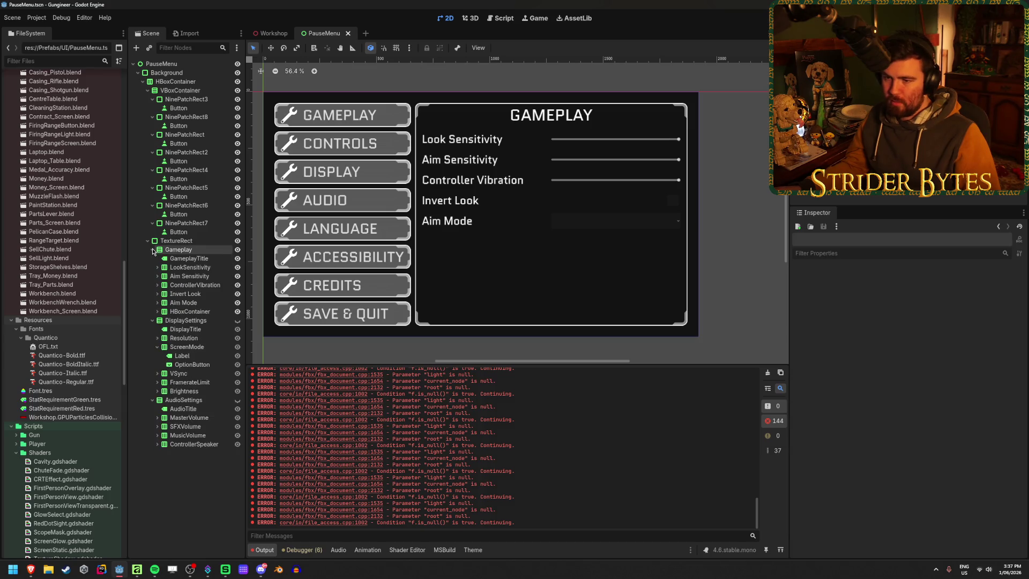
Step: Multi-select all eight pause-menu Button nodes, from SAVE & QUIT up to GAMEPLAY
{"action": "left_click", "coordinate": [180, 232]}
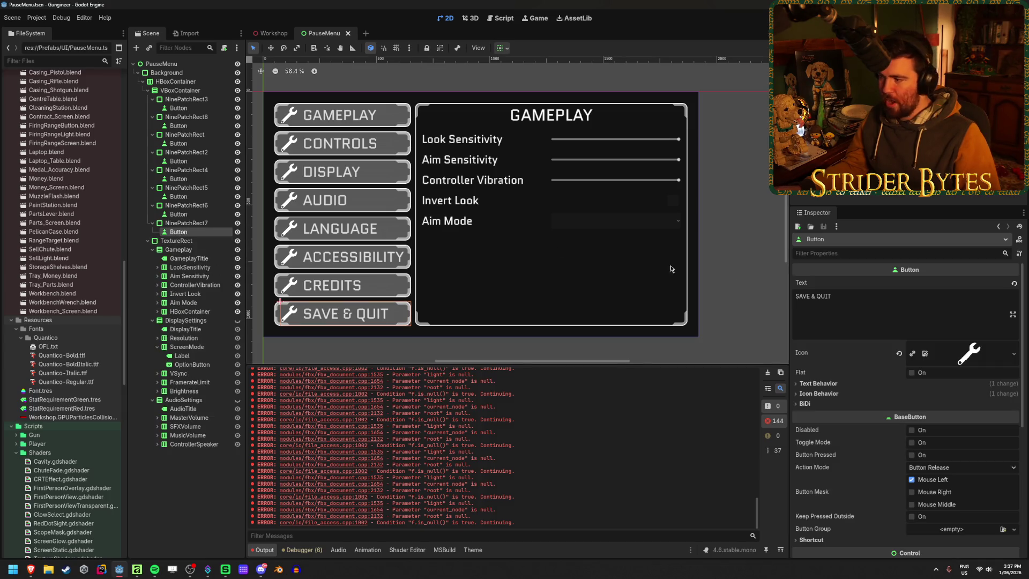
{"action": "left_click", "coordinate": [185, 214], "text": "ctrl"}
{"action": "left_click", "coordinate": [185, 196], "text": "ctrl"}
{"action": "left_click", "coordinate": [185, 179], "text": "ctrl"}
{"action": "left_click", "coordinate": [185, 161], "text": "ctrl"}
{"action": "left_click", "coordinate": [178, 143], "text": "ctrl"}
{"action": "left_click", "coordinate": [178, 125], "text": "ctrl"}
{"action": "left_click", "coordinate": [182, 109], "text": "ctrl"}
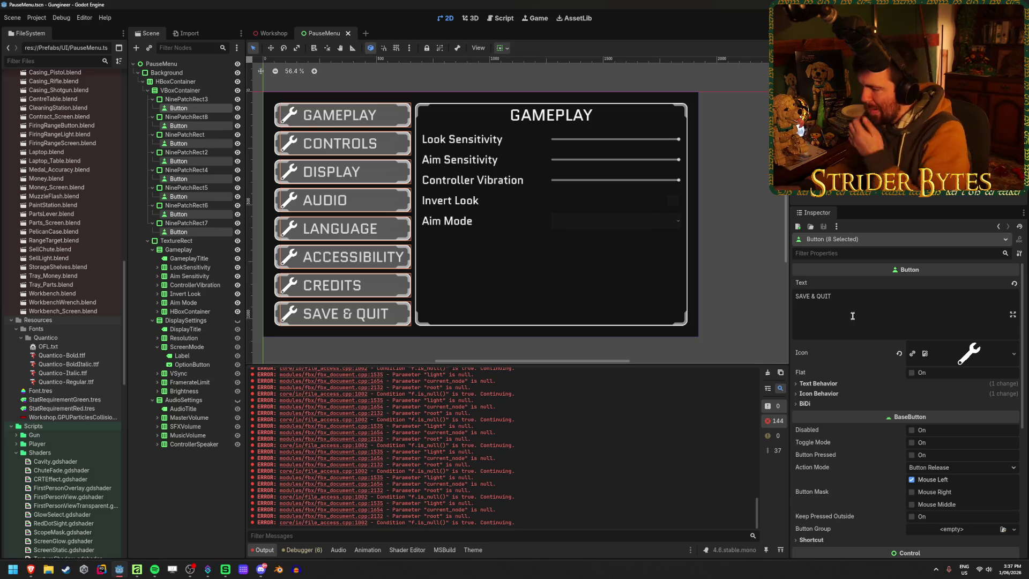
Step: Set the buttons' Theme Overrides > Constants Icon Max Width to 75
{"action": "scroll", "coordinate": [857, 353], "scroll_direction": "down", "scroll_amount": 1}
{"action": "left_click", "coordinate": [822, 356]}
{"action": "scroll", "coordinate": [822, 356], "scroll_direction": "down", "scroll_amount": 5}
{"action": "left_click", "coordinate": [822, 413]}
{"action": "left_click", "coordinate": [813, 463]}
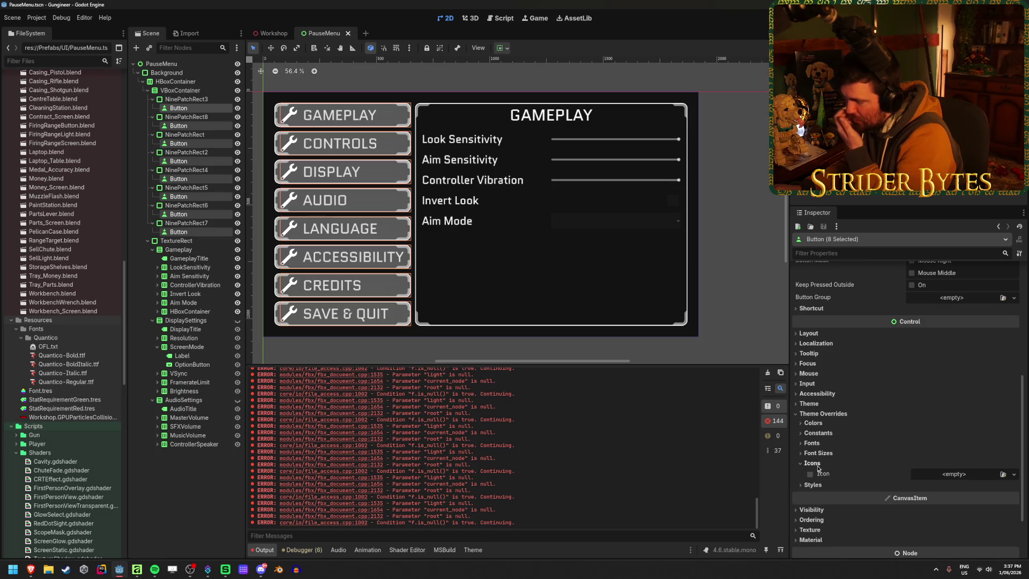
{"action": "left_click", "coordinate": [812, 463]}
{"action": "left_click", "coordinate": [818, 433]}
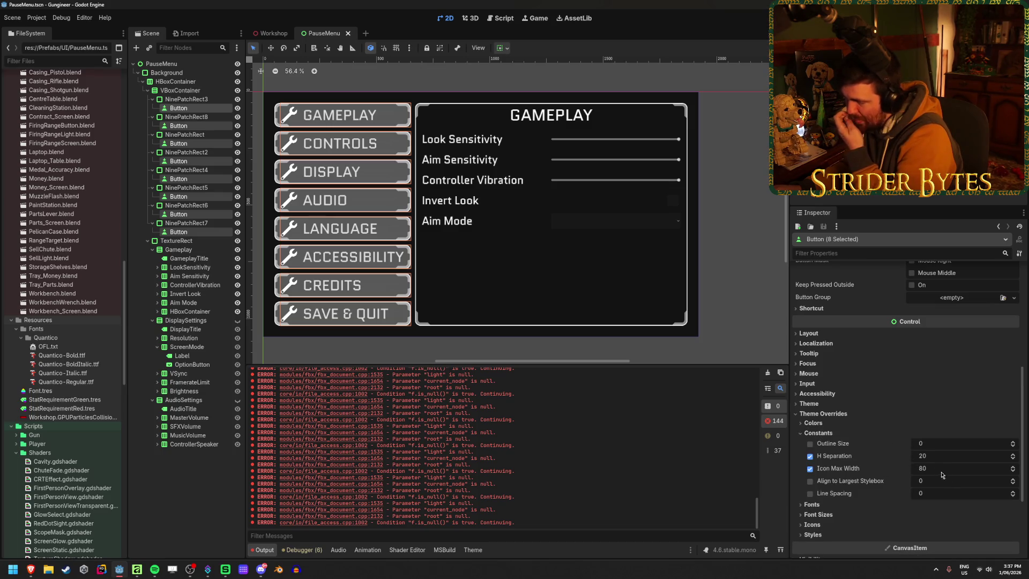
{"action": "left_click_drag", "start_coordinate": [944, 471], "coordinate": [929, 471]}
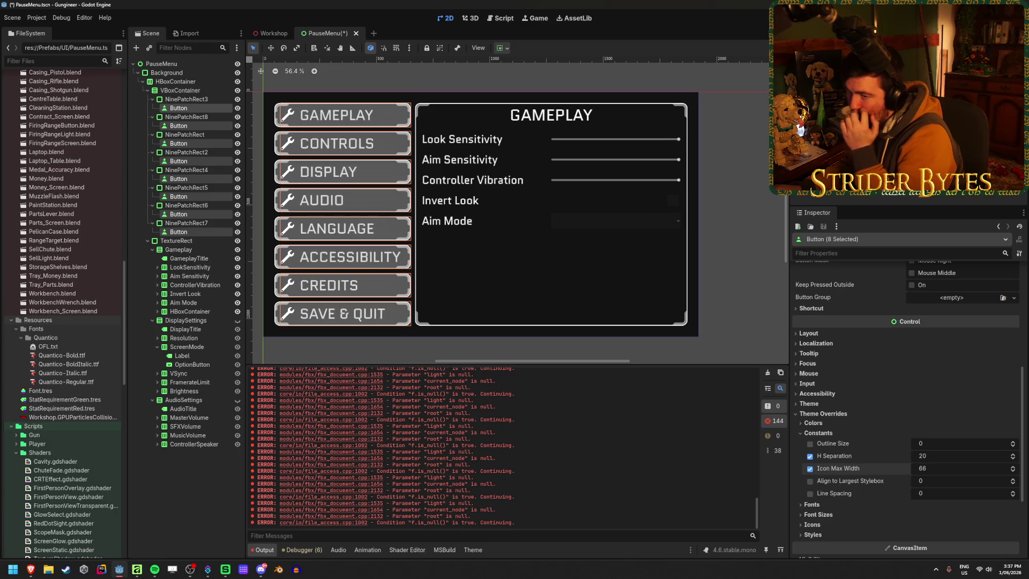
{"action": "type", "text": "75"}
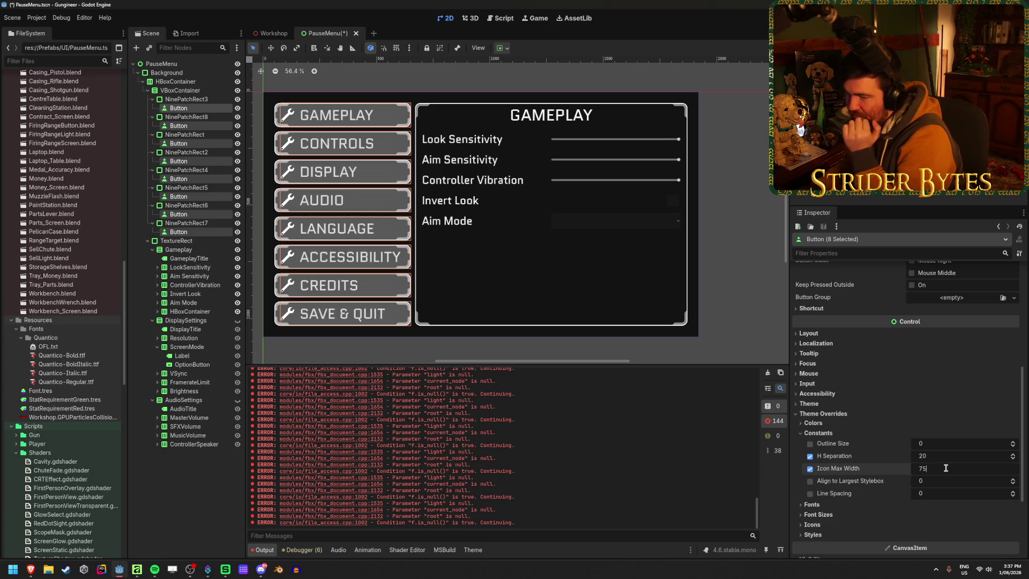
{"action": "key", "text": "Return"}
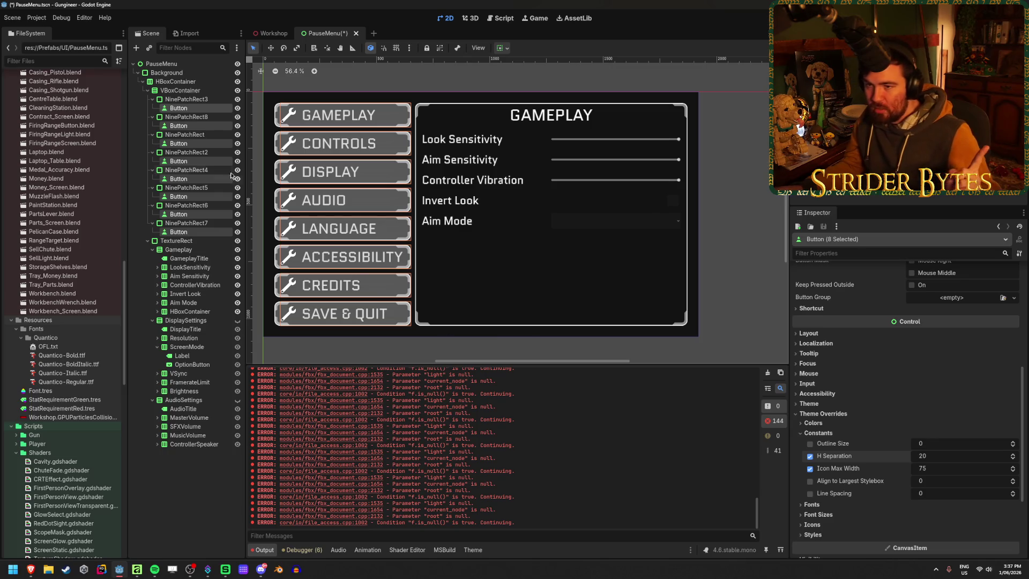
{"action": "left_click", "coordinate": [199, 99]}
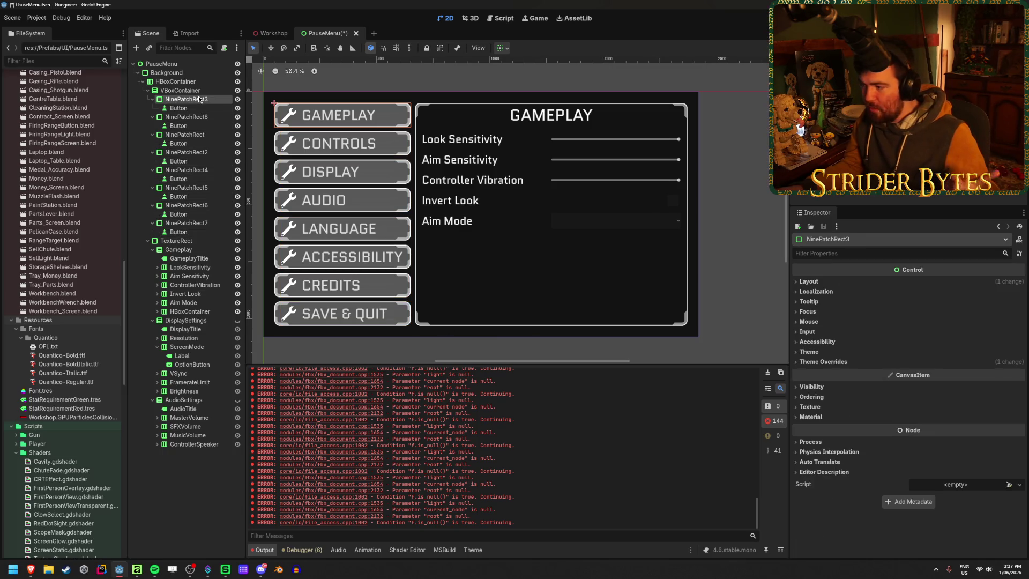
Step: Multi-select all eight NinePatchRect button panels
{"action": "left_click", "coordinate": [205, 117], "text": "ctrl"}
{"action": "left_click", "coordinate": [202, 134], "text": "ctrl"}
{"action": "left_click", "coordinate": [202, 152], "text": "ctrl"}
{"action": "left_click", "coordinate": [205, 170], "text": "ctrl"}
{"action": "left_click", "coordinate": [208, 188], "text": "ctrl"}
{"action": "left_click", "coordinate": [210, 205], "text": "ctrl"}
{"action": "left_click", "coordinate": [213, 223], "text": "ctrl"}
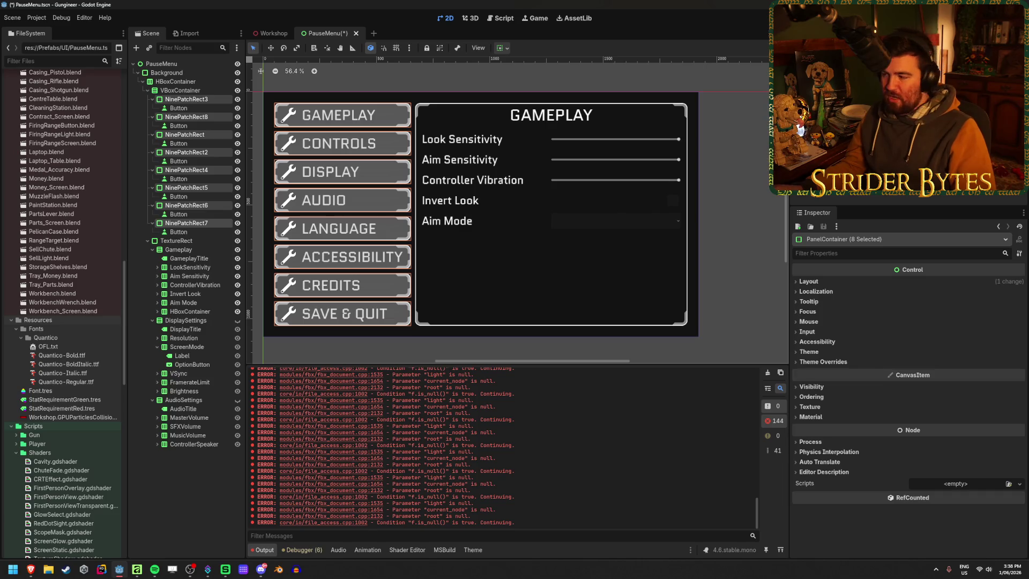
Step: Set the panels' Theme Overrides Panel style Content Margins Left to 30
{"action": "left_click", "coordinate": [822, 361]}
{"action": "left_click", "coordinate": [813, 370]}
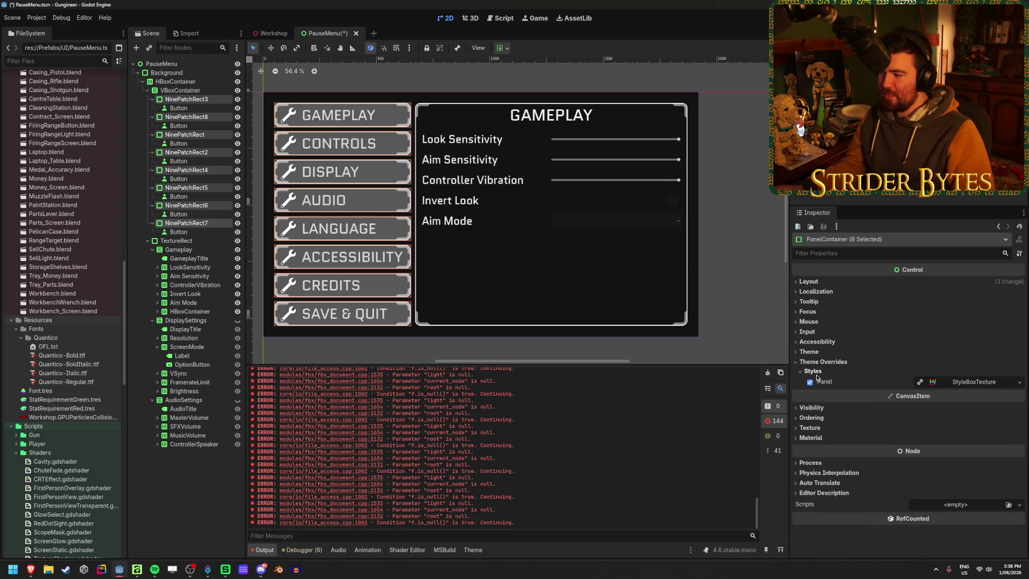
{"action": "left_click", "coordinate": [973, 381]}
{"action": "scroll", "coordinate": [938, 384], "scroll_direction": "down", "scroll_amount": 4}
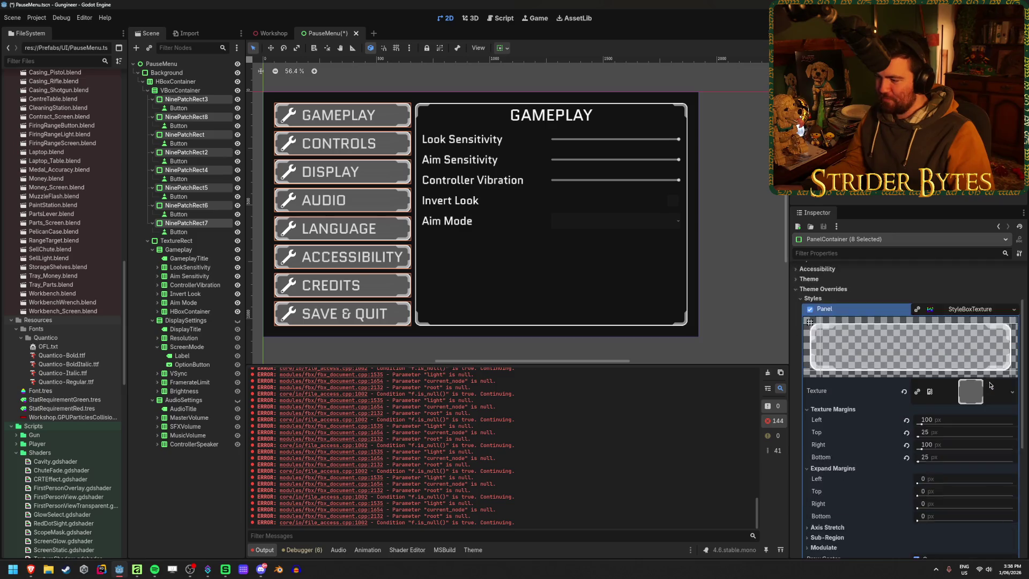
{"action": "scroll", "coordinate": [939, 385], "scroll_direction": "down", "scroll_amount": 3}
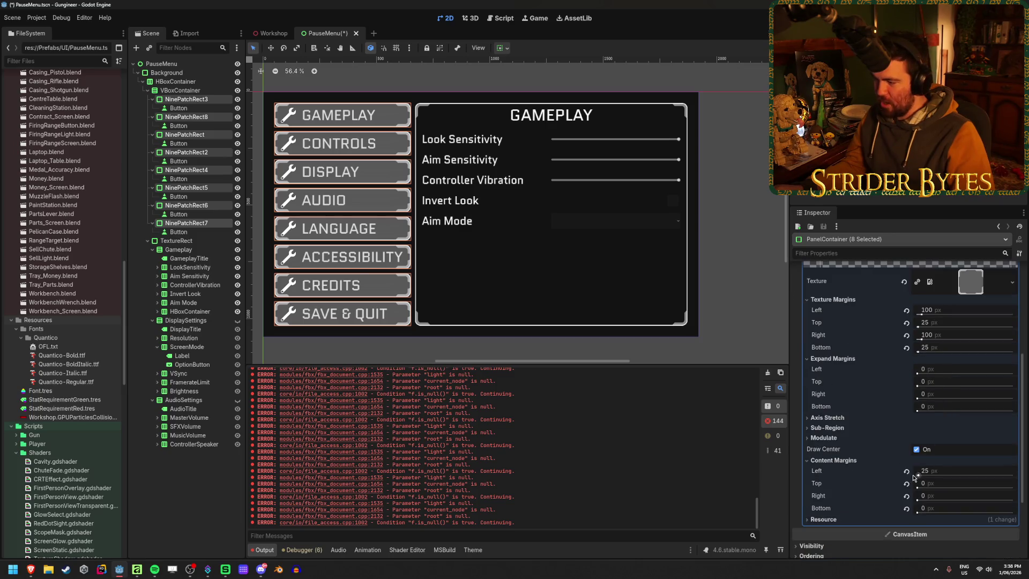
{"action": "left_click_drag", "start_coordinate": [918, 476], "coordinate": [919, 476]}
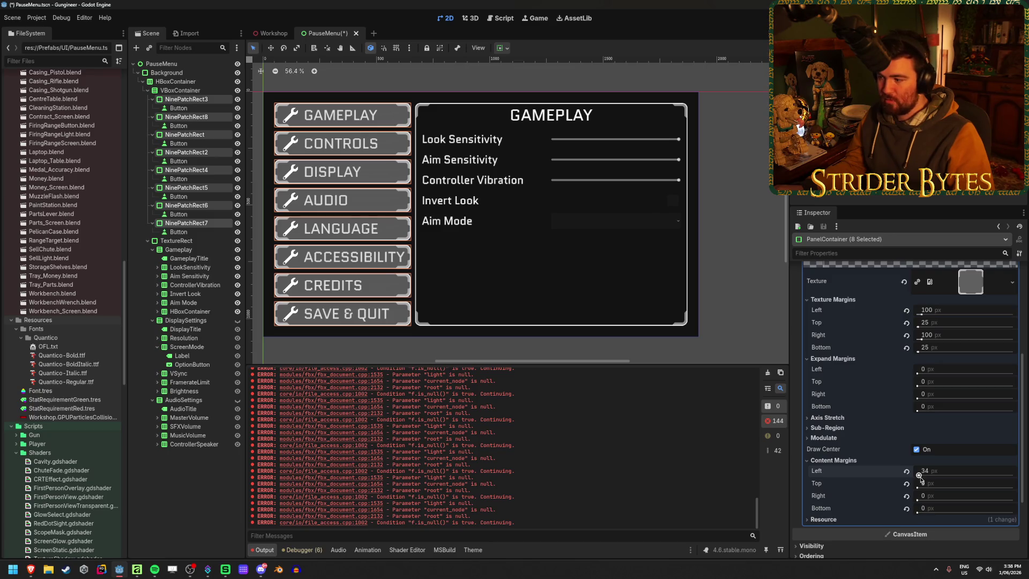
{"action": "key", "text": "ctrl+z"}
{"action": "left_click", "coordinate": [943, 472]}
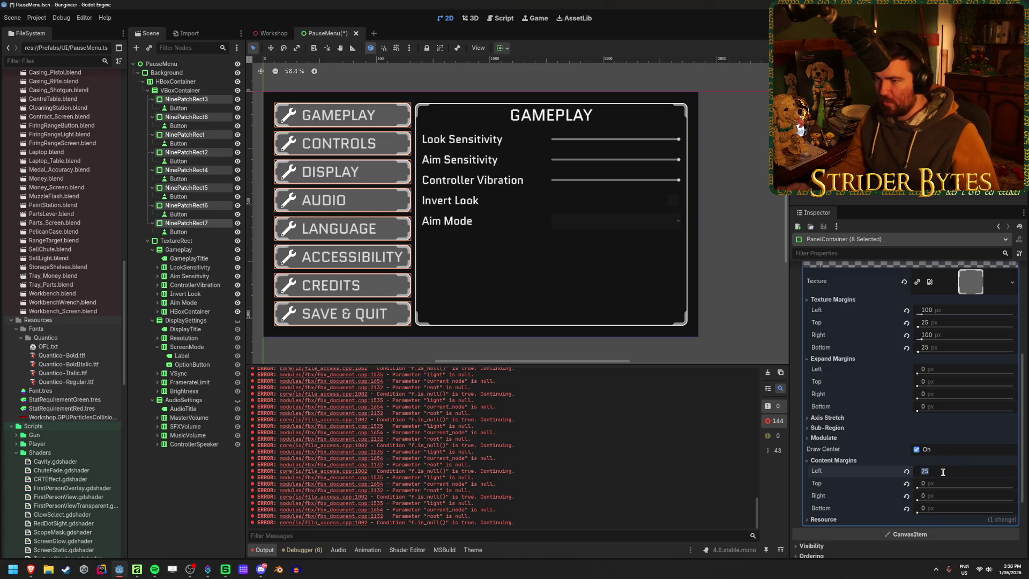
{"action": "type", "text": "30"}
{"action": "key", "text": "Return"}
Step: Save the PauseMenu scene and review the panel style settings
{"action": "scroll", "coordinate": [343, 155], "scroll_direction": "up", "scroll_amount": 5}
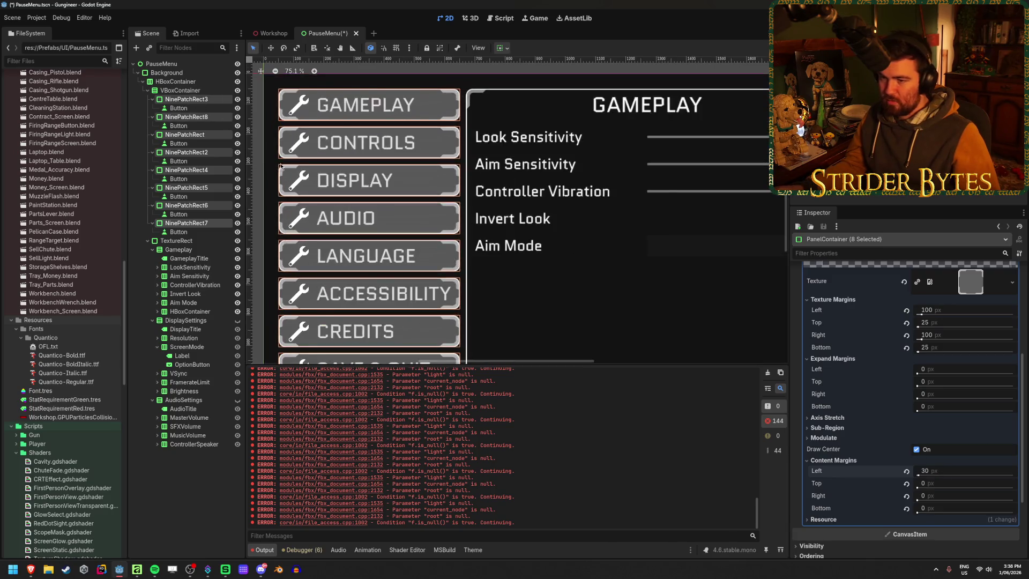
{"action": "scroll", "coordinate": [291, 163], "scroll_direction": "down", "scroll_amount": 4}
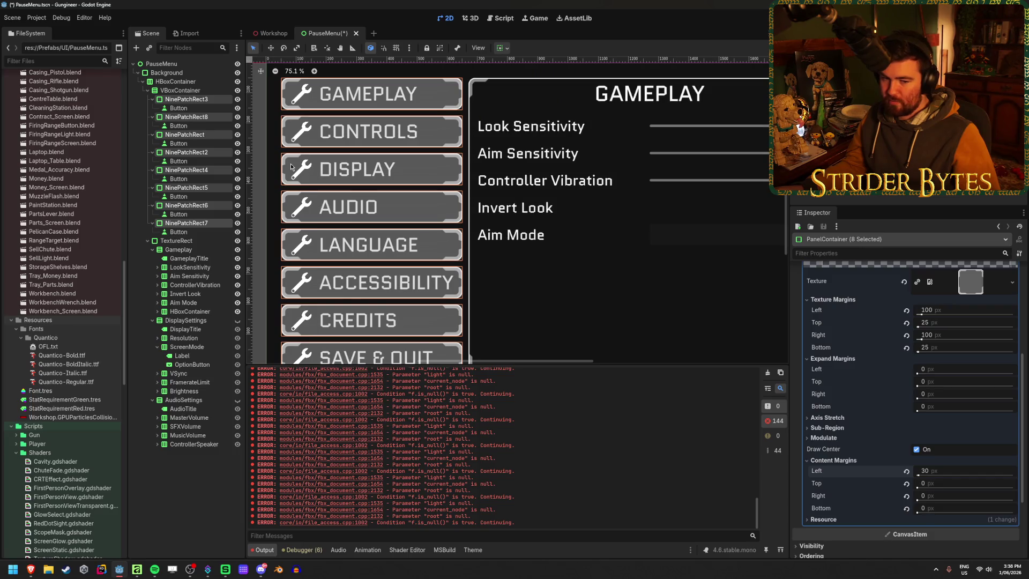
{"action": "scroll", "coordinate": [291, 167], "scroll_direction": "up", "scroll_amount": 1}
{"action": "scroll", "coordinate": [291, 164], "scroll_direction": "down", "scroll_amount": 1}
{"action": "scroll", "coordinate": [292, 161], "scroll_direction": "up", "scroll_amount": 1}
{"action": "scroll", "coordinate": [292, 160], "scroll_direction": "down", "scroll_amount": 2}
{"action": "scroll", "coordinate": [292, 161], "scroll_direction": "up", "scroll_amount": 1}
{"action": "scroll", "coordinate": [293, 164], "scroll_direction": "up", "scroll_amount": 1}
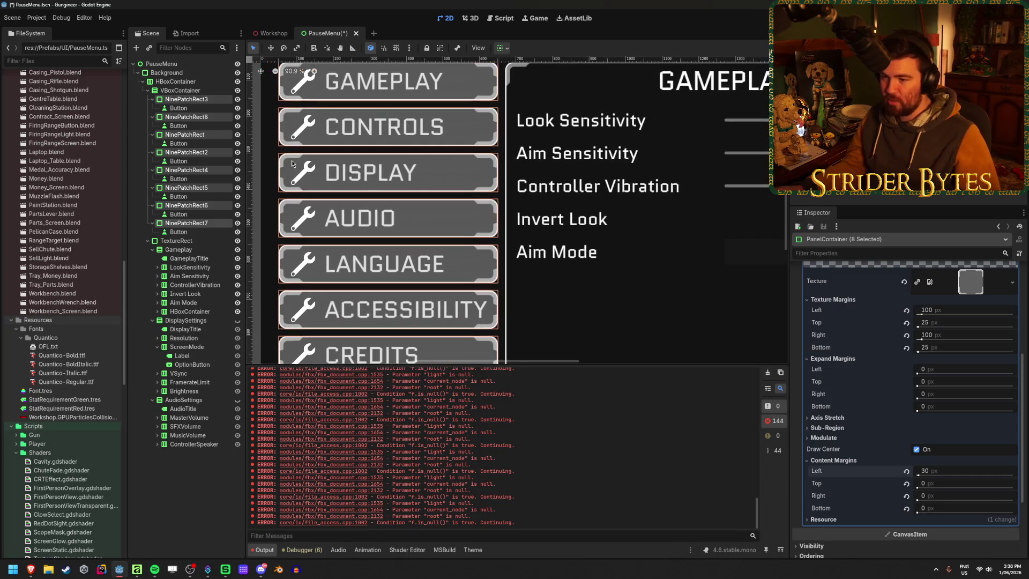
{"action": "key", "text": "ctrl+s"}
{"action": "scroll", "coordinate": [322, 284], "scroll_direction": "down", "scroll_amount": 4}
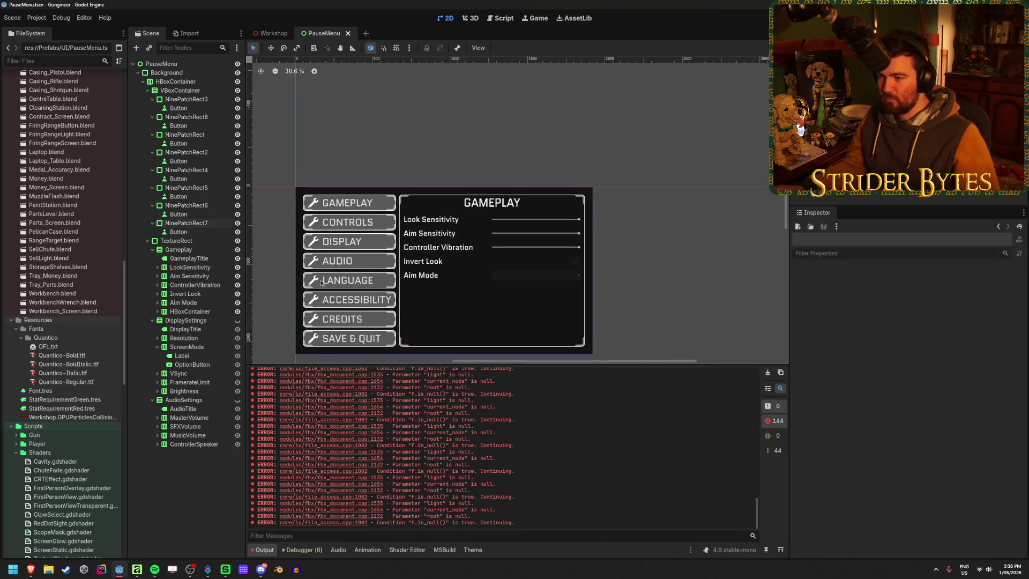
{"action": "scroll", "coordinate": [327, 281], "scroll_direction": "up", "scroll_amount": 2}
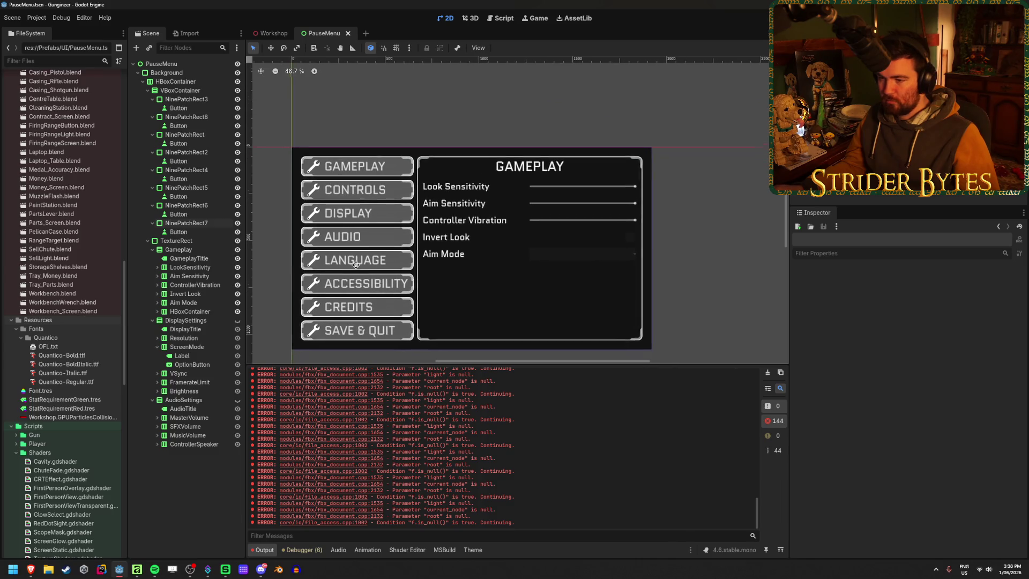
{"action": "scroll", "coordinate": [343, 281], "scroll_direction": "up", "scroll_amount": 3}
{"action": "scroll", "coordinate": [335, 297], "scroll_direction": "down", "scroll_amount": 2}
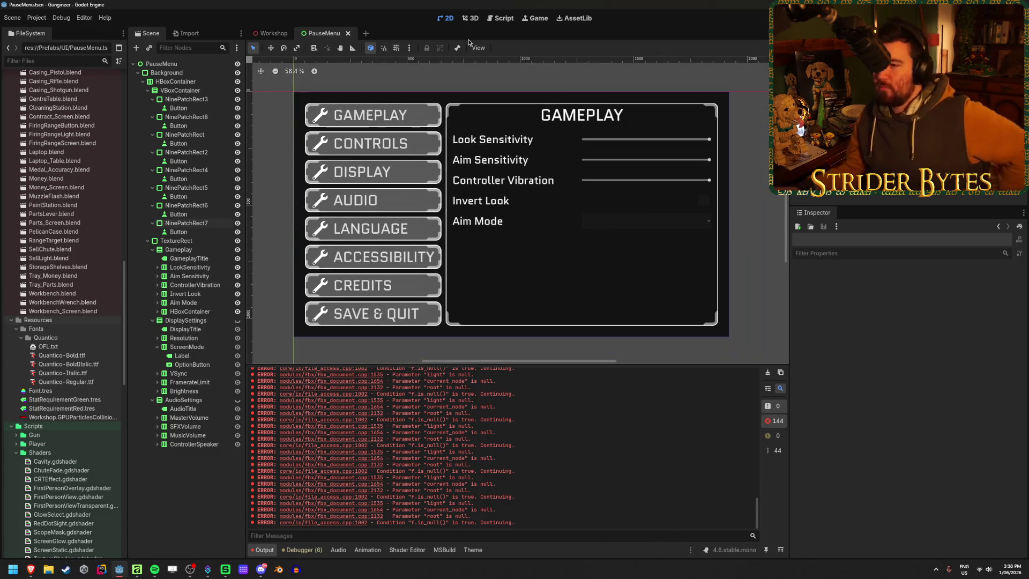
Step: Duplicate the Gameplay panel and delete the setting rows from the copy
{"action": "left_click", "coordinate": [211, 258]}
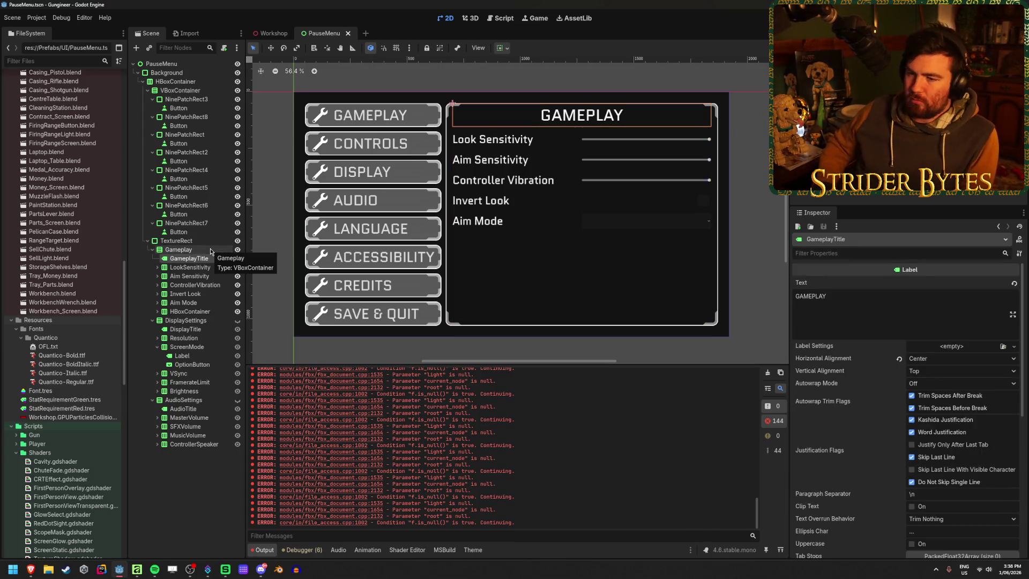
{"action": "left_click", "coordinate": [210, 249]}
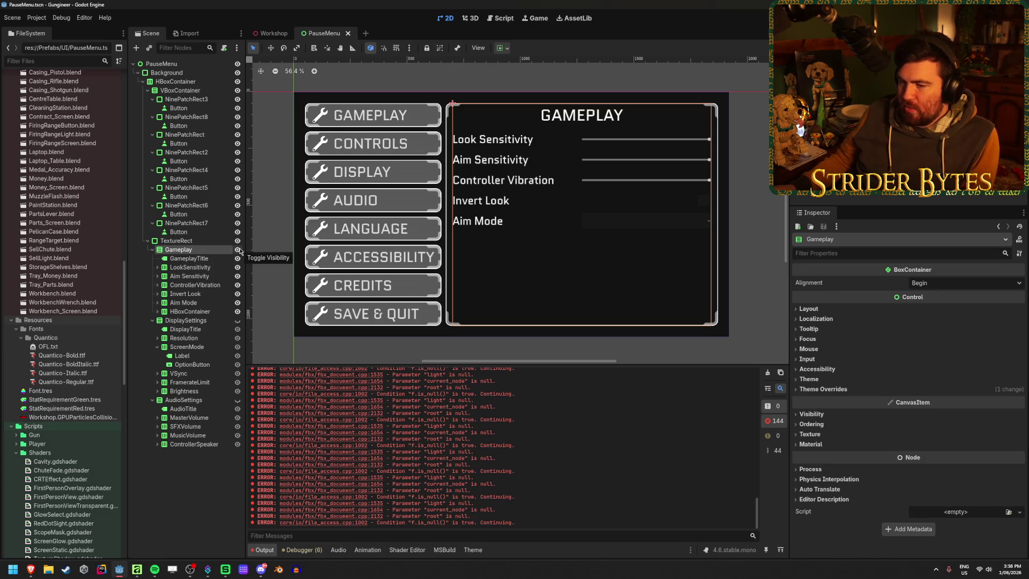
{"action": "left_click", "coordinate": [189, 311]}
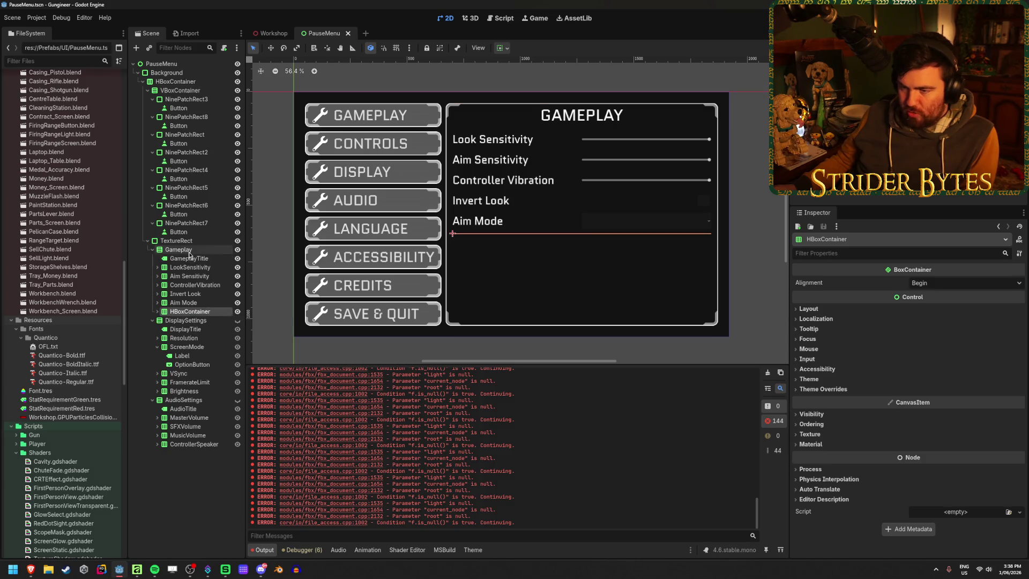
{"action": "left_click", "coordinate": [178, 250]}
{"action": "key", "text": "ctrl+d"}
{"action": "left_click", "coordinate": [190, 337]}
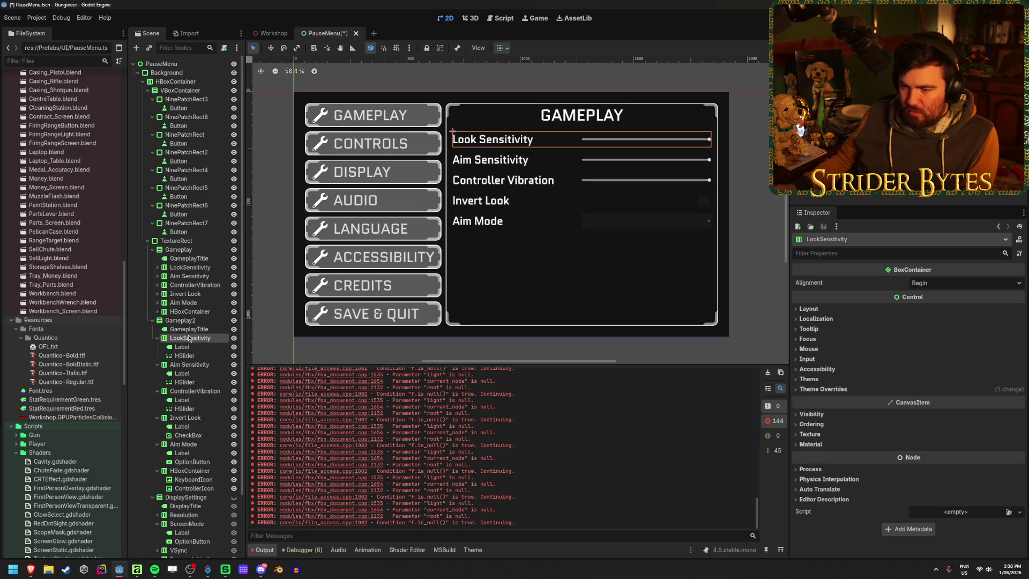
{"action": "scroll", "coordinate": [192, 353], "scroll_direction": "down", "scroll_amount": 3}
{"action": "left_click", "coordinate": [194, 376], "text": "shift"}
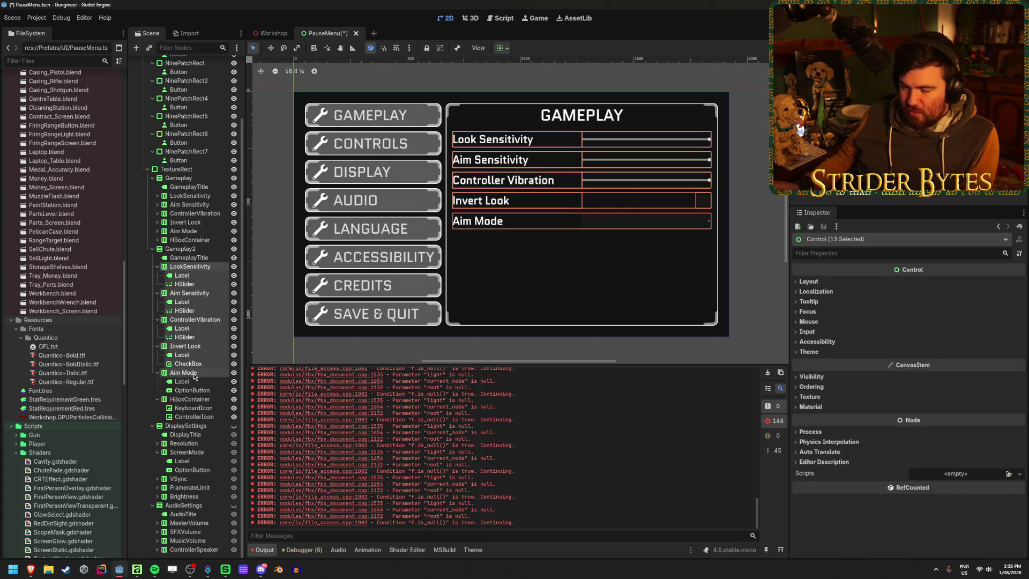
{"action": "key", "text": "Delete"}
{"action": "key", "text": "Return"}
Step: Delete the keyboard and controller icon row from the original Gameplay panel
{"action": "left_click", "coordinate": [178, 249]}
{"action": "left_click", "coordinate": [190, 311]}
{"action": "key", "text": "Delete"}
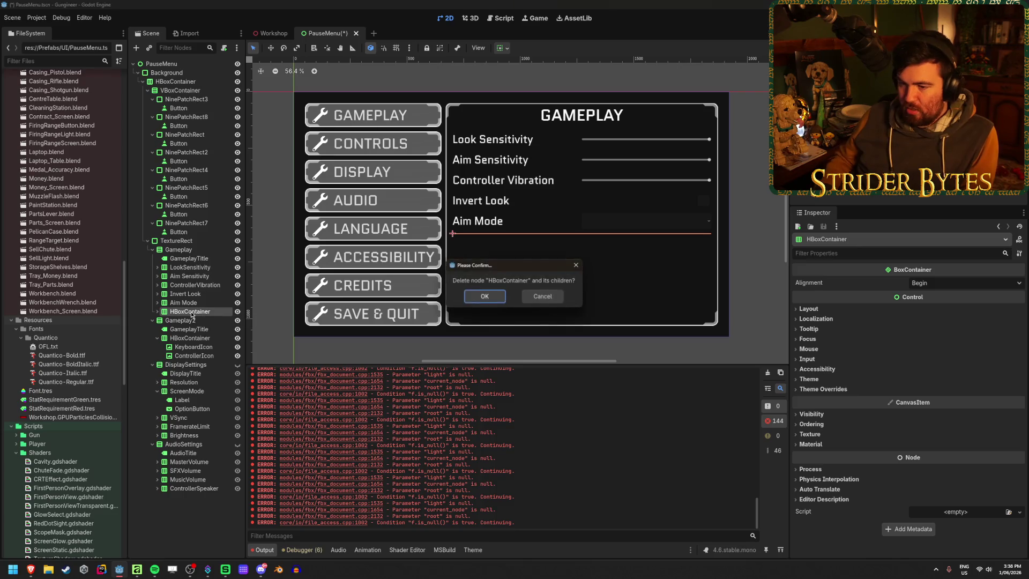
{"action": "key", "text": "Return"}
Step: Rename the copy to Controls with title ControlsTitle reading CONTROLS, hide Gameplay, and save
{"action": "left_click", "coordinate": [192, 314]}
{"action": "double_click", "coordinate": [191, 314]}
{"action": "type", "text": "Controls"}
{"action": "key", "text": "Return"}
{"action": "double_click", "coordinate": [190, 320]}
{"action": "type", "text": "ControlsTitle"}
{"action": "key", "text": "Return"}
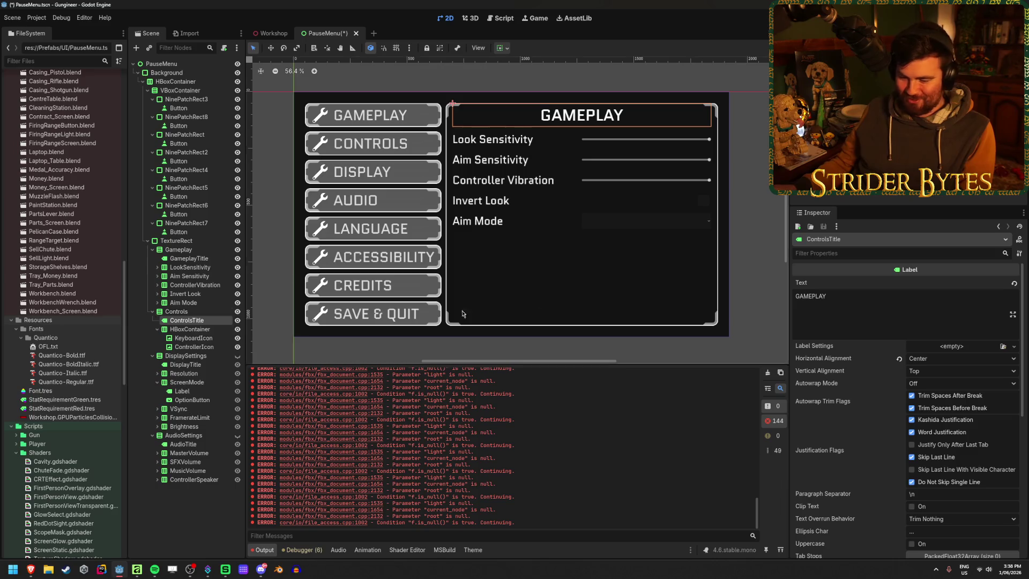
{"action": "double_click", "coordinate": [869, 294]}
{"action": "type", "text": "CONTROLS"}
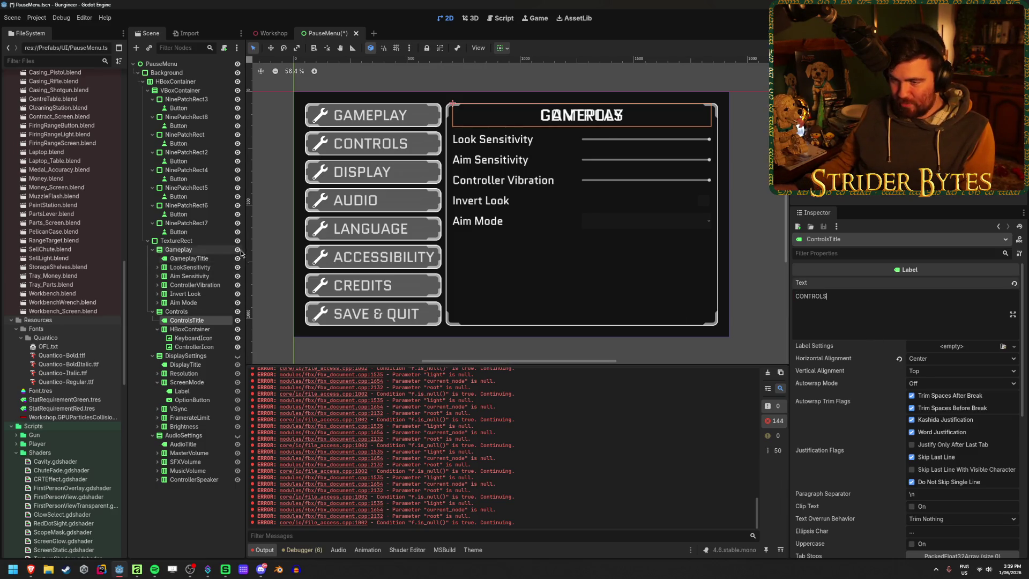
{"action": "left_click", "coordinate": [237, 251]}
{"action": "key", "text": "ctrl+s"}
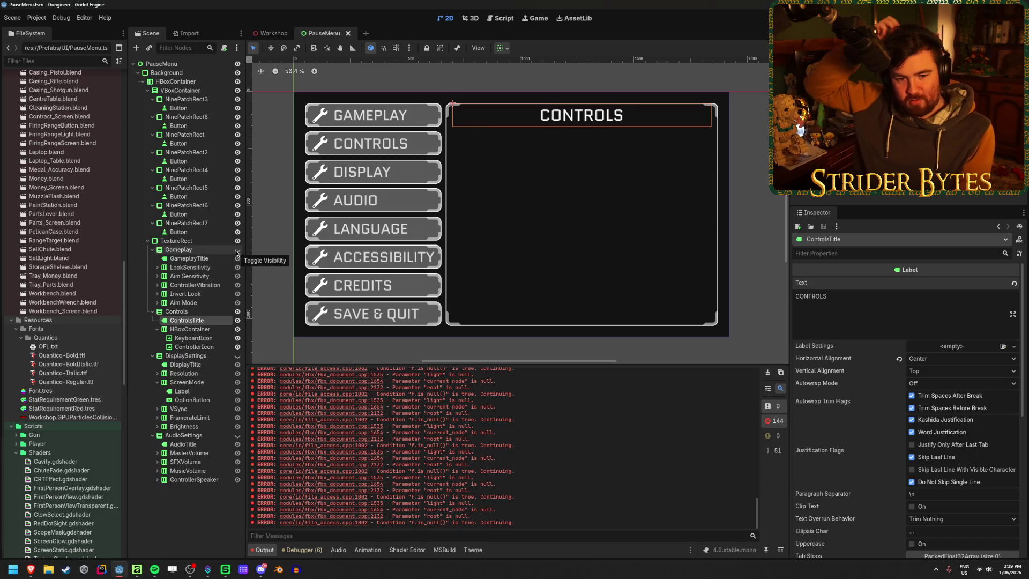
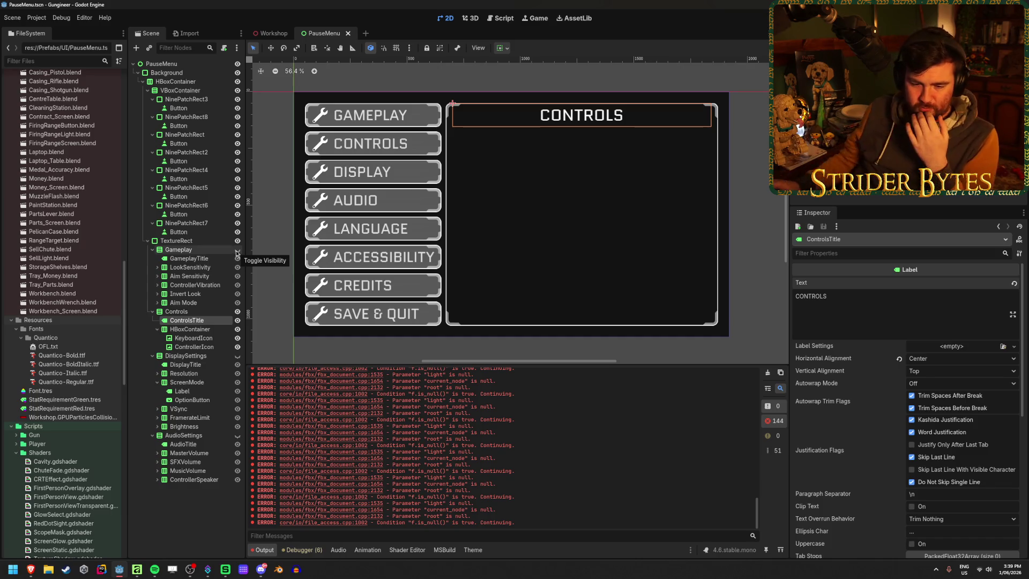
Step: Return to Godot, deselect the CONTROLS title and select the KeyboardIcon node
{"action": "key", "text": "alt+Tab"}
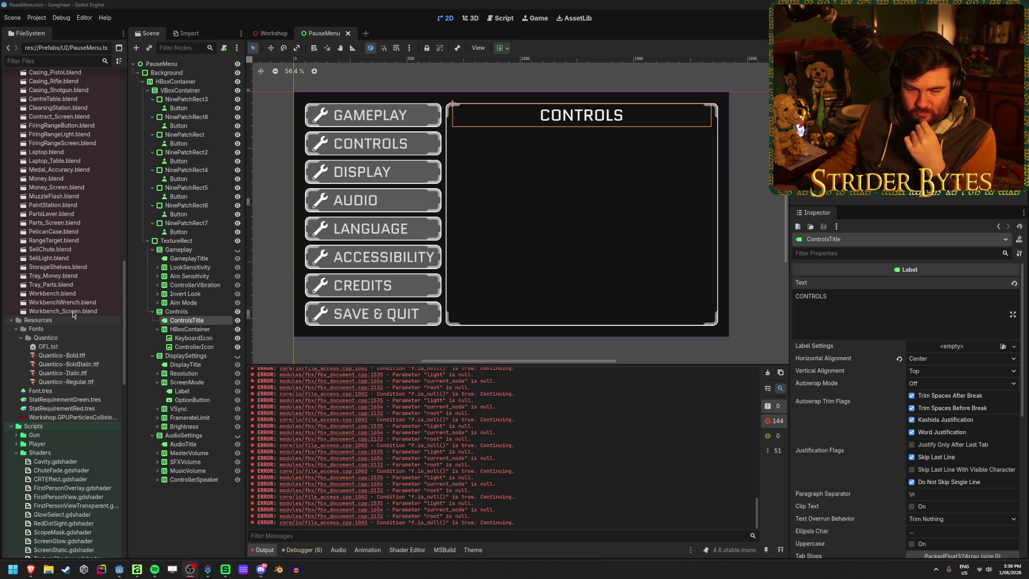
{"action": "left_click", "coordinate": [277, 4]}
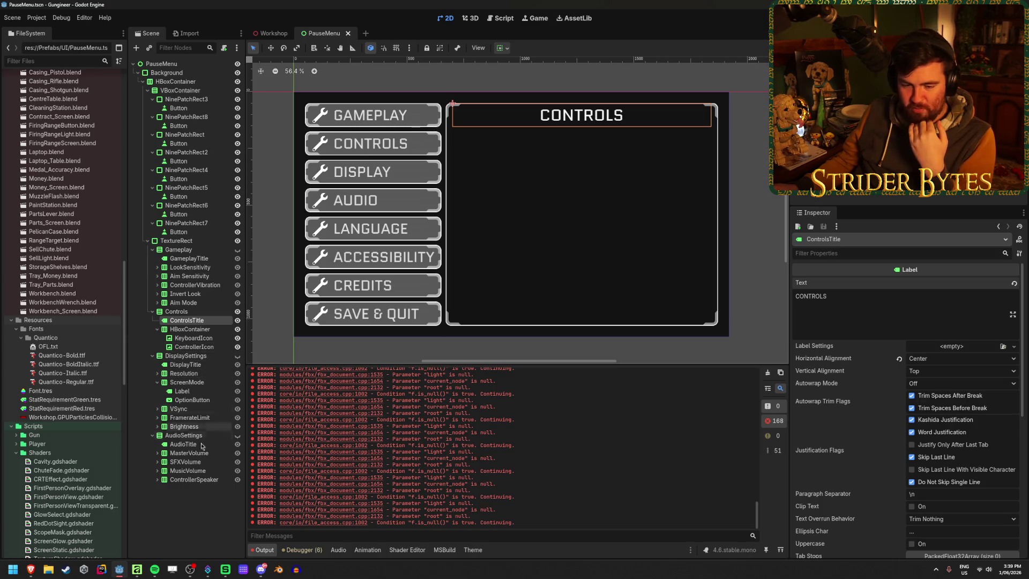
{"action": "left_click", "coordinate": [196, 501]}
{"action": "left_click", "coordinate": [204, 330]}
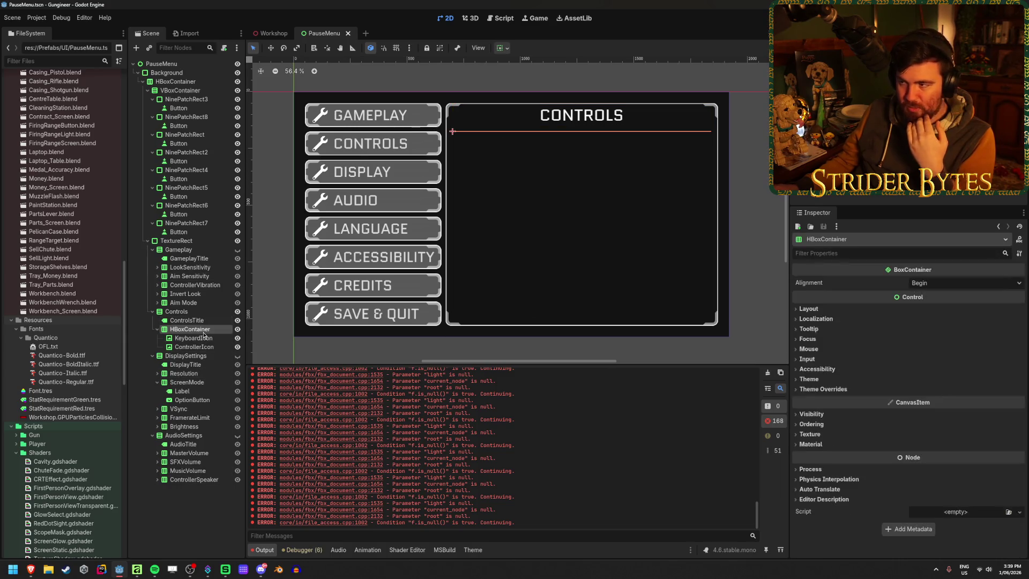
{"action": "left_click", "coordinate": [201, 338]}
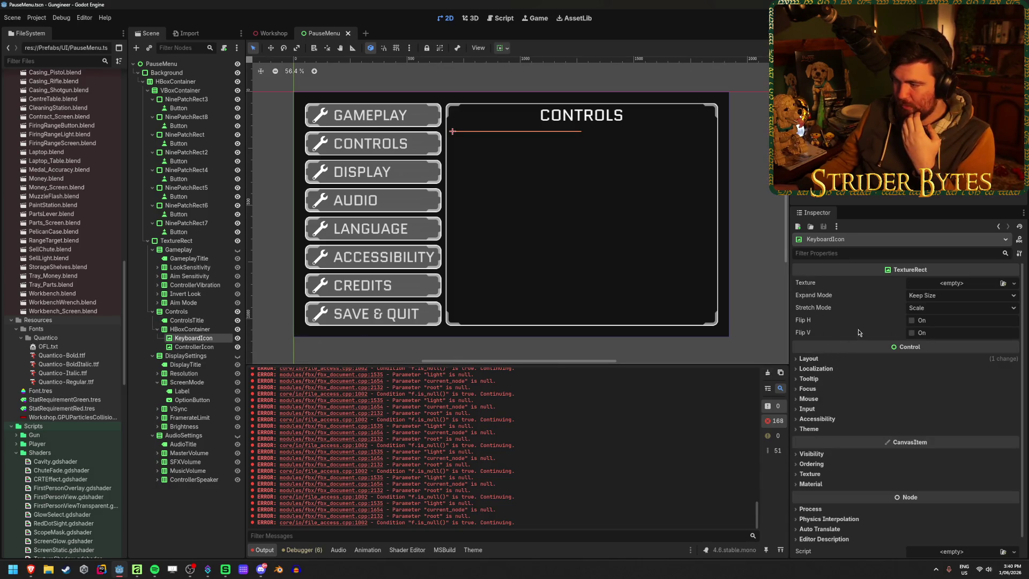
Step: Try a star image from the Quick Load texture list on KeyboardIcon, then clear it
{"action": "left_click", "coordinate": [1002, 283]}
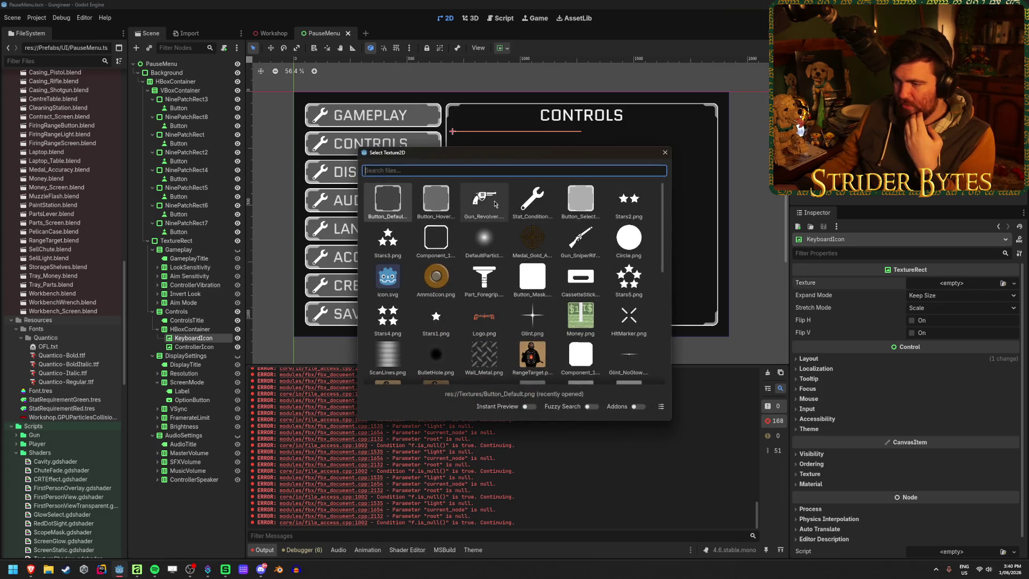
{"action": "scroll", "coordinate": [487, 278], "scroll_direction": "down", "scroll_amount": 5}
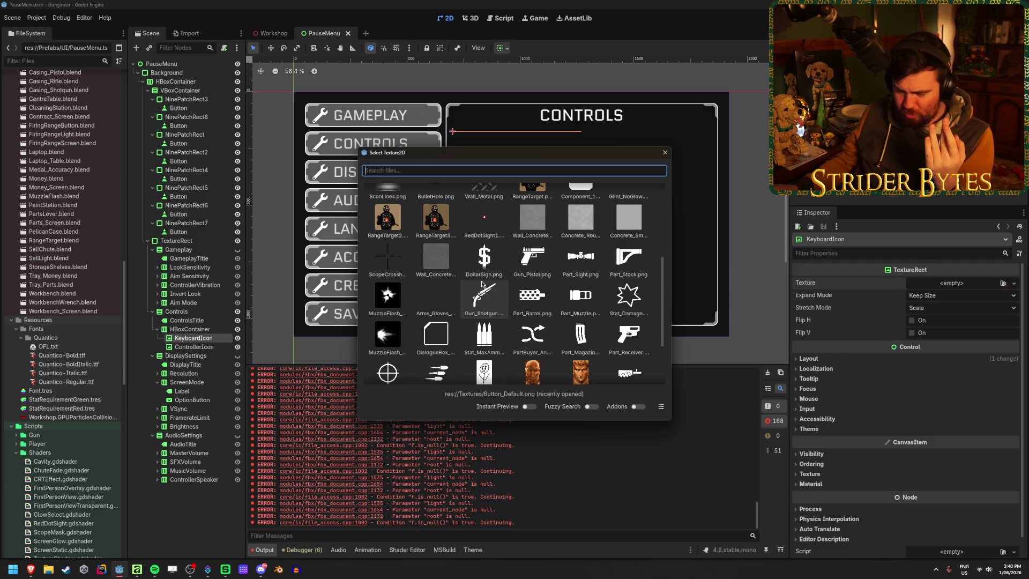
{"action": "scroll", "coordinate": [482, 284], "scroll_direction": "down", "scroll_amount": 3}
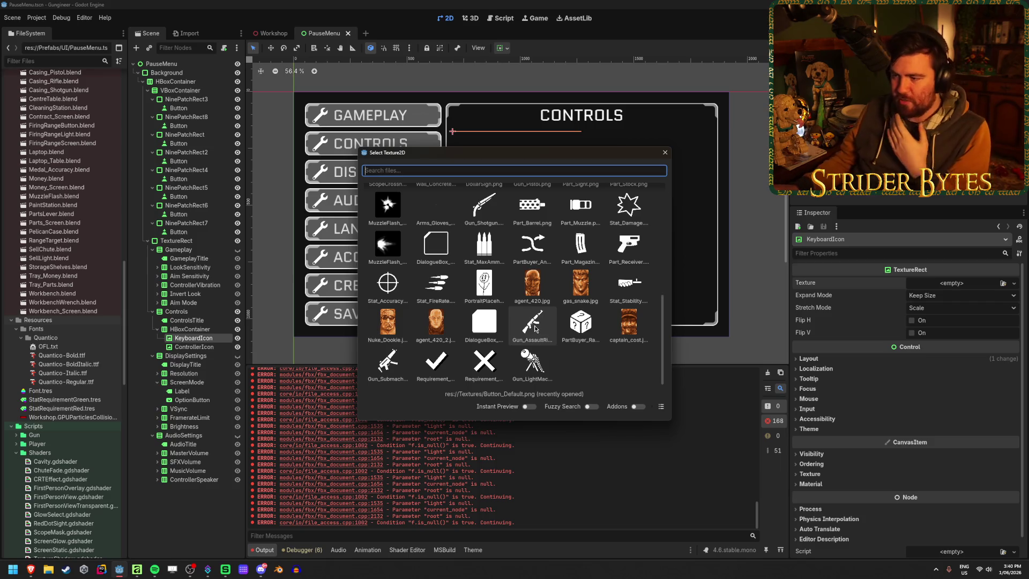
{"action": "scroll", "coordinate": [531, 319], "scroll_direction": "up", "scroll_amount": 5}
{"action": "scroll", "coordinate": [528, 317], "scroll_direction": "up", "scroll_amount": 2}
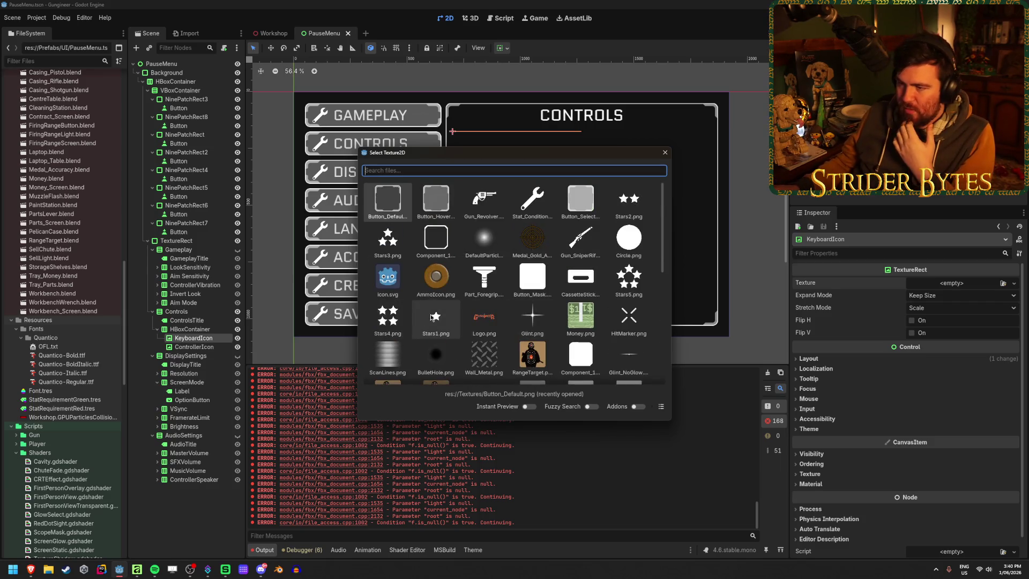
{"action": "double_click", "coordinate": [432, 316]}
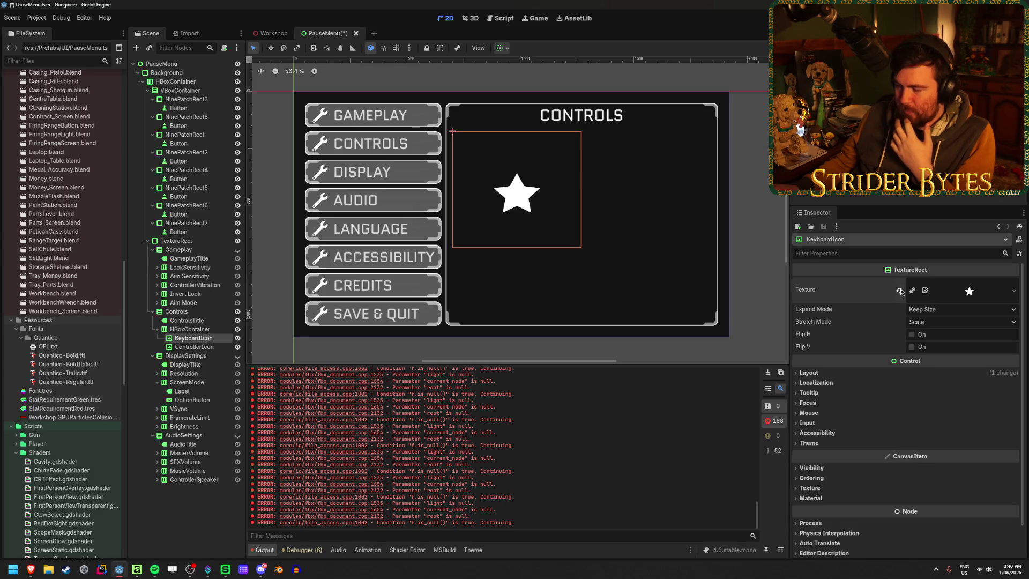
{"action": "left_click", "coordinate": [926, 291]}
Step: Browse the texture list again and try a placeholder texture, then undo it
{"action": "left_click", "coordinate": [1003, 284]}
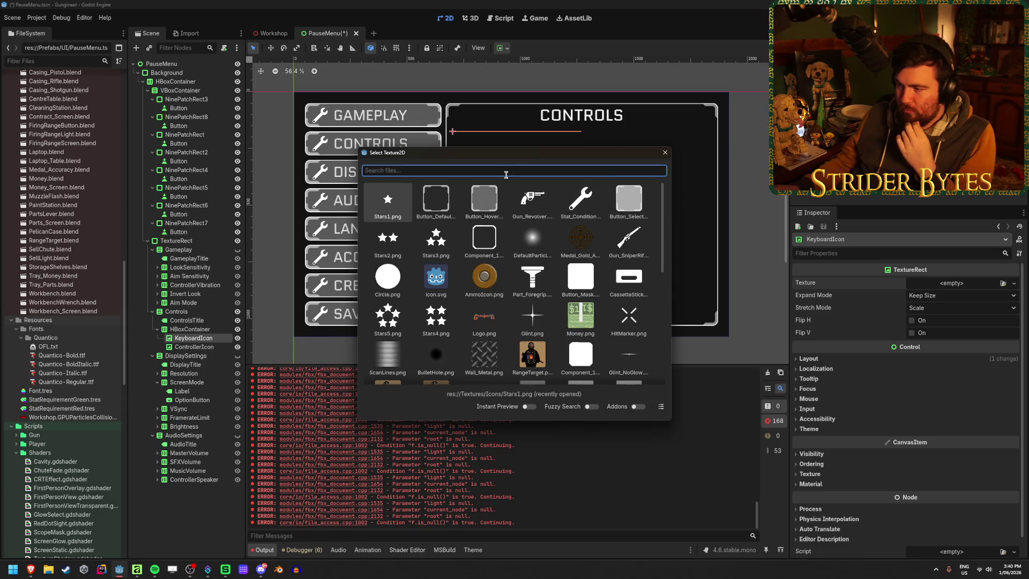
{"action": "scroll", "coordinate": [526, 216], "scroll_direction": "down", "scroll_amount": 2}
{"action": "scroll", "coordinate": [527, 218], "scroll_direction": "up", "scroll_amount": 2}
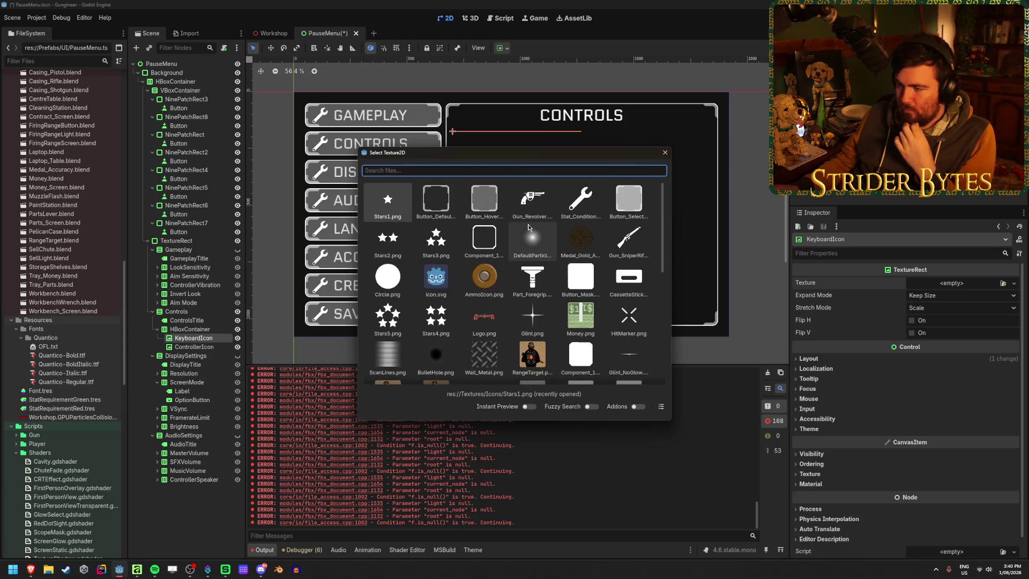
{"action": "left_click", "coordinate": [665, 154]}
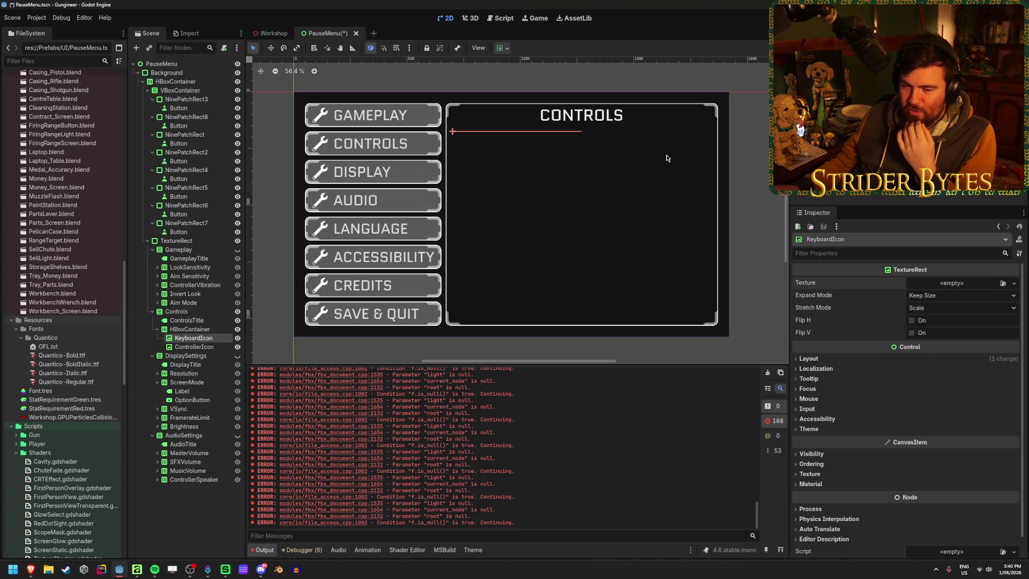
{"action": "left_click", "coordinate": [1013, 283]}
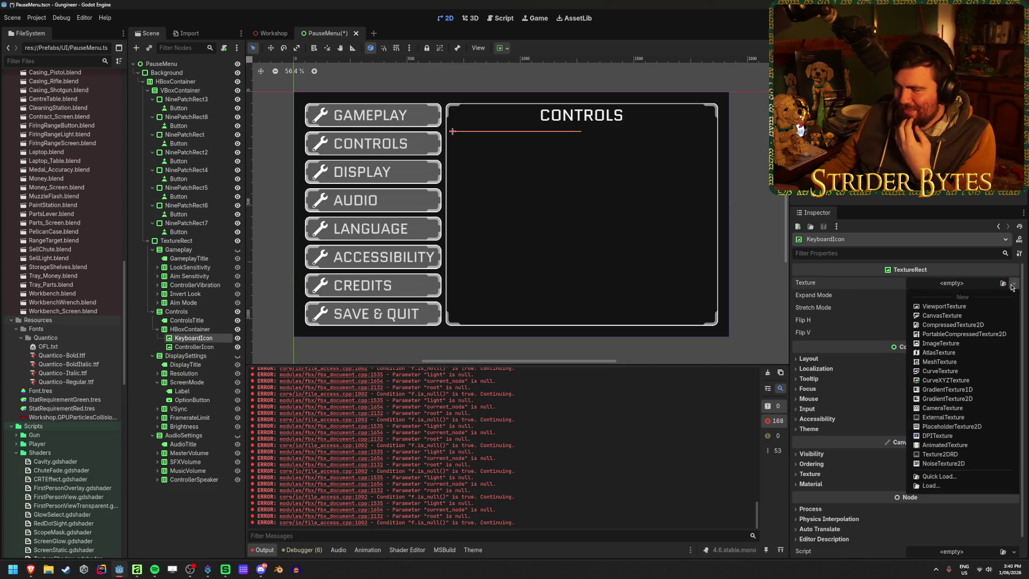
{"action": "left_click", "coordinate": [965, 425]}
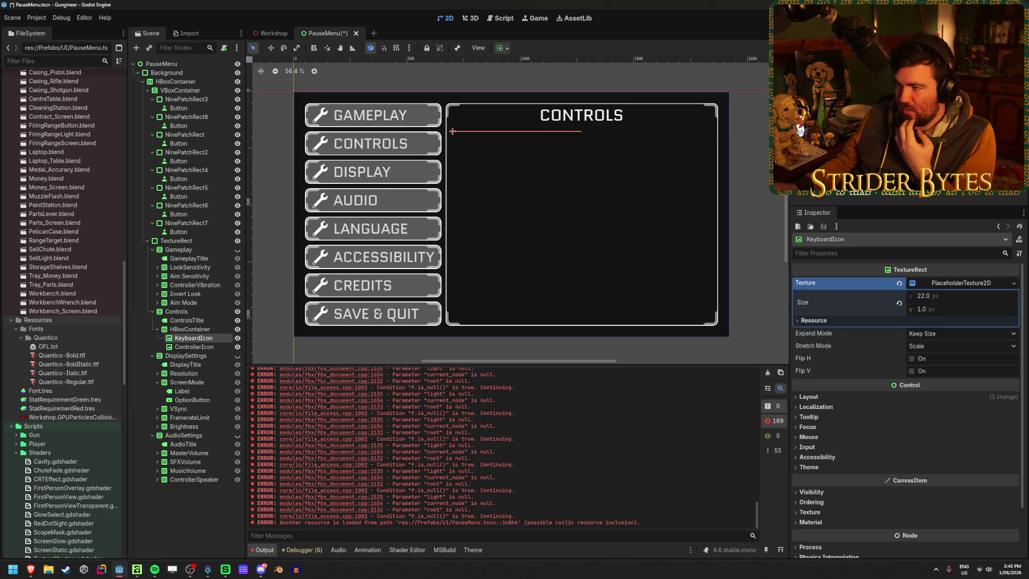
{"action": "key", "text": "ctrl+z"}
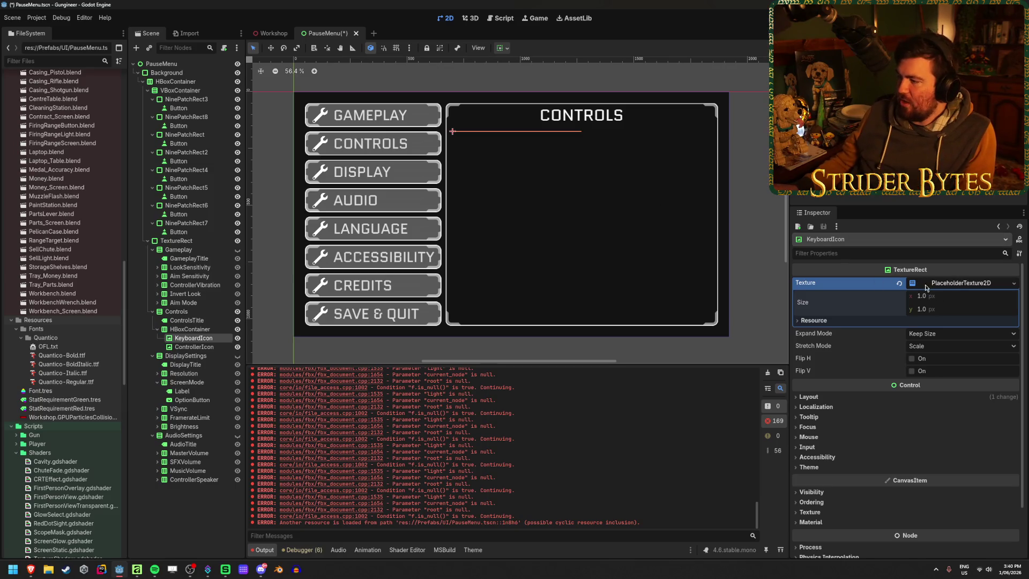
{"action": "key", "text": "ctrl+z"}
Step: Assign Stars1.png as KeyboardIcon's texture from the Quick Load list
{"action": "left_click", "coordinate": [1012, 286]}
{"action": "left_click", "coordinate": [1011, 286]}
{"action": "left_click", "coordinate": [1002, 283]}
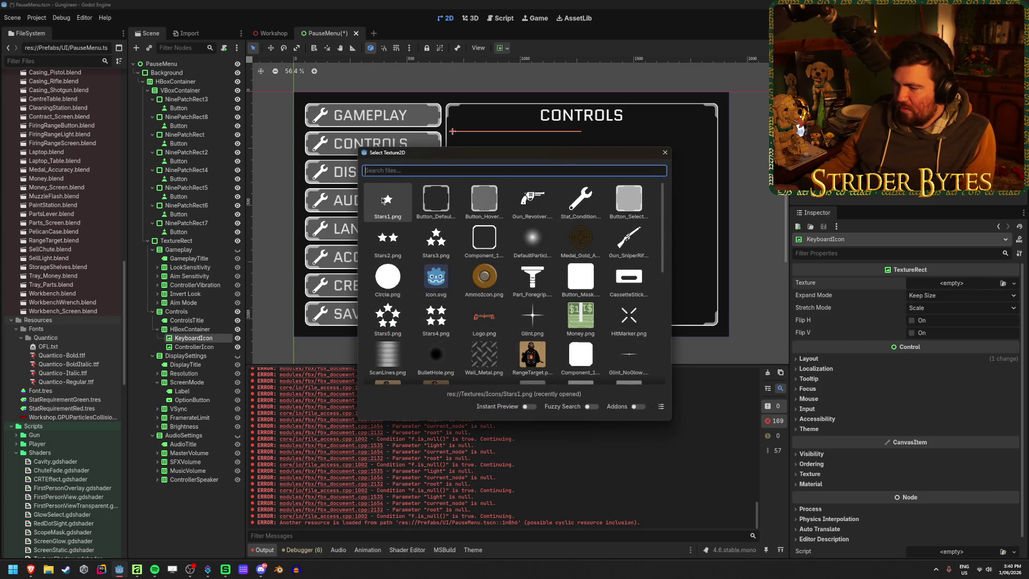
{"action": "double_click", "coordinate": [384, 200]}
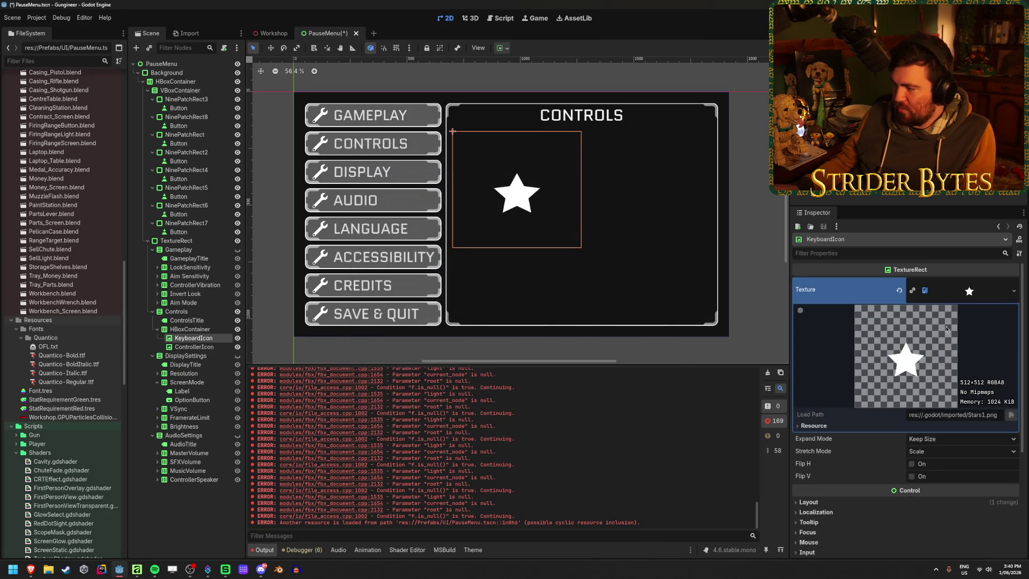
{"action": "left_click", "coordinate": [992, 297]}
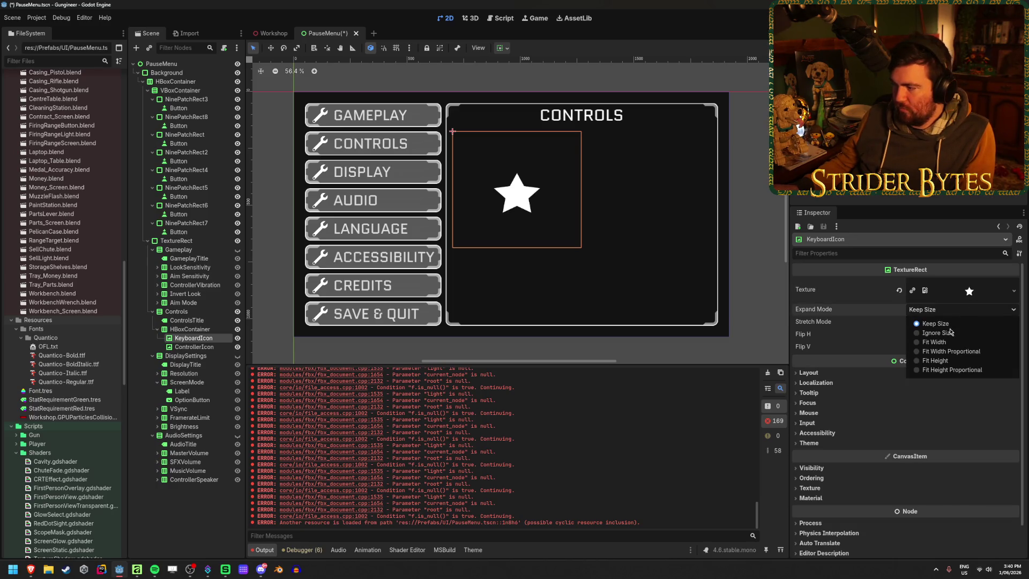
{"action": "left_click", "coordinate": [946, 333]}
{"action": "left_click", "coordinate": [947, 322]}
{"action": "left_click", "coordinate": [947, 322]}
{"action": "left_click", "coordinate": [947, 321]}
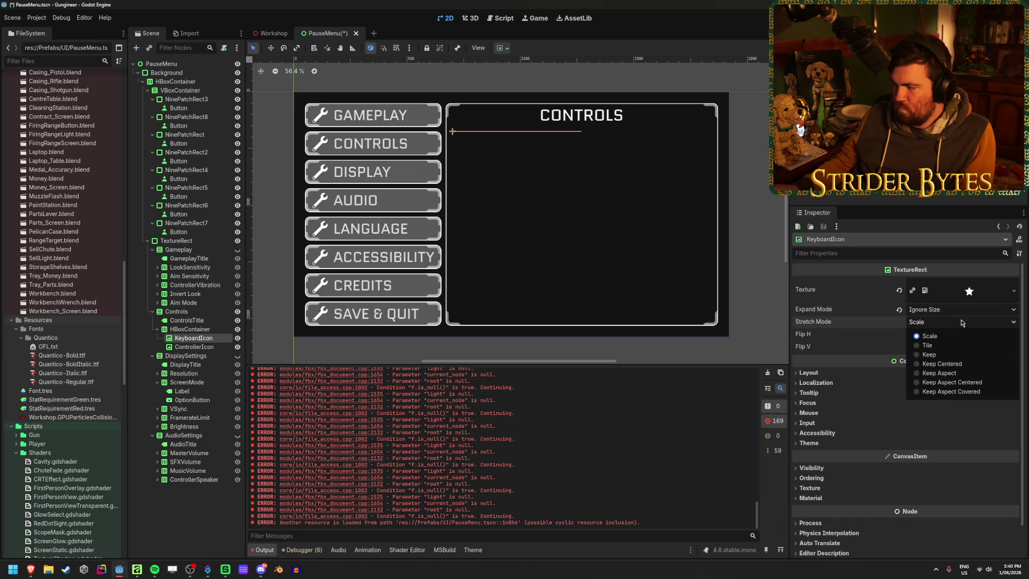
{"action": "left_click", "coordinate": [989, 386]}
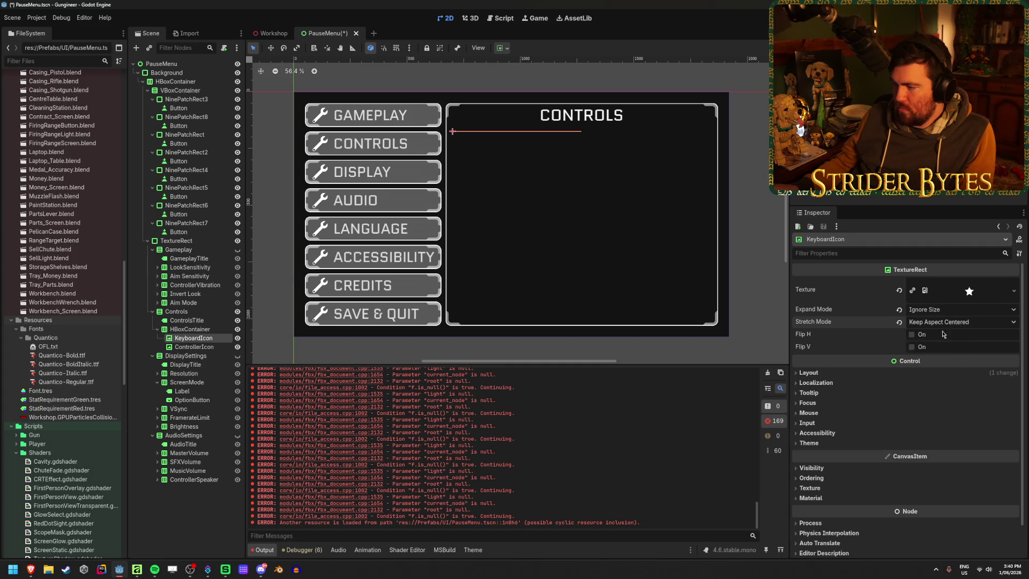
{"action": "left_click", "coordinate": [848, 372]}
{"action": "left_click", "coordinate": [827, 472]}
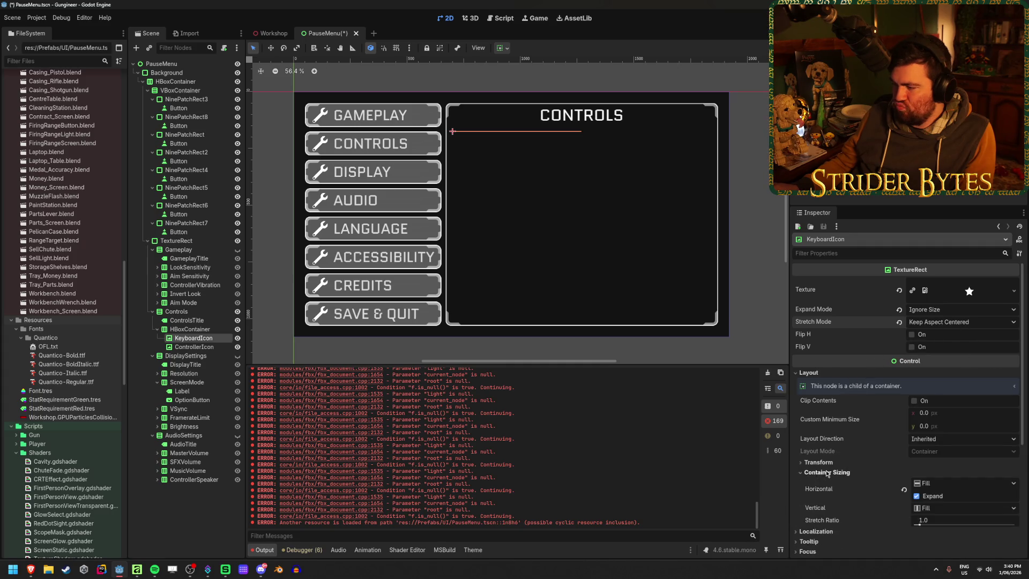
{"action": "scroll", "coordinate": [829, 474], "scroll_direction": "down", "scroll_amount": 3}
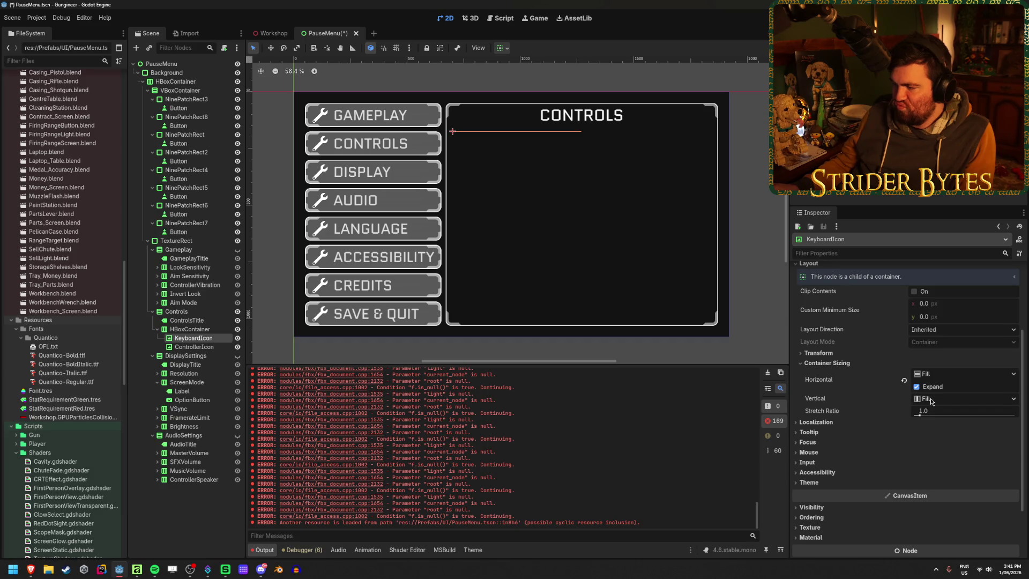
{"action": "left_click_drag", "start_coordinate": [923, 414], "coordinate": [932, 417]}
{"action": "key", "text": "ctrl+z"}
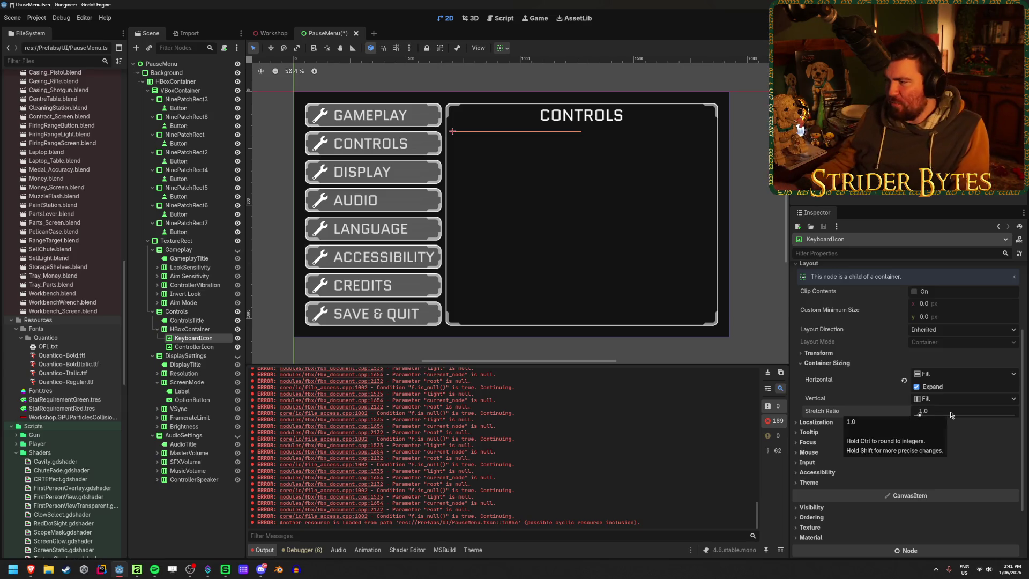
{"action": "scroll", "coordinate": [962, 349], "scroll_direction": "up", "scroll_amount": 3}
{"action": "scroll", "coordinate": [964, 333], "scroll_direction": "down", "scroll_amount": 2}
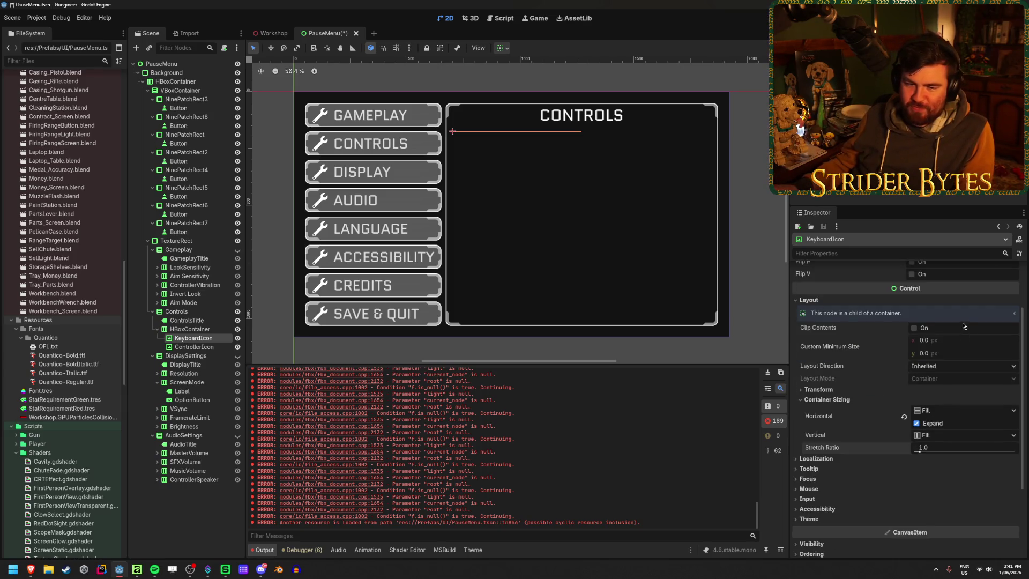
{"action": "left_click", "coordinate": [502, 48]}
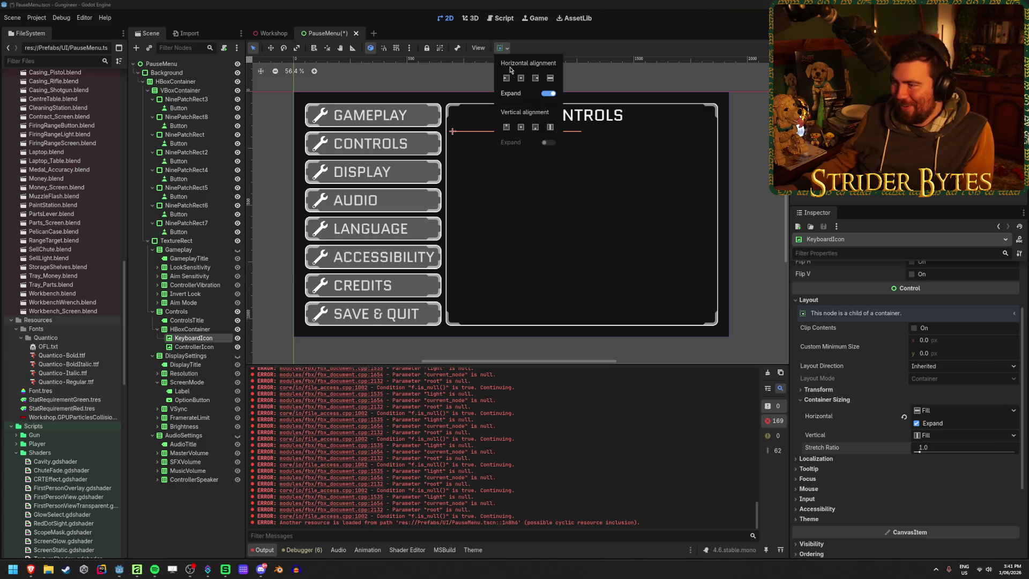
{"action": "left_click", "coordinate": [521, 80]}
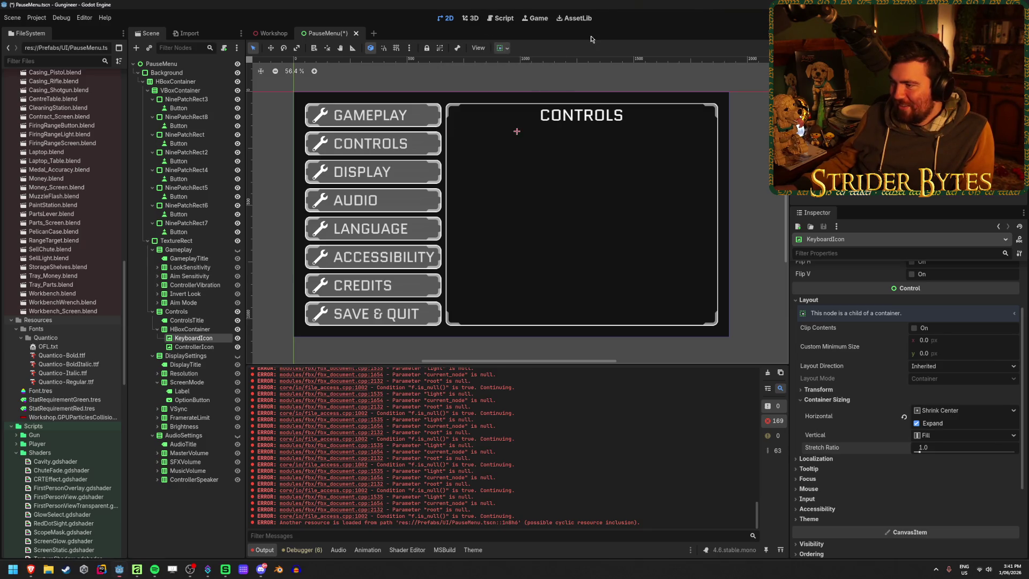
{"action": "scroll", "coordinate": [844, 416], "scroll_direction": "up", "scroll_amount": 2}
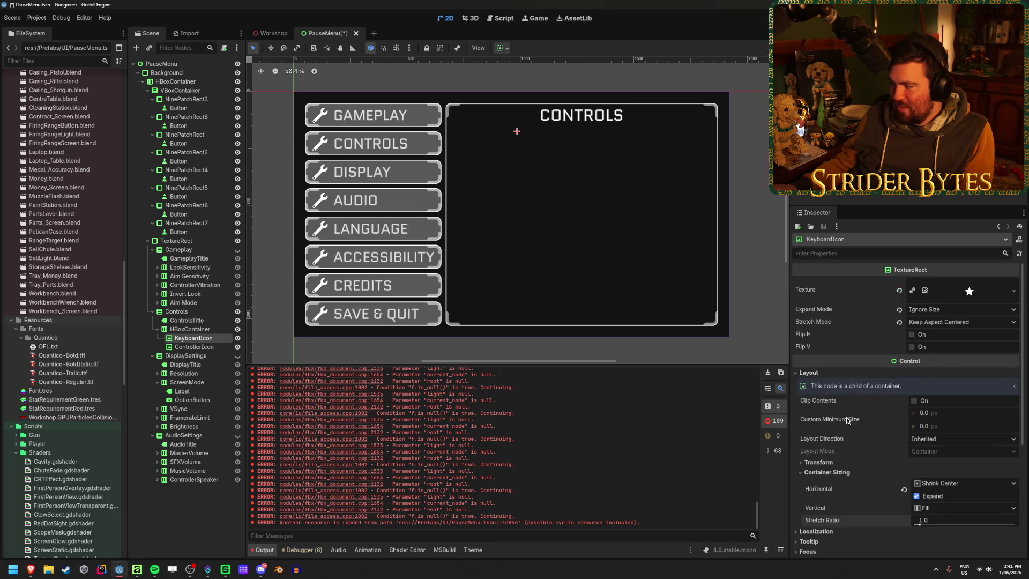
{"action": "left_click", "coordinate": [981, 310]}
{"action": "left_click", "coordinate": [971, 324]}
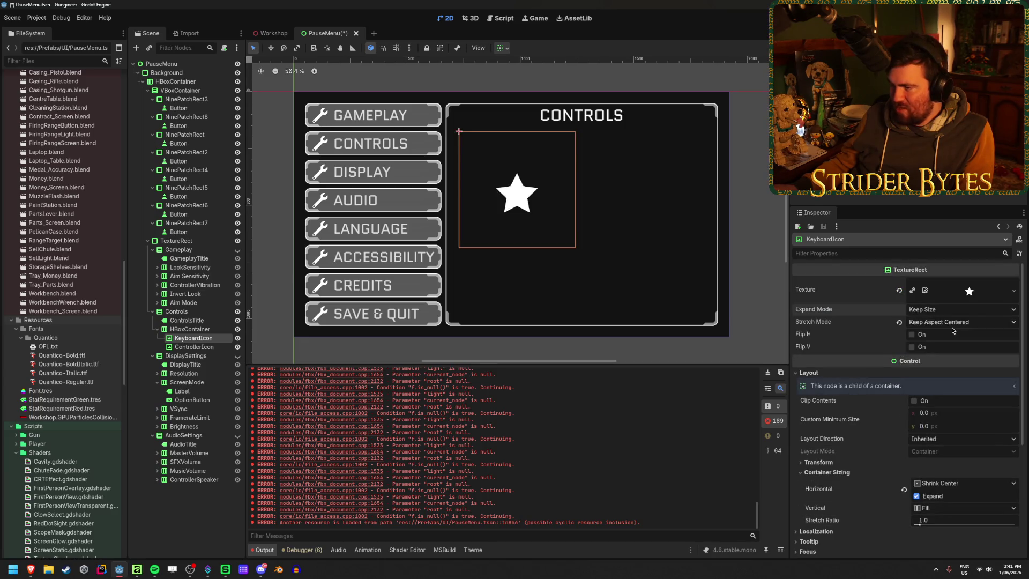
{"action": "left_click", "coordinate": [954, 309]}
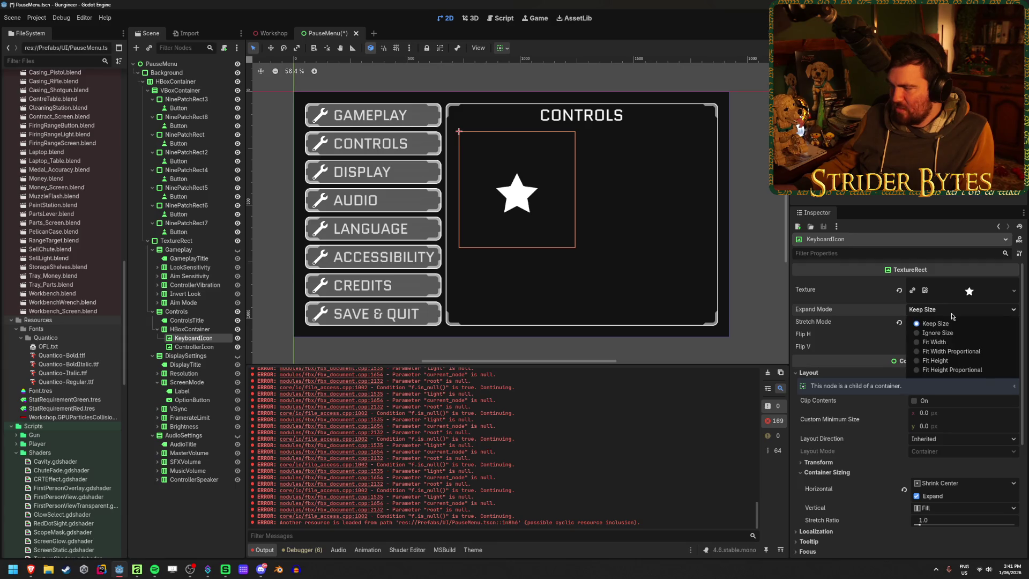
{"action": "left_click", "coordinate": [952, 351]}
{"action": "left_click", "coordinate": [948, 321]}
{"action": "left_click", "coordinate": [943, 351]}
{"action": "left_click", "coordinate": [944, 309]}
{"action": "left_click", "coordinate": [950, 334]}
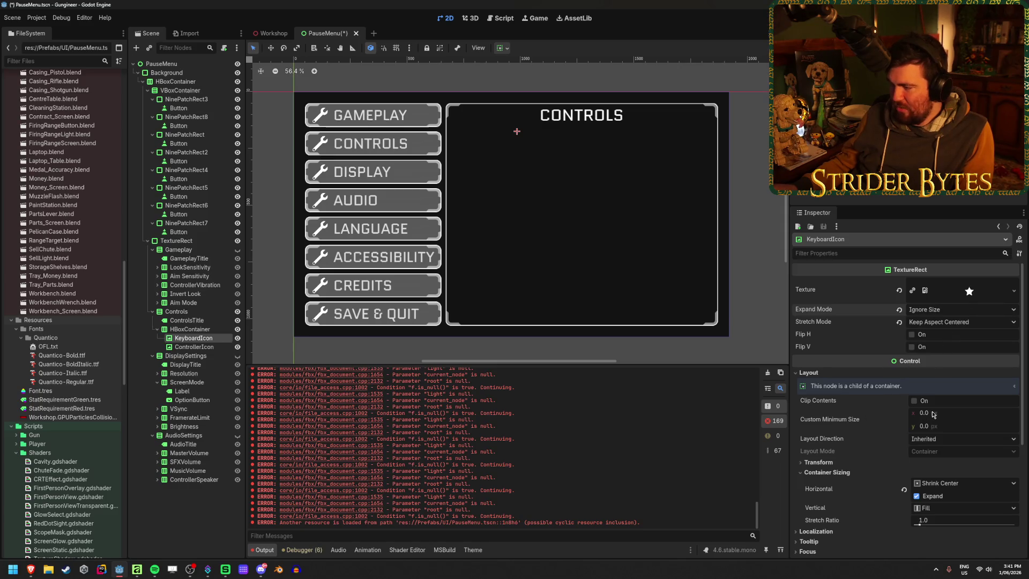
{"action": "scroll", "coordinate": [831, 458], "scroll_direction": "down", "scroll_amount": 3}
{"action": "left_click", "coordinate": [837, 390]}
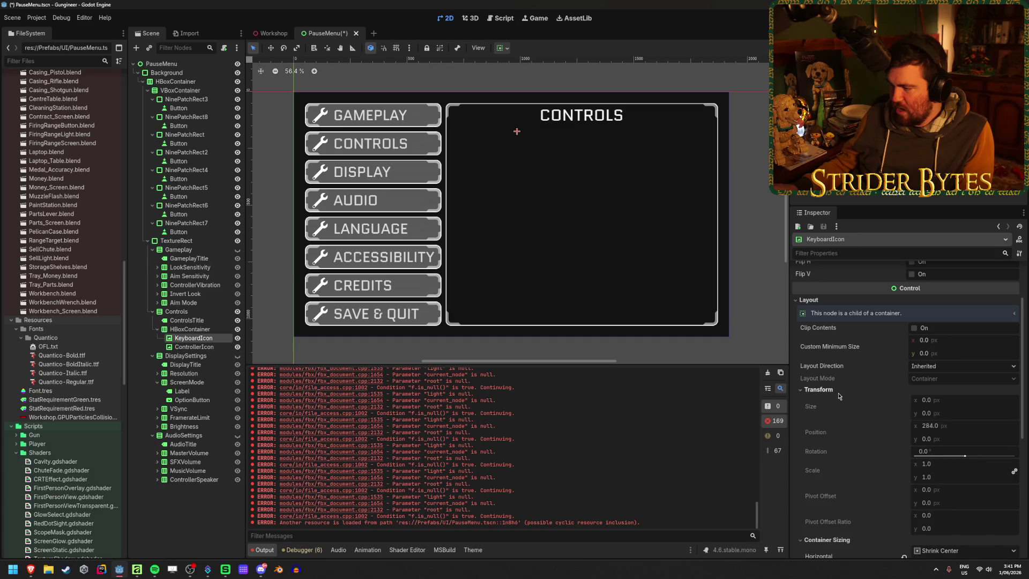
{"action": "left_click", "coordinate": [838, 393]}
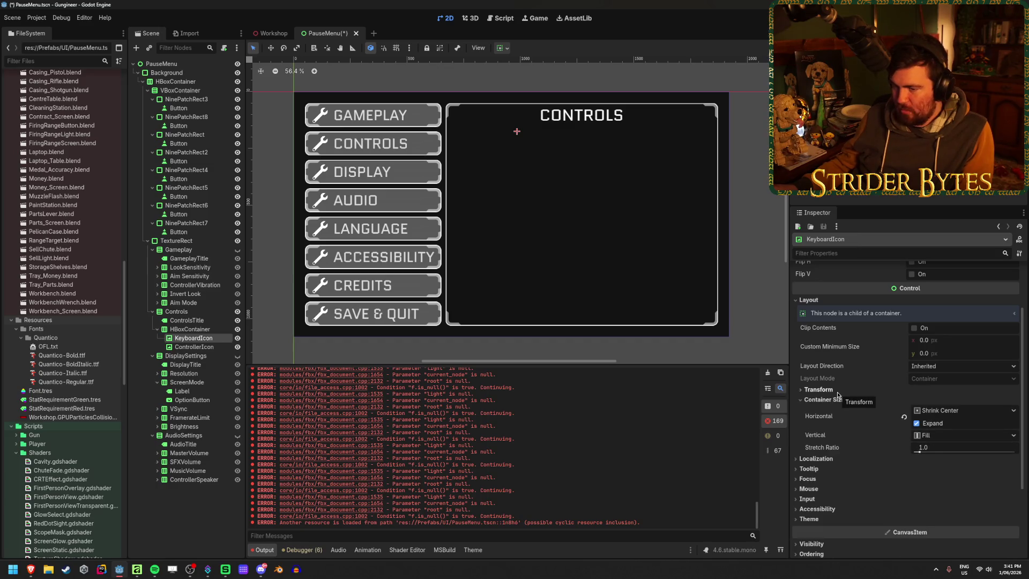
{"action": "left_click", "coordinate": [194, 347]}
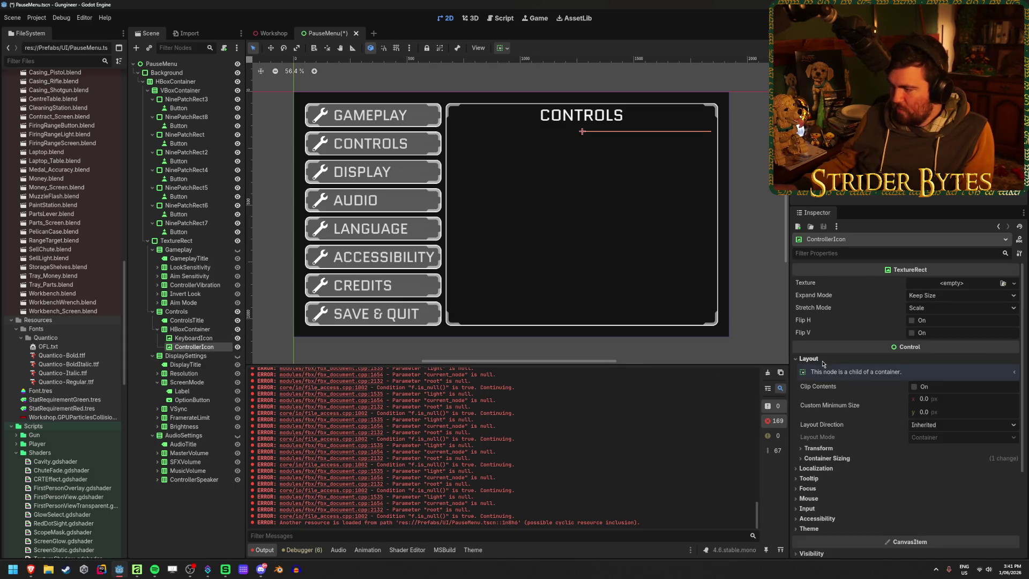
Step: Select the HBoxContainer and override its Separation theme constant to 0
{"action": "left_click", "coordinate": [825, 458]}
{"action": "left_click", "coordinate": [825, 458]}
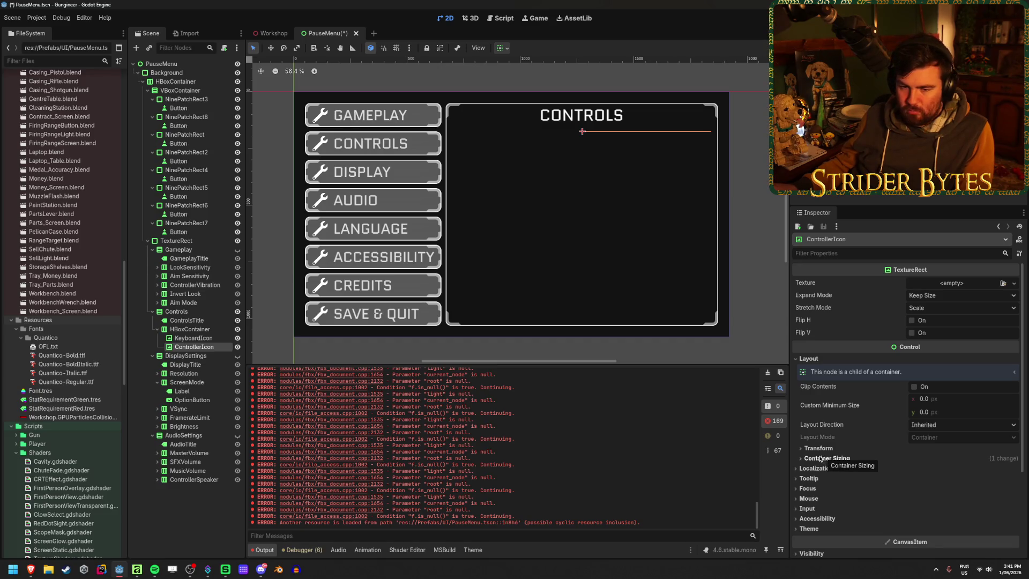
{"action": "left_click", "coordinate": [190, 329]}
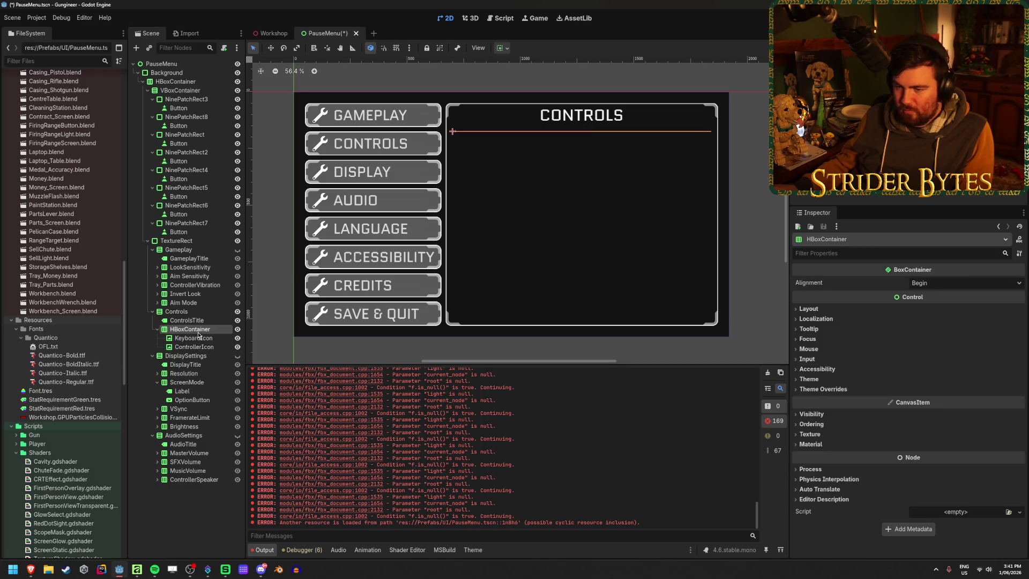
{"action": "left_click", "coordinate": [831, 393]}
{"action": "left_click", "coordinate": [957, 411]}
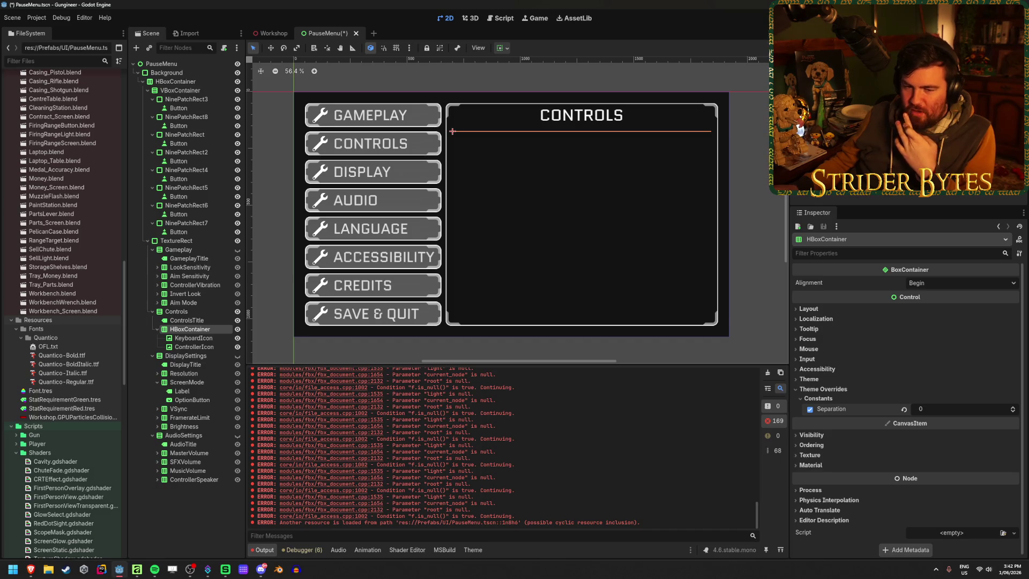
Step: Collapse the theme constants and browse the container's other property groups and layout
{"action": "left_click", "coordinate": [843, 397]}
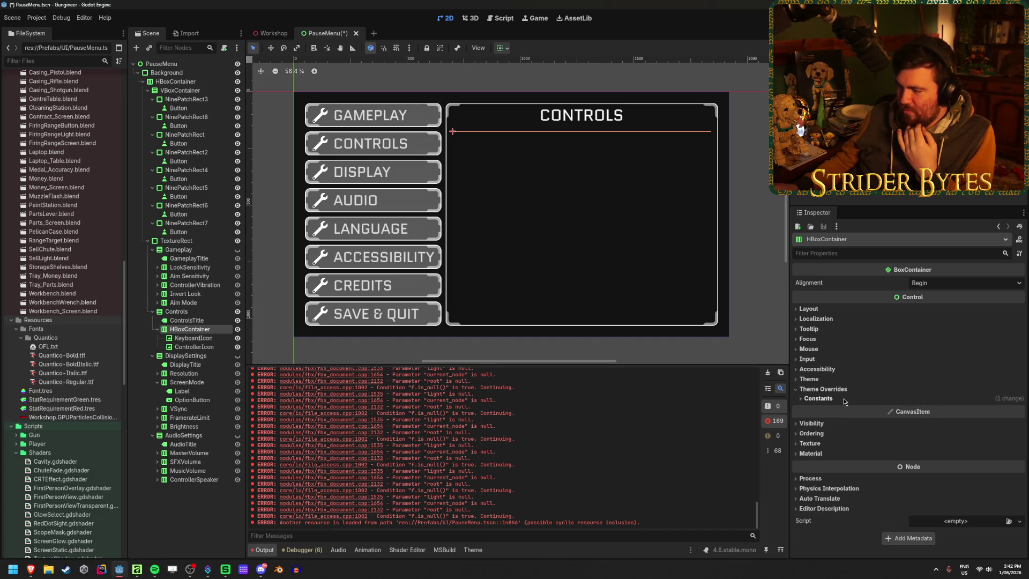
{"action": "left_click", "coordinate": [845, 388]}
{"action": "left_click", "coordinate": [842, 385]}
{"action": "left_click", "coordinate": [841, 370]}
{"action": "left_click", "coordinate": [841, 370]}
{"action": "left_click", "coordinate": [840, 349]}
{"action": "left_click", "coordinate": [840, 349]}
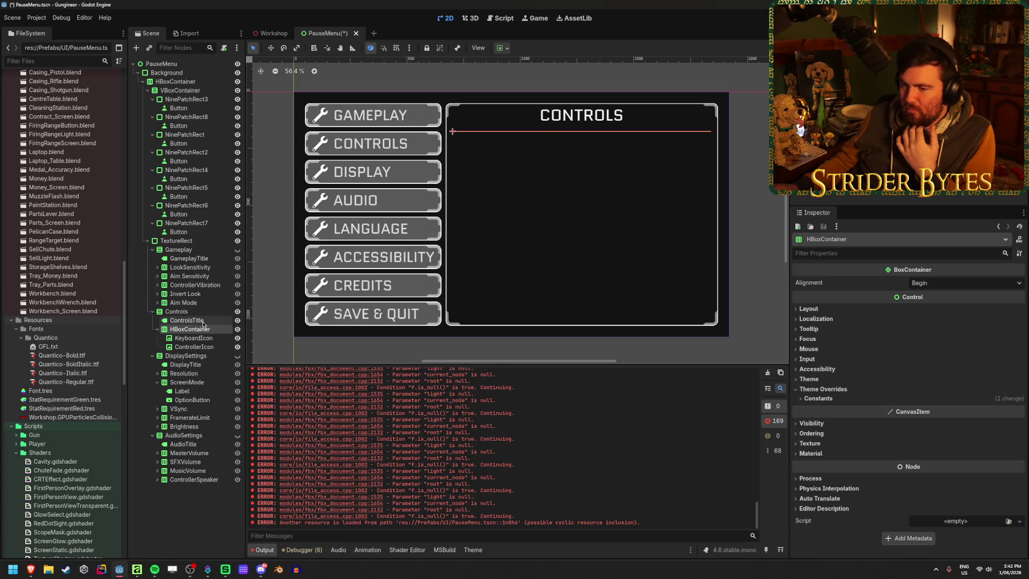
{"action": "left_click", "coordinate": [815, 308]}
{"action": "left_click", "coordinate": [816, 308]}
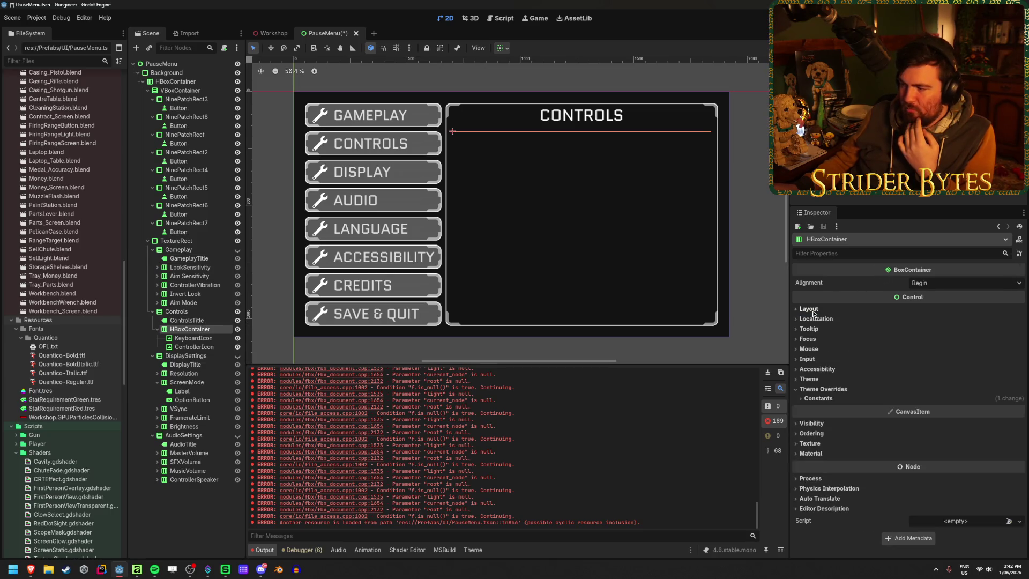
Step: Compare the KeyboardIcon and ControllerIcon nodes' properties
{"action": "left_click", "coordinate": [199, 339]}
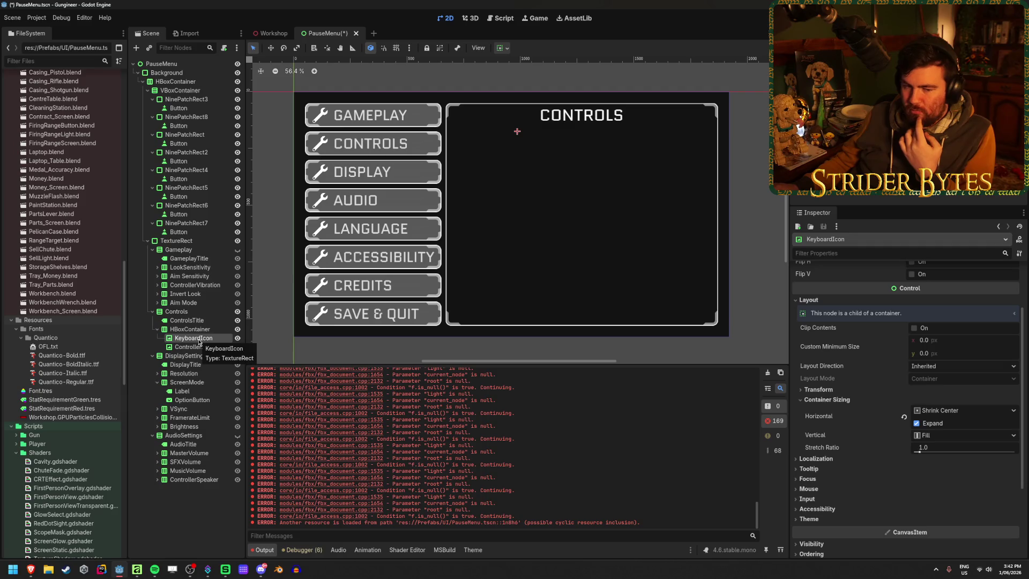
{"action": "left_click", "coordinate": [196, 348]}
{"action": "left_click", "coordinate": [193, 339]}
{"action": "left_click", "coordinate": [190, 347]}
{"action": "left_click", "coordinate": [190, 338]}
{"action": "left_click", "coordinate": [185, 347]}
{"action": "left_click", "coordinate": [189, 338]}
{"action": "left_click", "coordinate": [191, 347]}
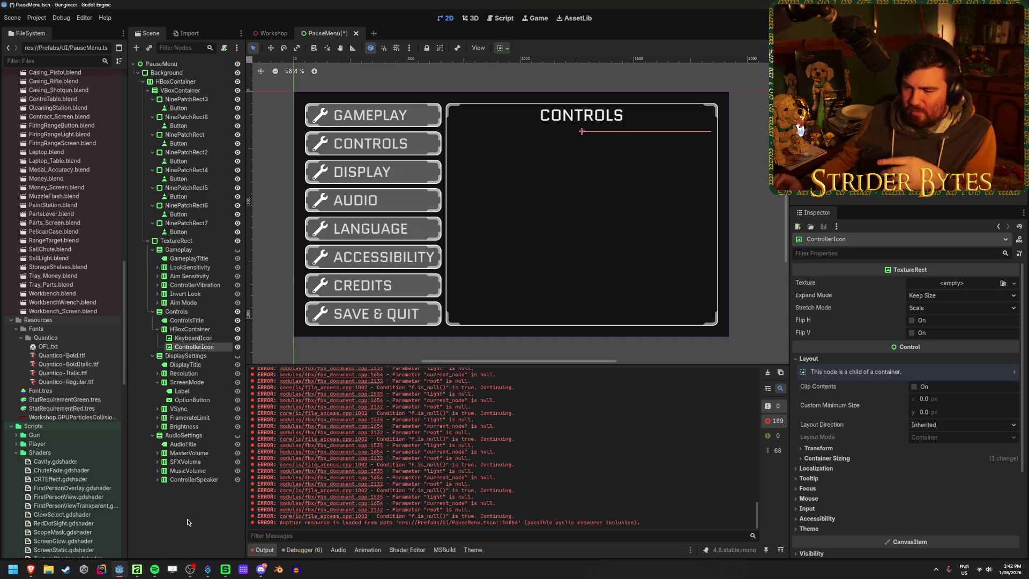
{"action": "left_click", "coordinate": [182, 339]}
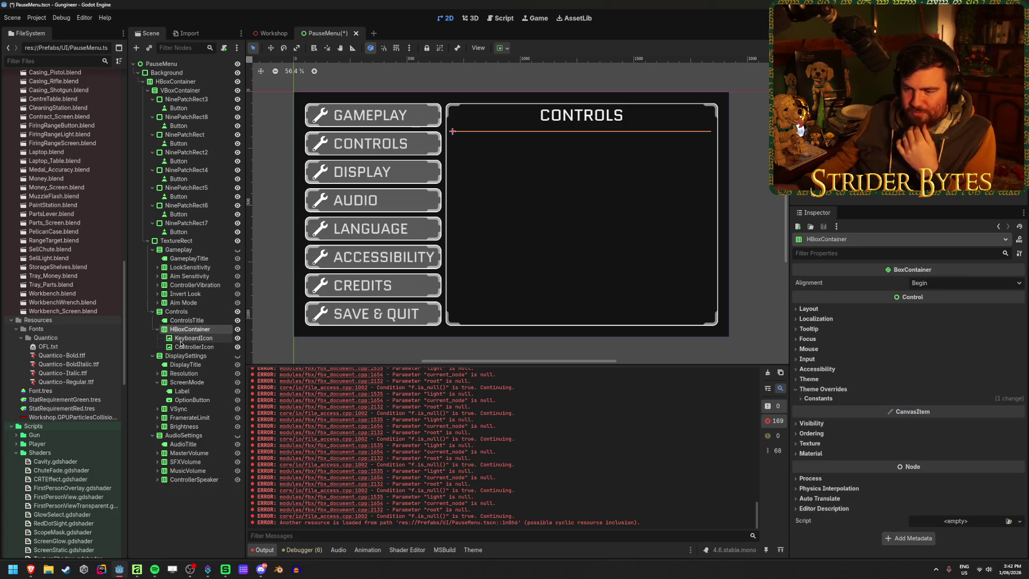
Step: Recheck the HBoxContainer's constant overrides, then clear the node selection
{"action": "left_click", "coordinate": [189, 329]}
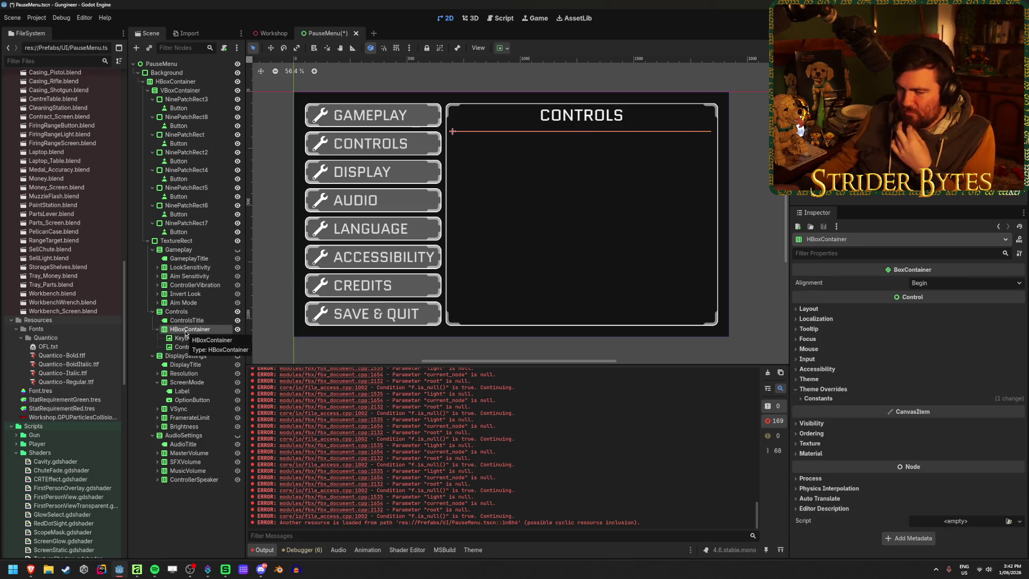
{"action": "left_click", "coordinate": [188, 329]}
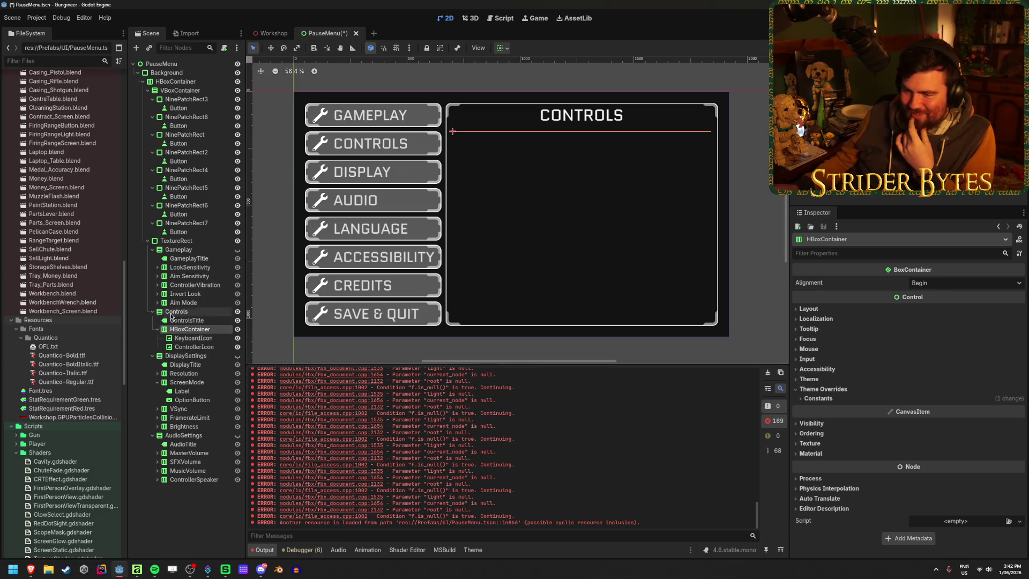
{"action": "left_click", "coordinate": [817, 399]}
{"action": "left_click", "coordinate": [822, 399]}
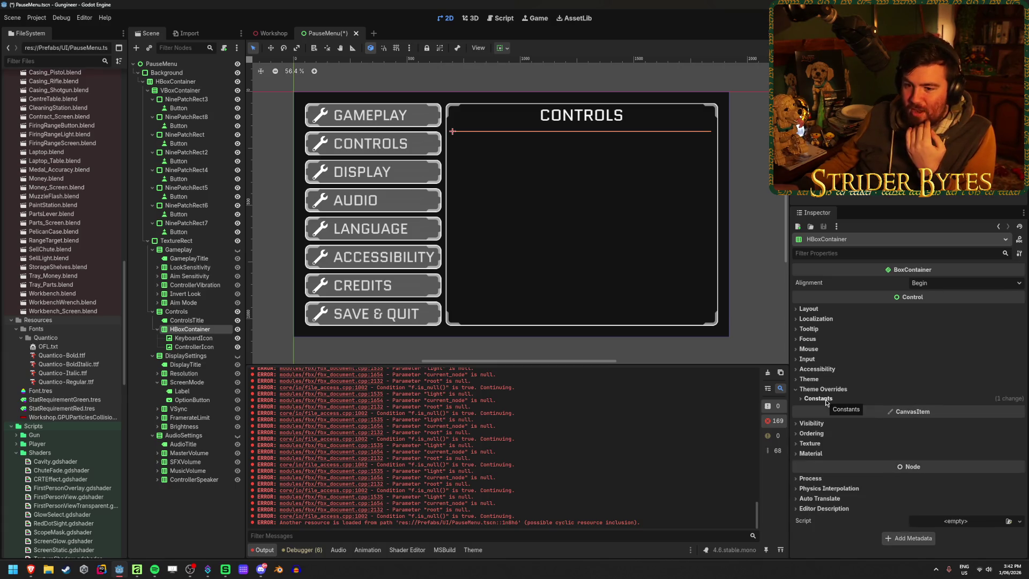
{"action": "left_click", "coordinate": [198, 524]}
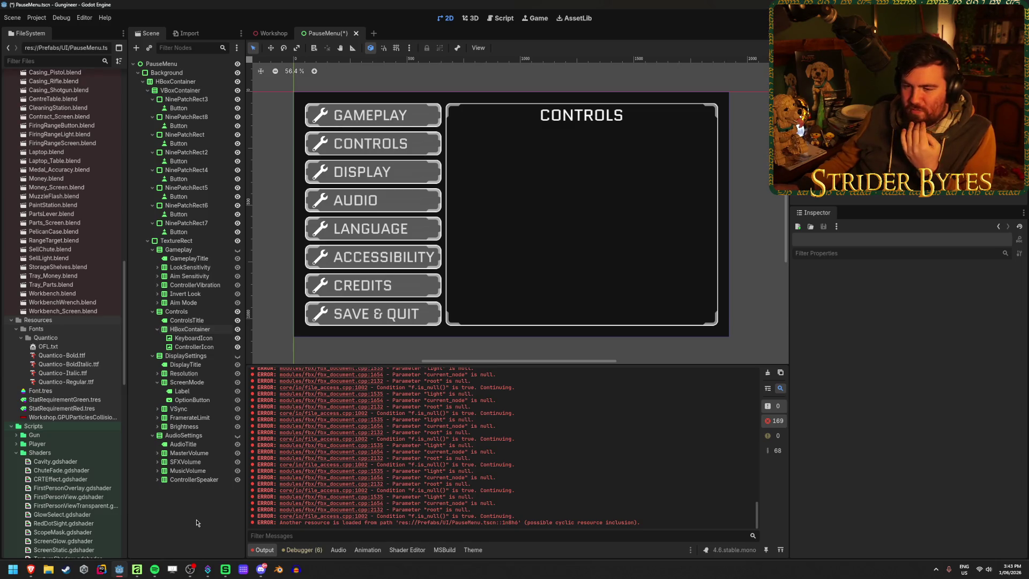
{"action": "left_click", "coordinate": [190, 329]}
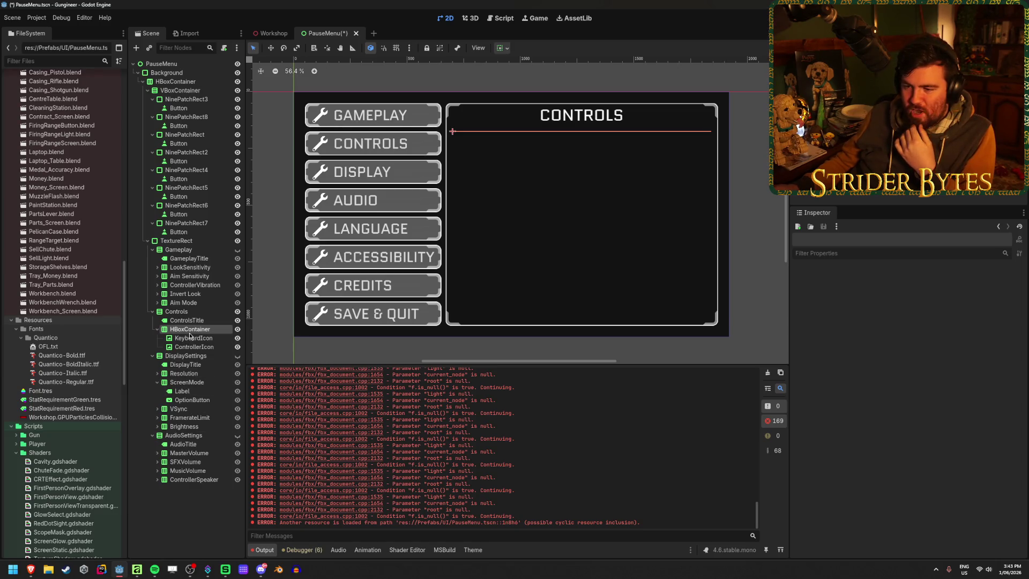
{"action": "left_click", "coordinate": [182, 503]}
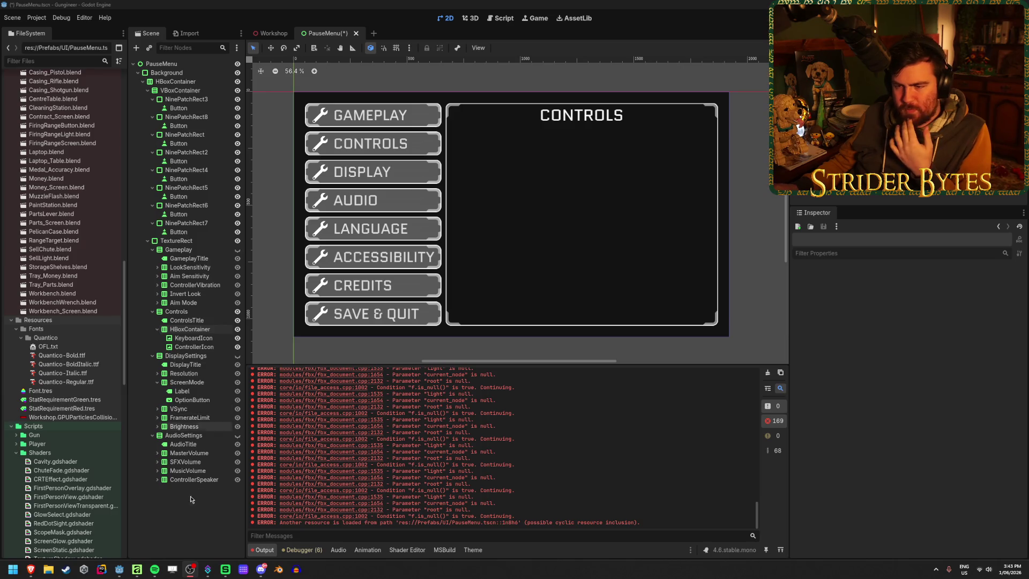
Step: Save PauseMenu, clear the errors from the Output log, and save again
{"action": "key", "text": "ctrl+s"}
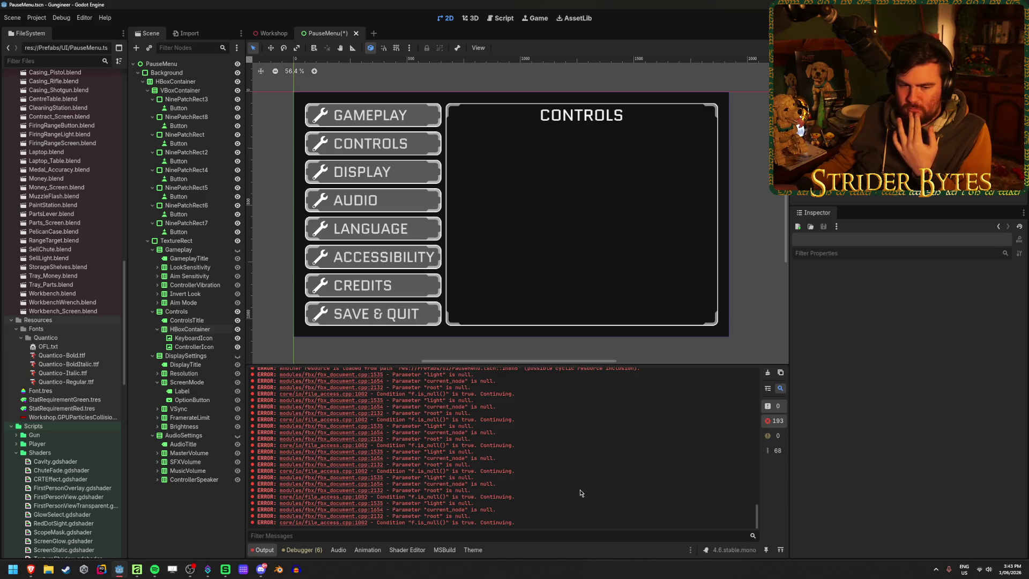
{"action": "left_click", "coordinate": [767, 372]}
{"action": "left_click", "coordinate": [174, 329]}
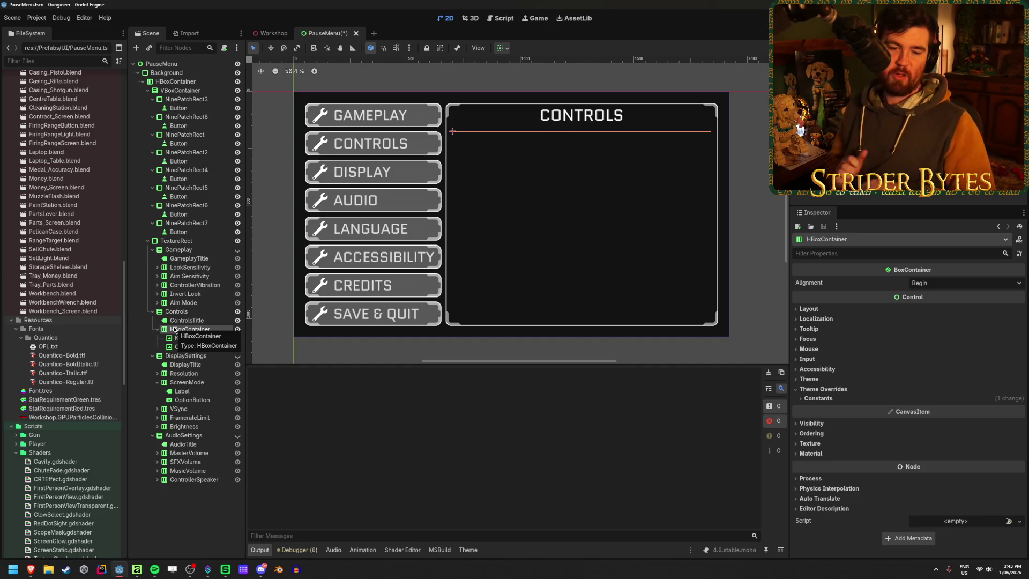
{"action": "key", "text": "ctrl+s"}
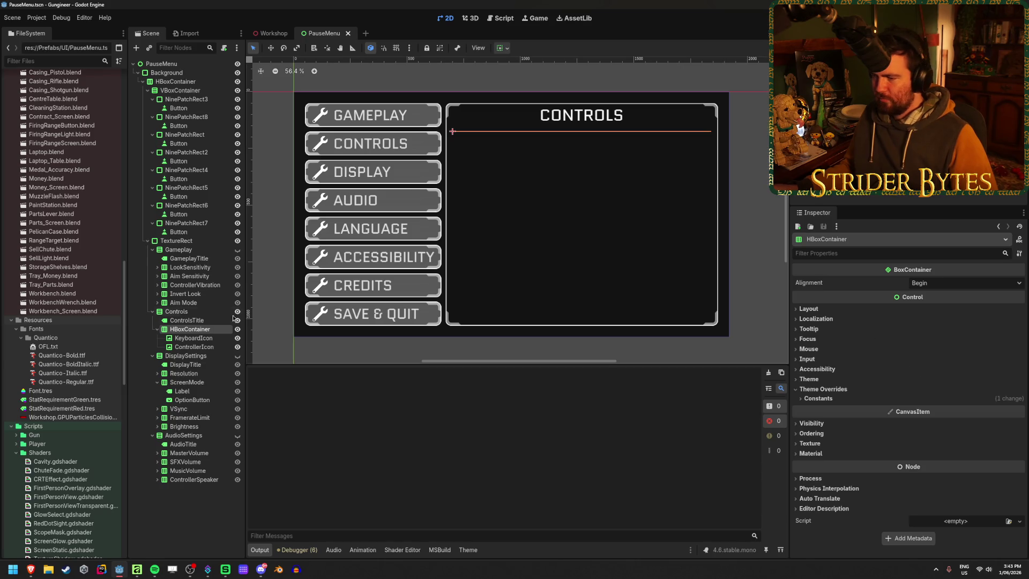
{"action": "left_click", "coordinate": [193, 339]}
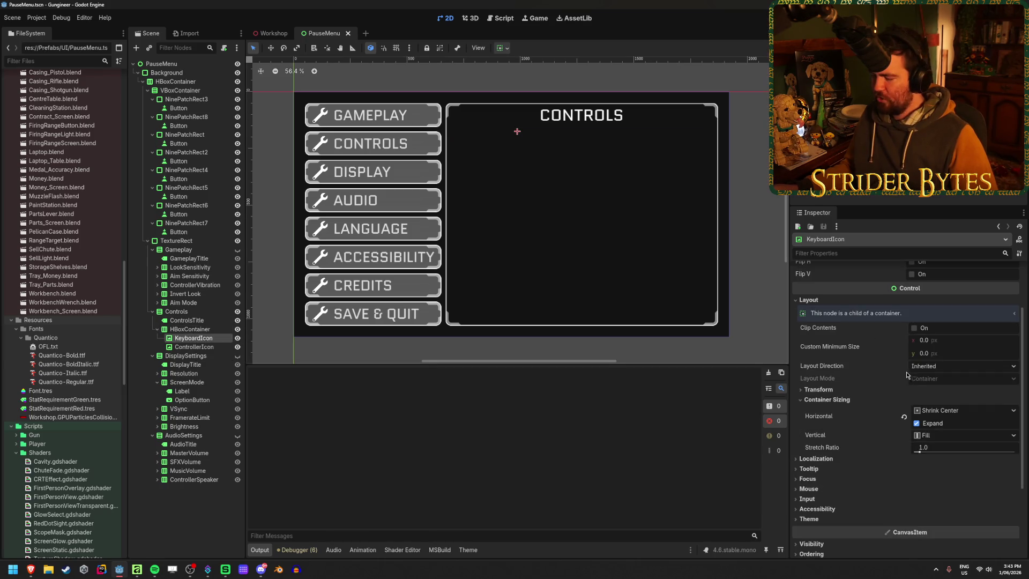
Step: Make KeyboardIcon fill its row with a 100 x 100 custom minimum size
{"action": "left_click", "coordinate": [933, 411]}
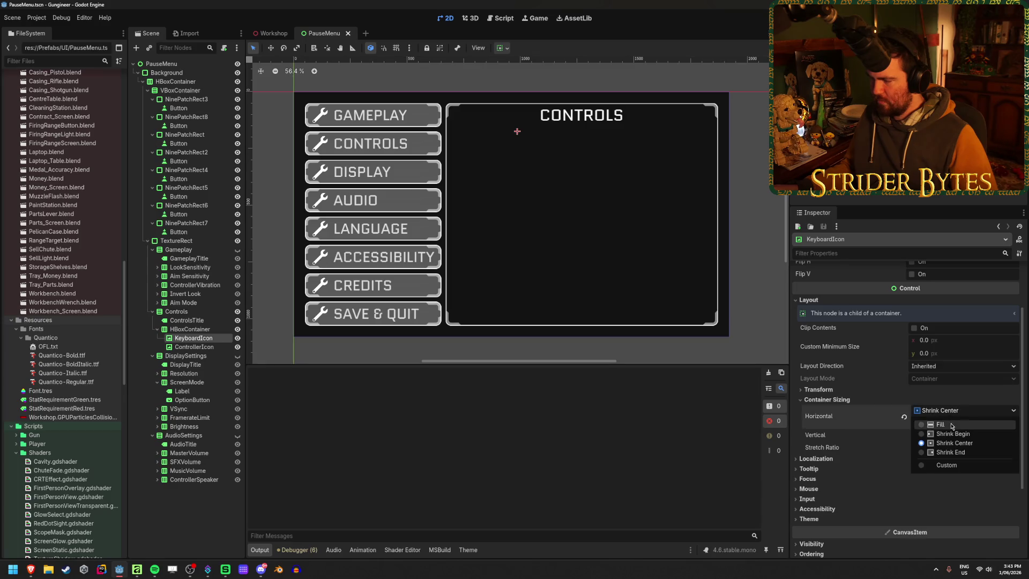
{"action": "left_click", "coordinate": [952, 425]}
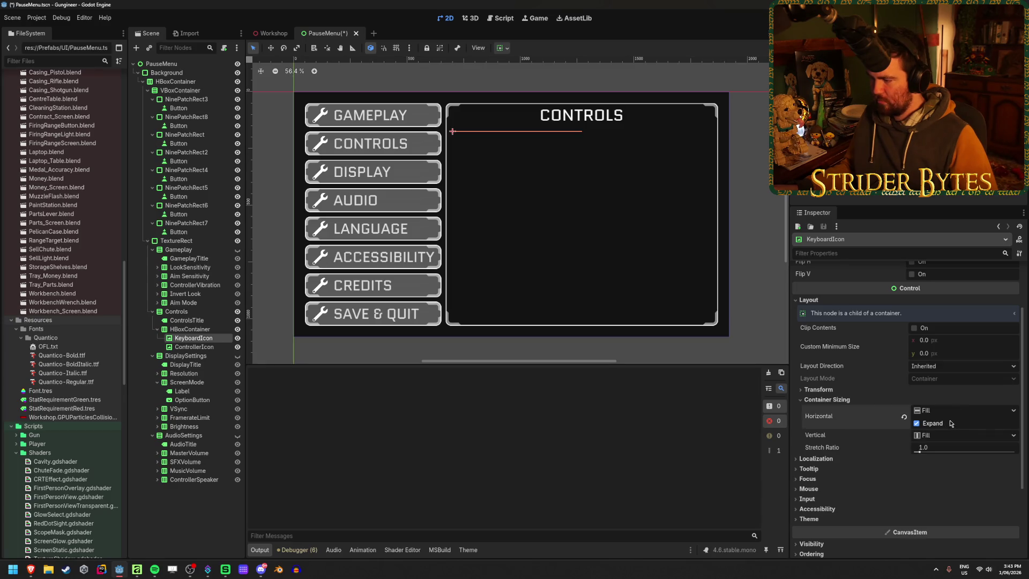
{"action": "left_click", "coordinate": [947, 436]}
{"action": "left_click", "coordinate": [953, 467]}
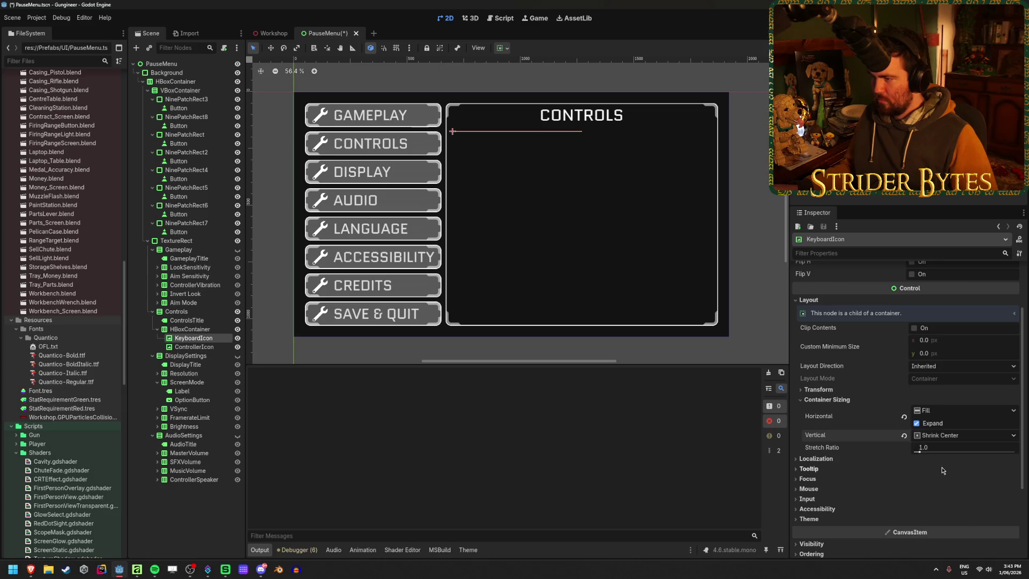
{"action": "left_click", "coordinate": [944, 435]}
{"action": "left_click", "coordinate": [944, 448]}
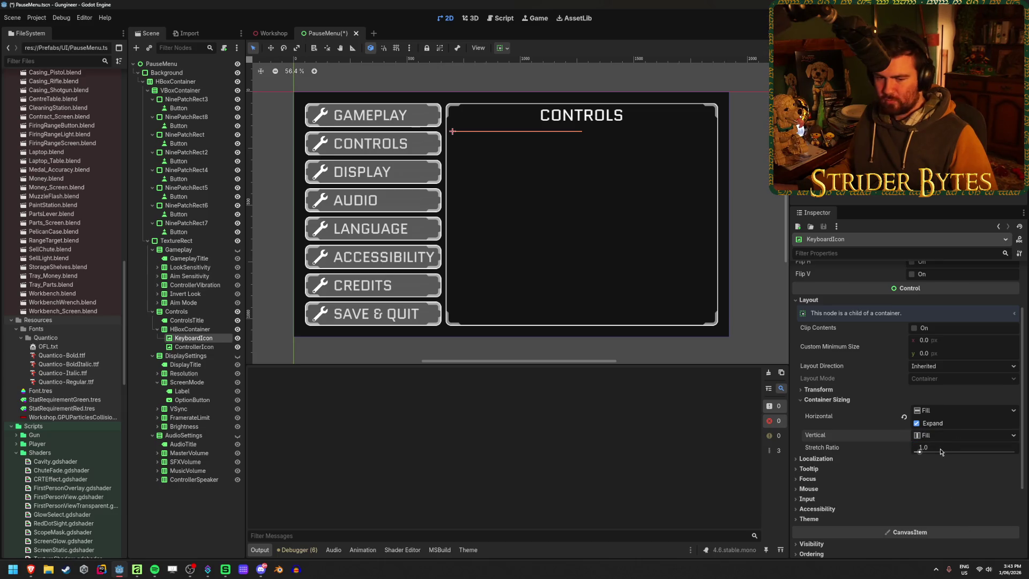
{"action": "scroll", "coordinate": [854, 423], "scroll_direction": "down", "scroll_amount": 2}
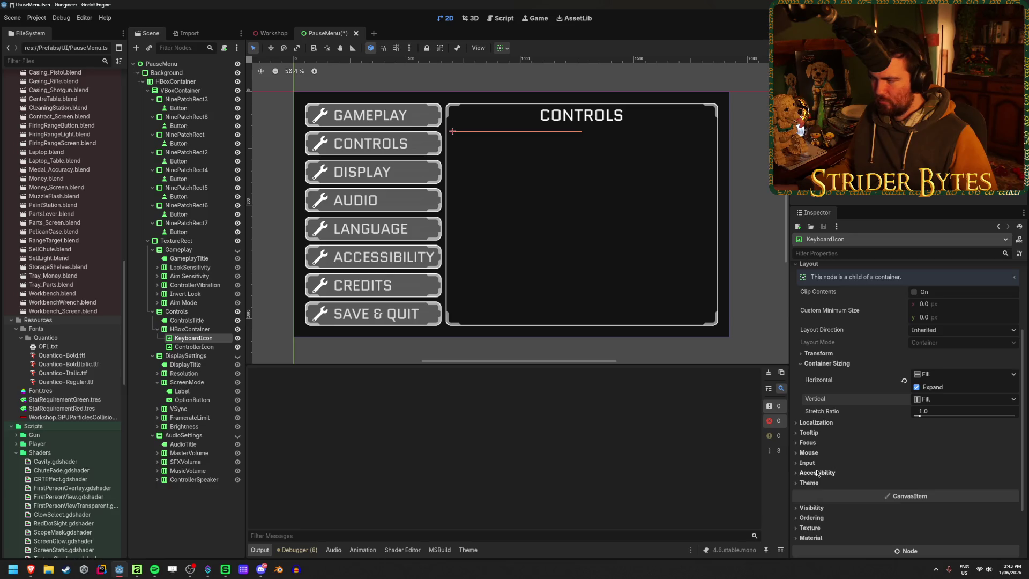
{"action": "left_click", "coordinate": [945, 305]}
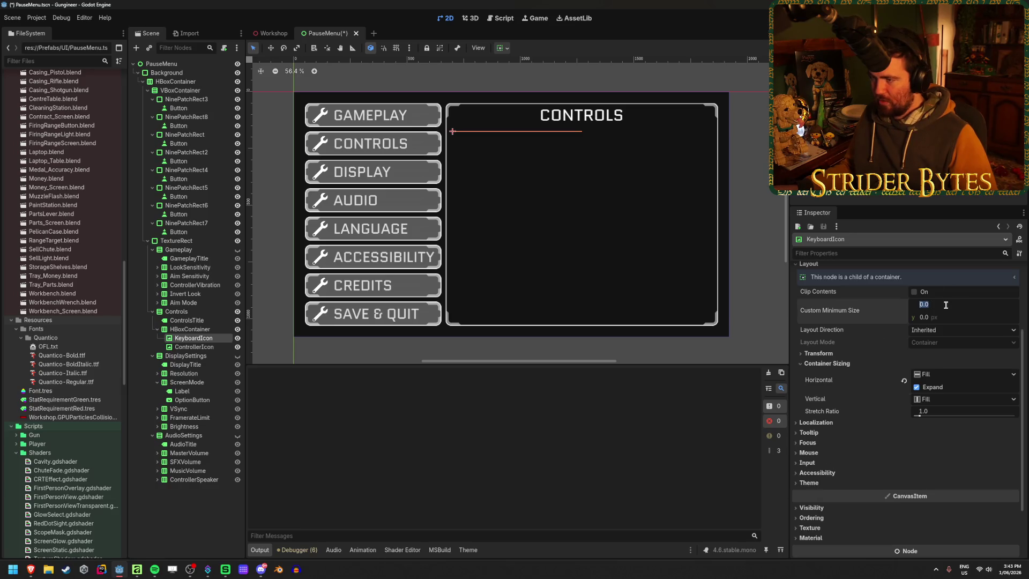
{"action": "type", "text": "100"}
{"action": "key", "text": "Tab"}
{"action": "type", "text": "100"}
{"action": "key", "text": "Return"}
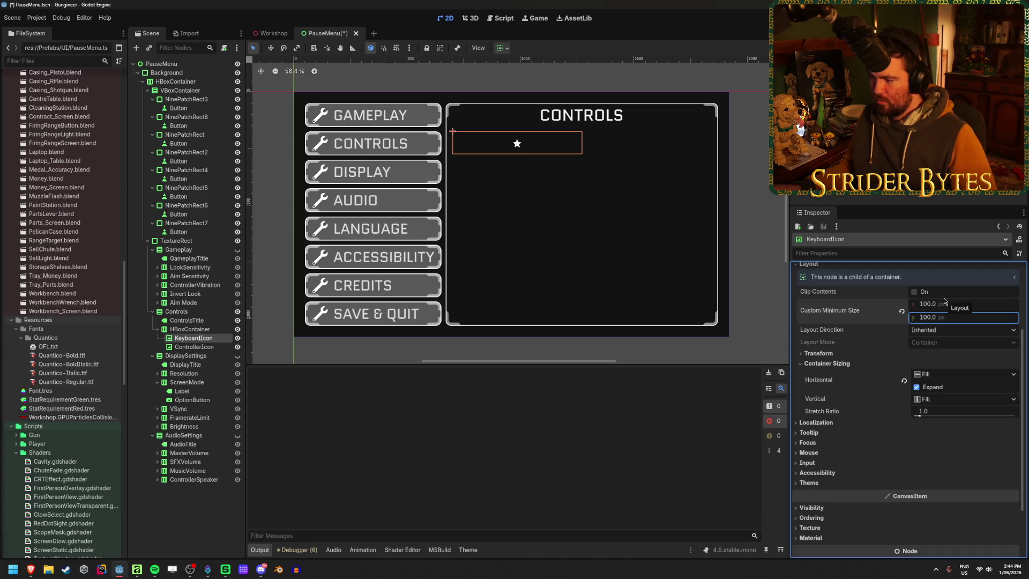
Step: Give ControllerIcon a custom minimum height of 100
{"action": "left_click", "coordinate": [194, 347]}
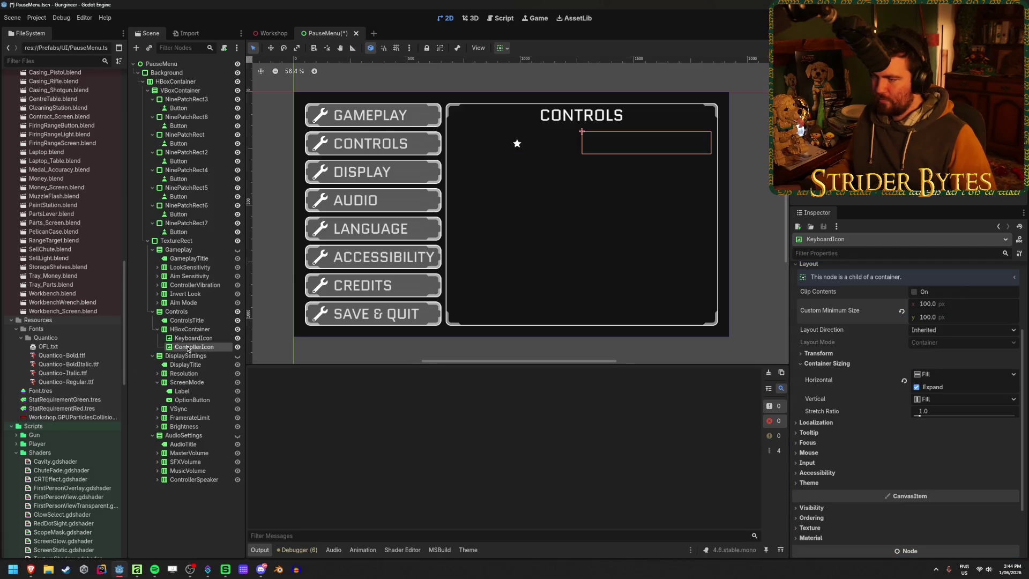
{"action": "left_click", "coordinate": [920, 399]}
{"action": "type", "text": "100"}
{"action": "key", "text": "Tab"}
{"action": "type", "text": "100"}
{"action": "key", "text": "Return"}
{"action": "key", "text": "ctrl+z"}
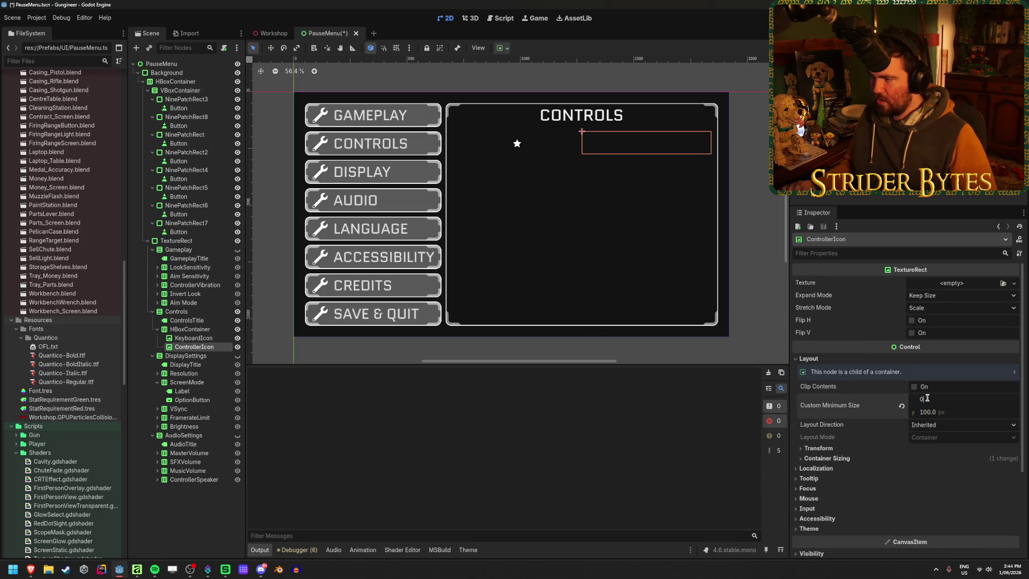
Step: Assign Stars2.png to ControllerIcon with Ignore Size and Keep Aspect Centered, then save
{"action": "left_click", "coordinate": [1003, 282]}
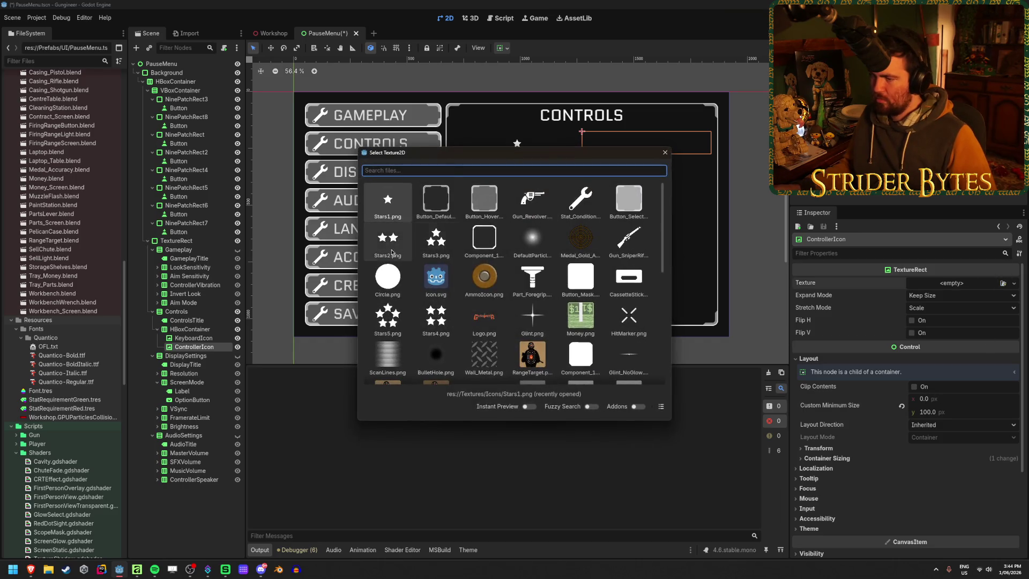
{"action": "double_click", "coordinate": [378, 239]}
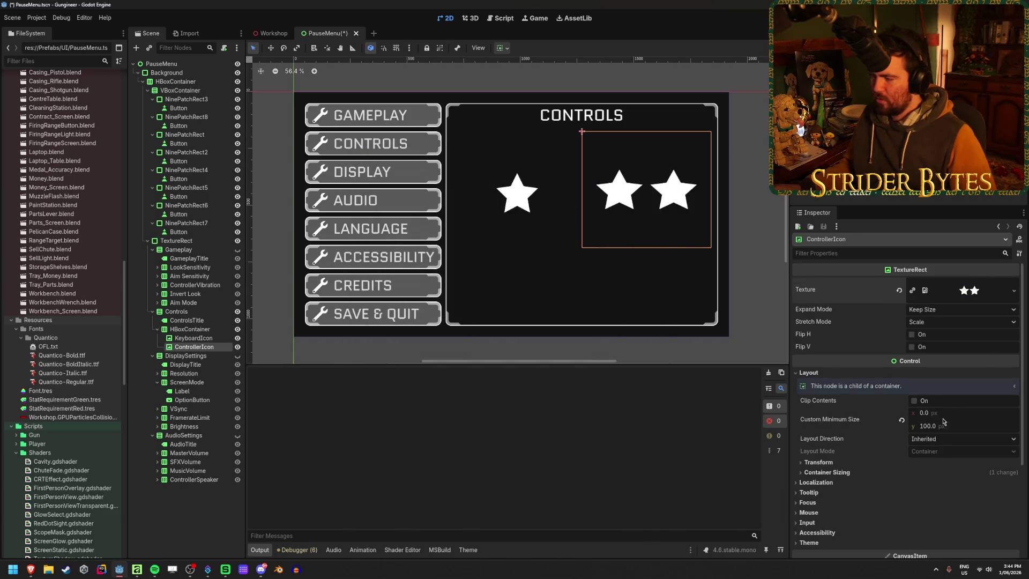
{"action": "left_click", "coordinate": [939, 310]}
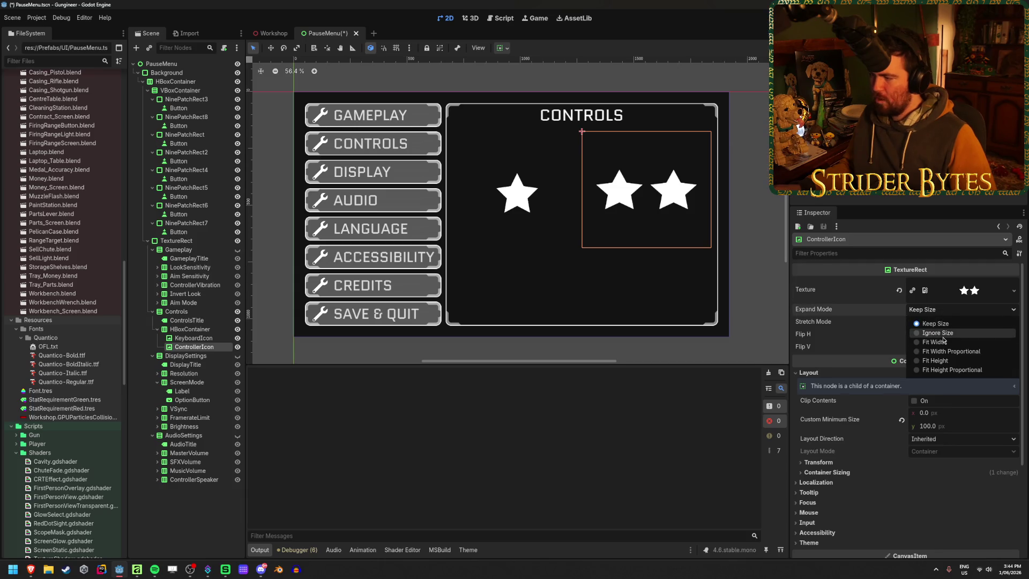
{"action": "left_click", "coordinate": [938, 333]}
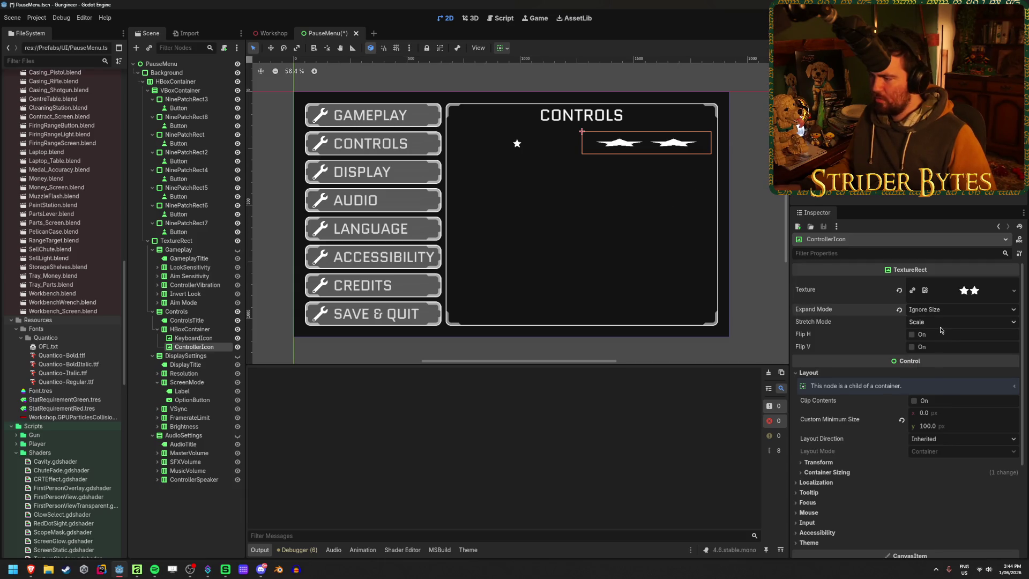
{"action": "left_click", "coordinate": [959, 321]}
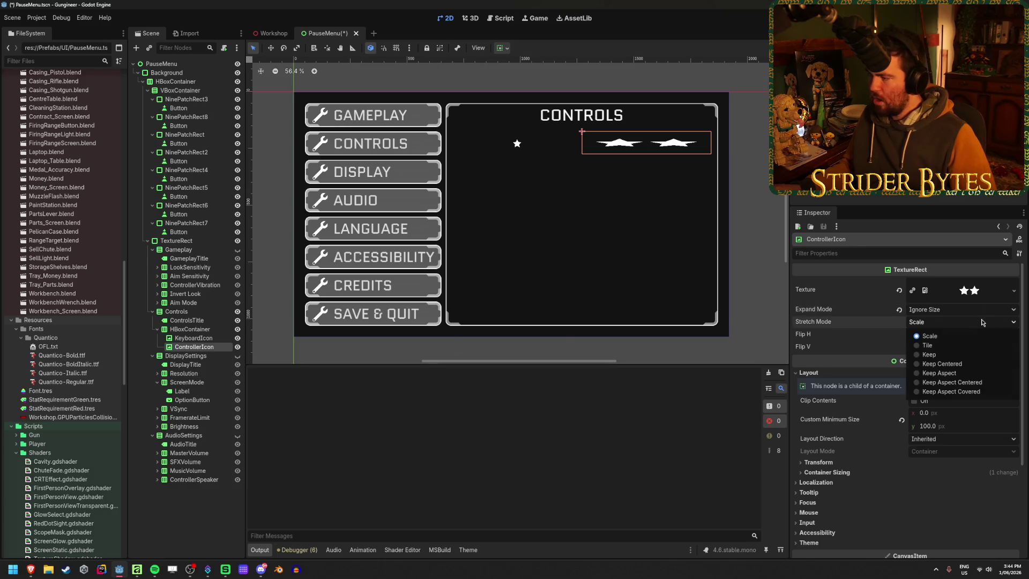
{"action": "left_click", "coordinate": [954, 384]}
{"action": "key", "text": "ctrl+s"}
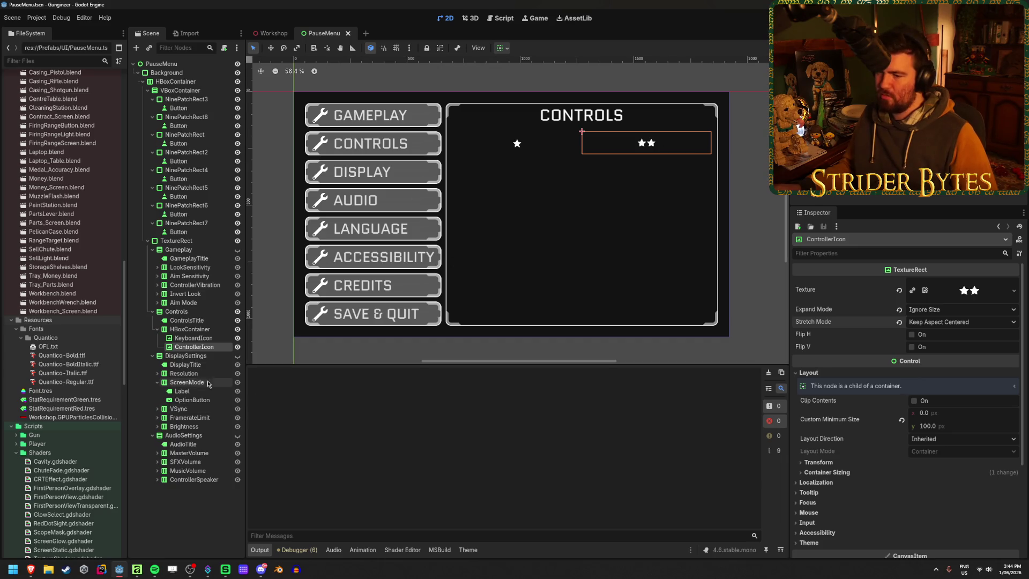
{"action": "left_click", "coordinate": [148, 331]}
{"action": "left_click", "coordinate": [157, 330]}
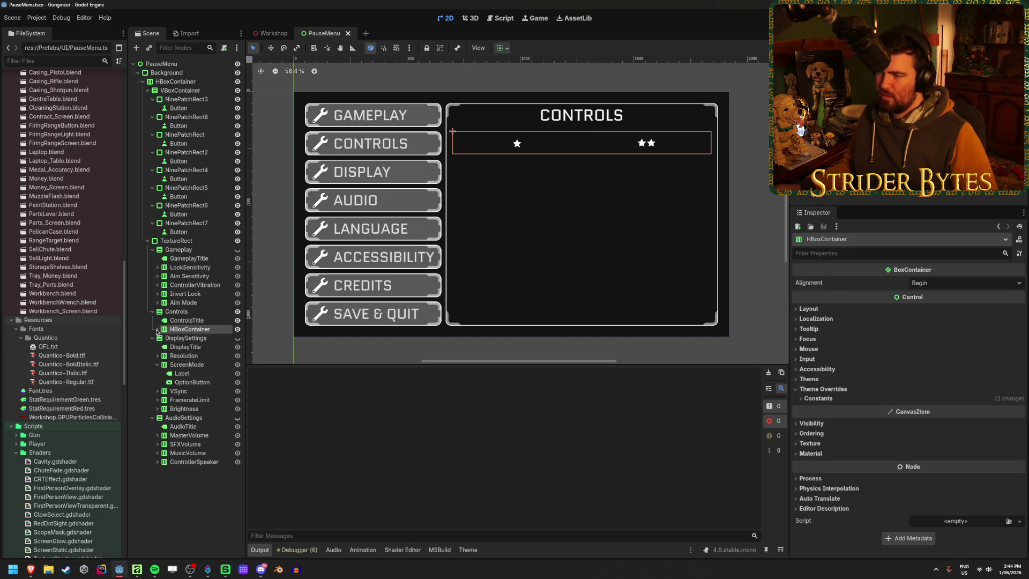
Step: Rename the HBoxContainer to ControlIcons and save the scene
{"action": "left_click", "coordinate": [187, 320]}
{"action": "left_click", "coordinate": [190, 329]}
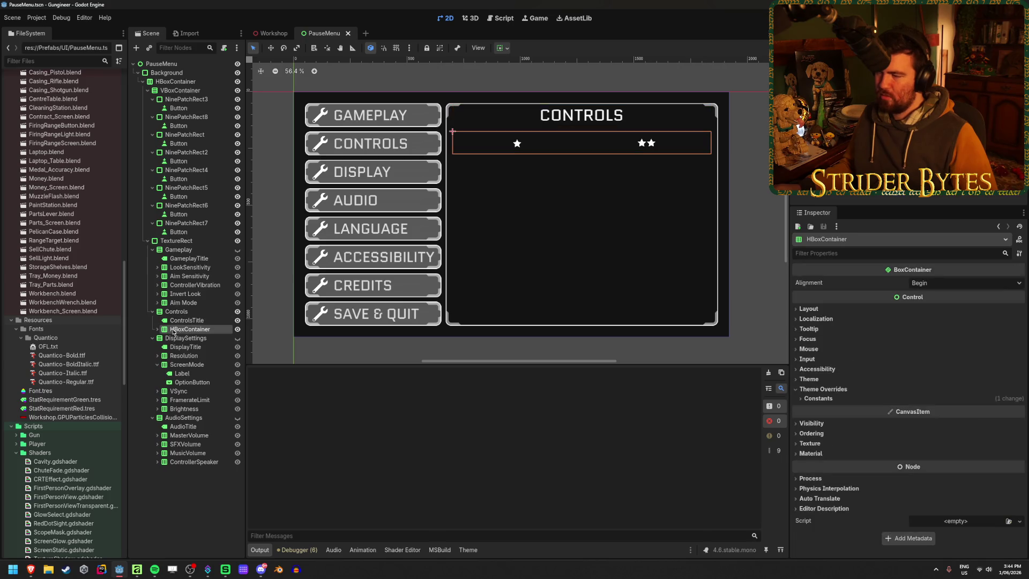
{"action": "key", "text": "F2"}
{"action": "type", "text": "Co"}
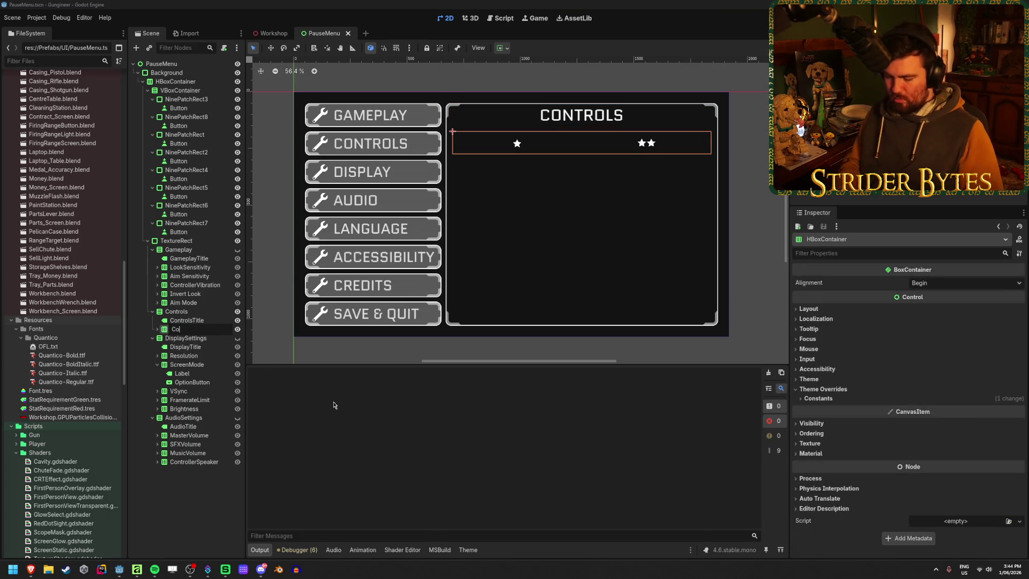
{"action": "type", "text": "ntrol"}
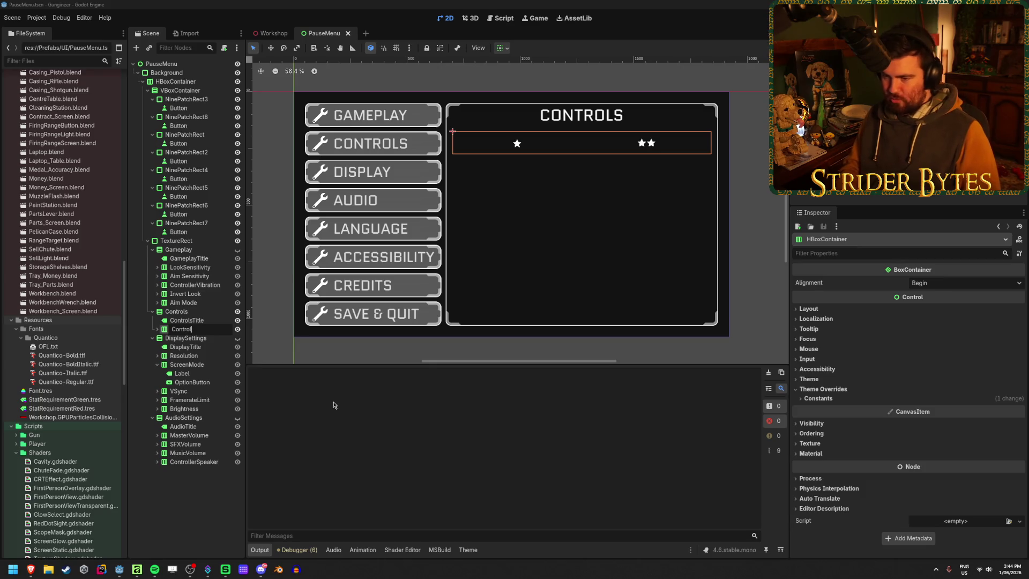
{"action": "type", "text": "Icons"}
{"action": "key", "text": "Return"}
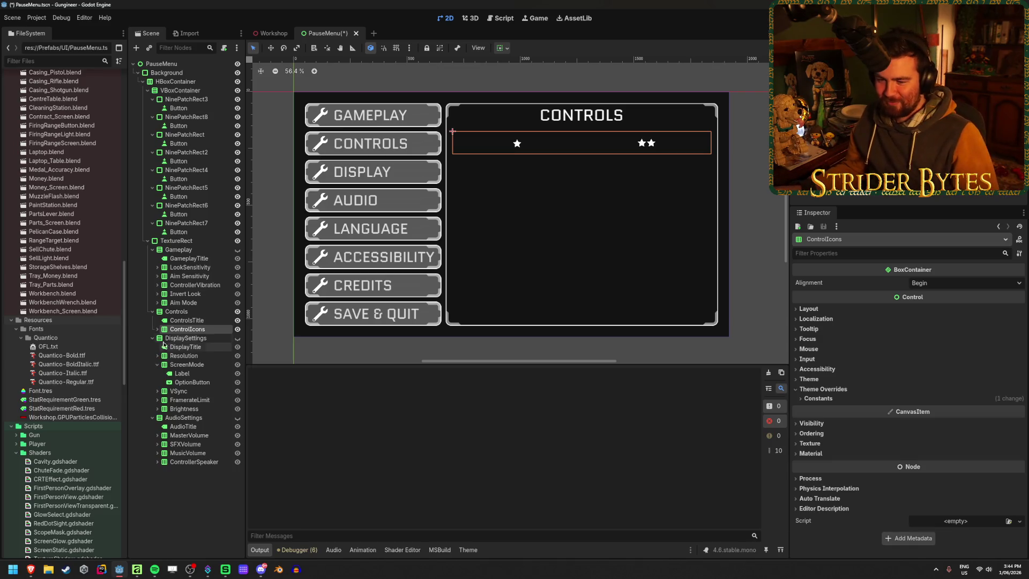
{"action": "left_click", "coordinate": [157, 329]}
{"action": "key", "text": "ctrl+s"}
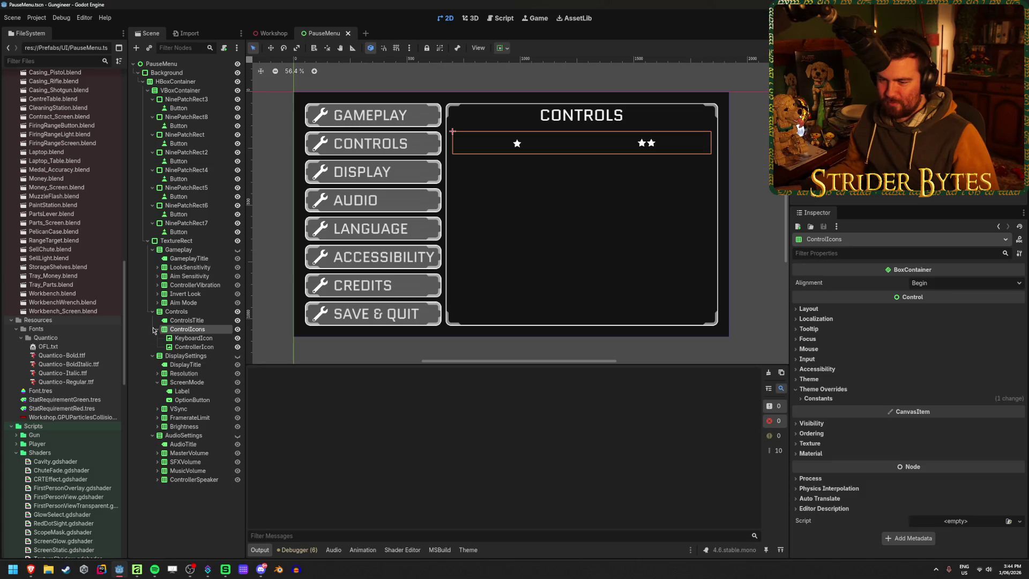
{"action": "left_click", "coordinate": [157, 329]}
Step: Duplicate the ControlIcons row, creating ControlIcons2
{"action": "left_click", "coordinate": [187, 320]}
{"action": "left_click", "coordinate": [187, 329]}
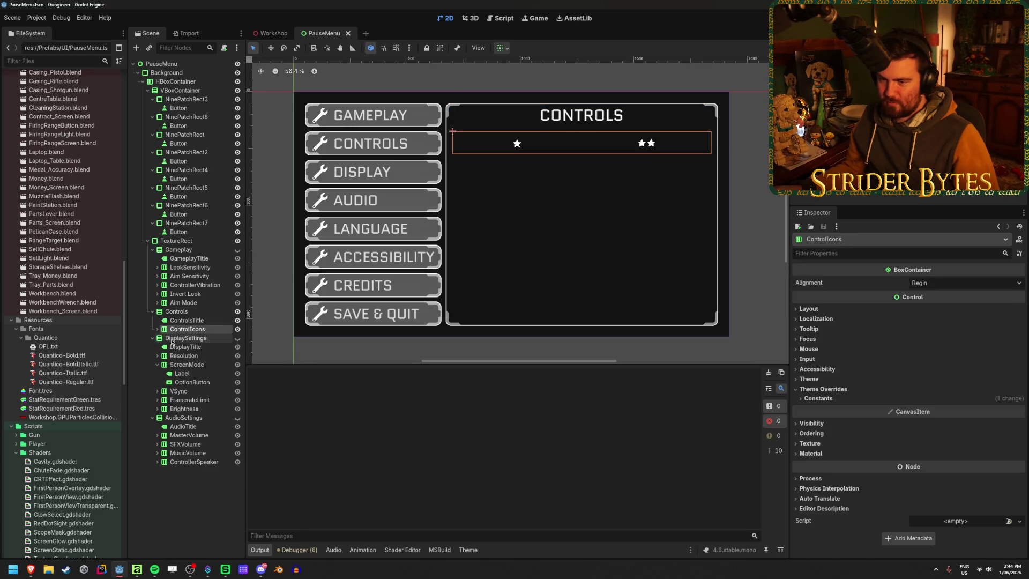
{"action": "left_click", "coordinate": [187, 320]}
{"action": "left_click", "coordinate": [194, 329]}
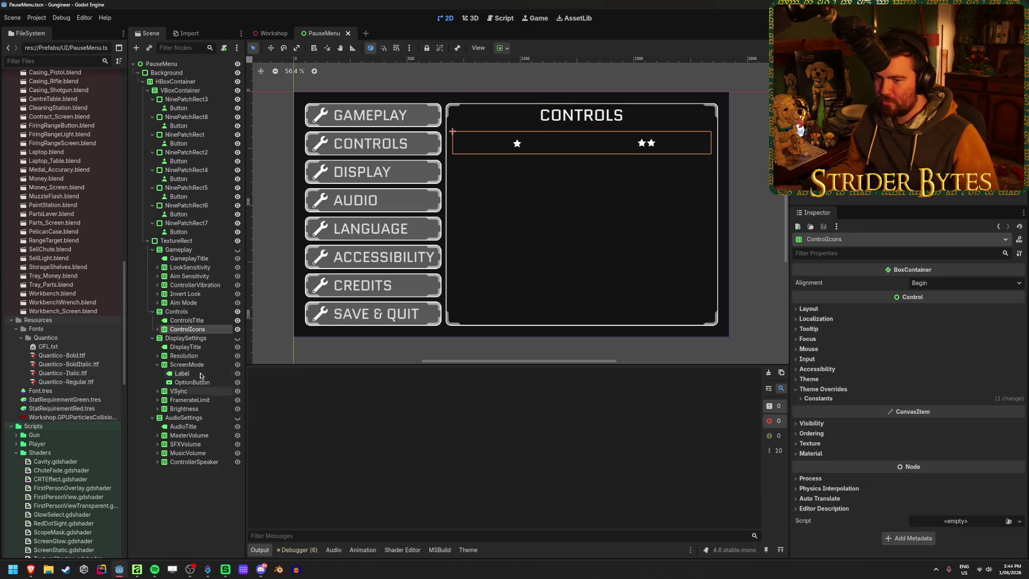
{"action": "left_click", "coordinate": [600, 131]}
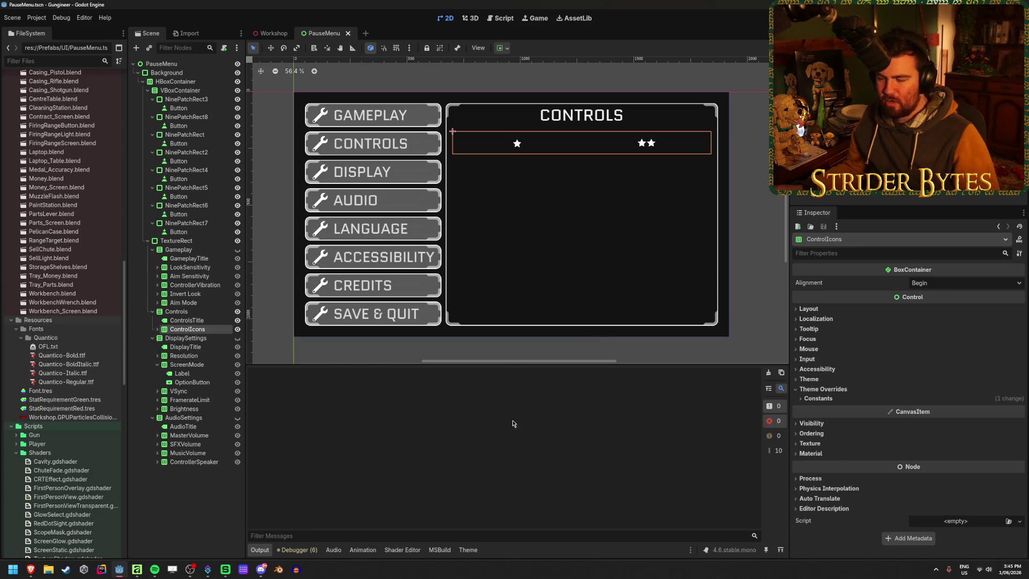
{"action": "key", "text": "ctrl+d"}
{"action": "left_click", "coordinate": [199, 347]}
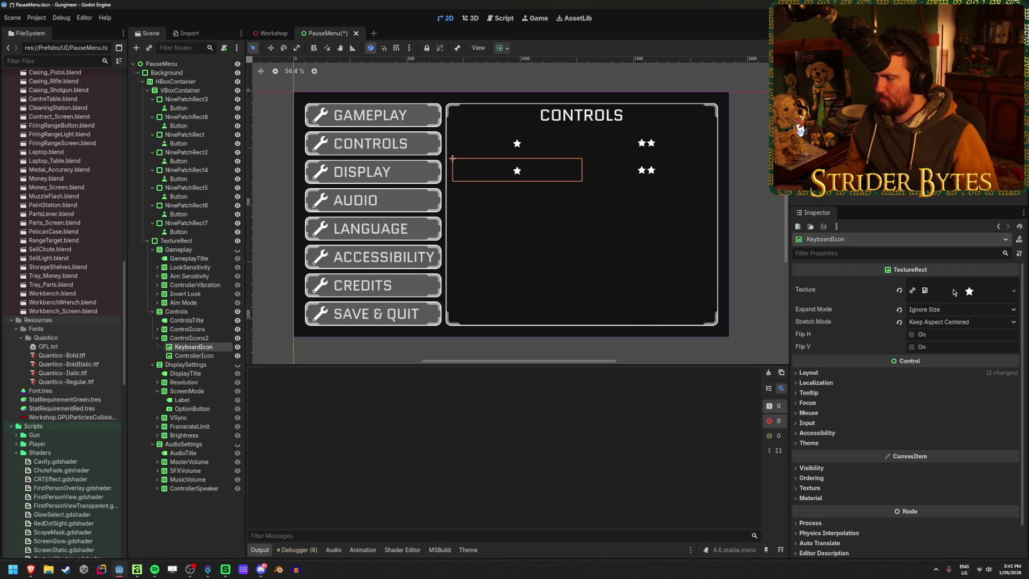
Step: Browse Textures/Icons for a KeyboardIcon texture, cancel, and delete the ControlIcons2 row
{"action": "left_click", "coordinate": [1013, 291]}
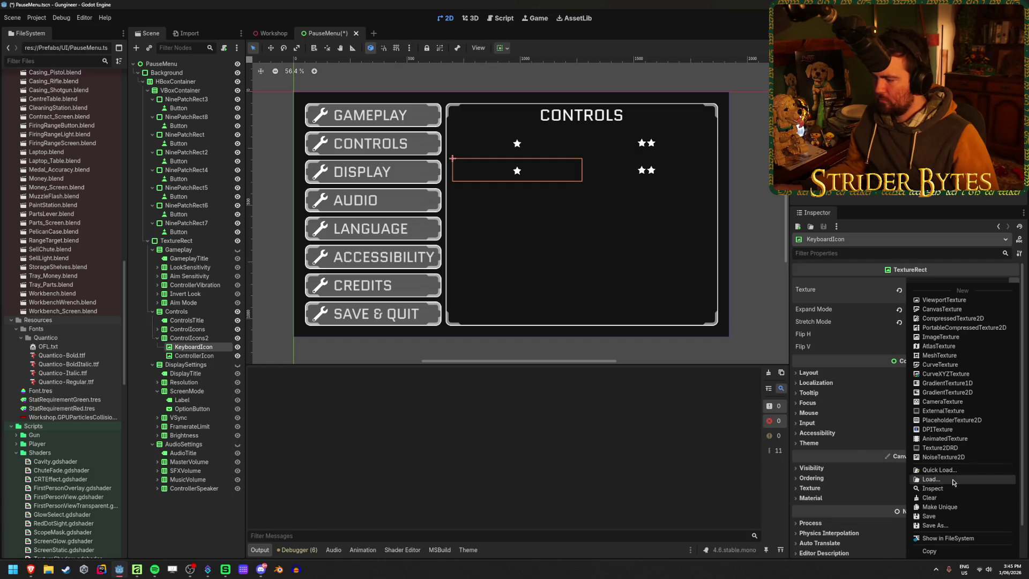
{"action": "left_click", "coordinate": [950, 478]}
{"action": "scroll", "coordinate": [513, 242], "scroll_direction": "down", "scroll_amount": 1}
{"action": "scroll", "coordinate": [643, 346], "scroll_direction": "up", "scroll_amount": 2}
{"action": "double_click", "coordinate": [390, 198]}
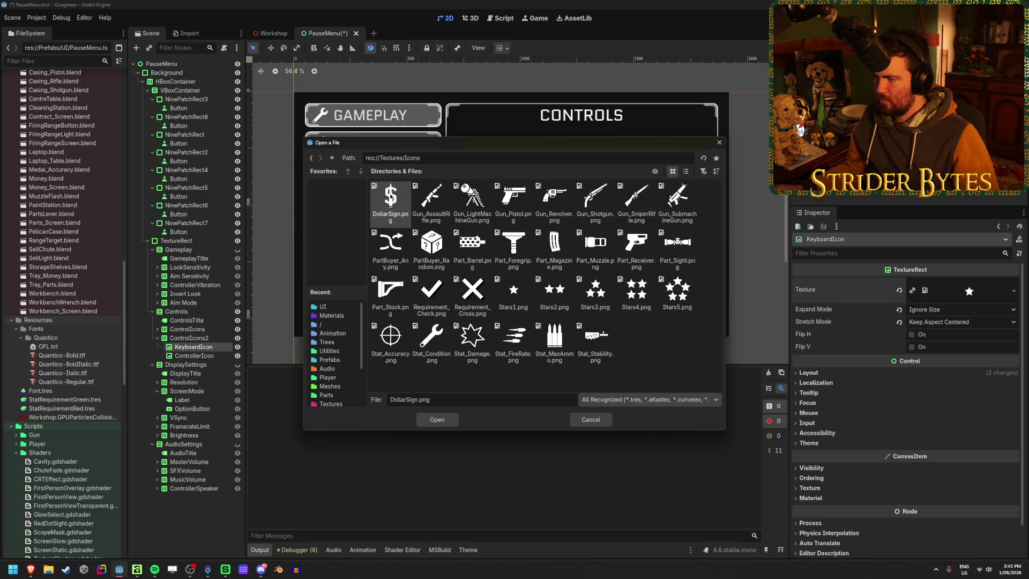
{"action": "left_click", "coordinate": [590, 419]}
{"action": "key", "text": "Delete"}
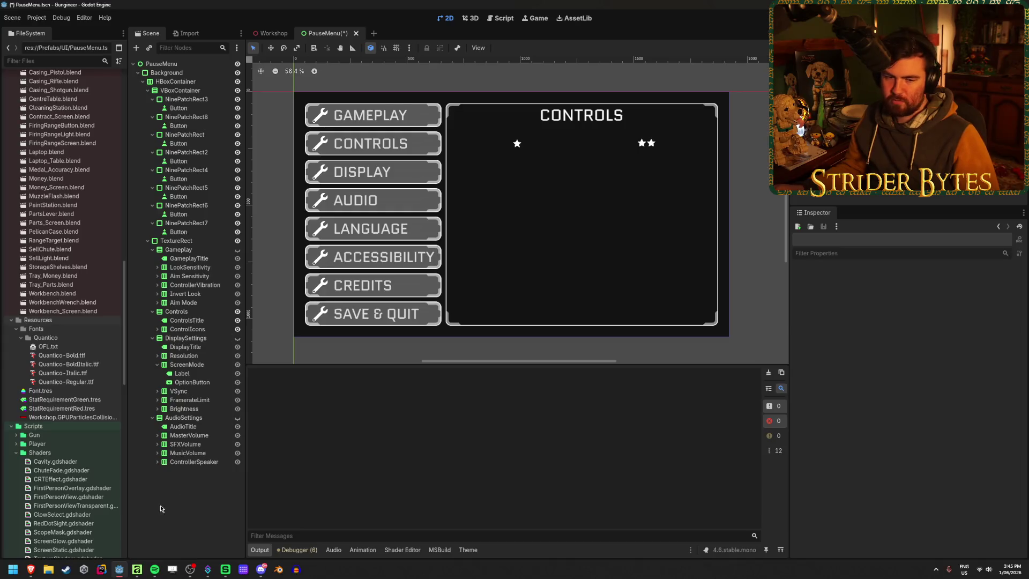
Step: Save the PauseMenu scene with Ctrl+S
{"action": "key", "text": "ctrl+s"}
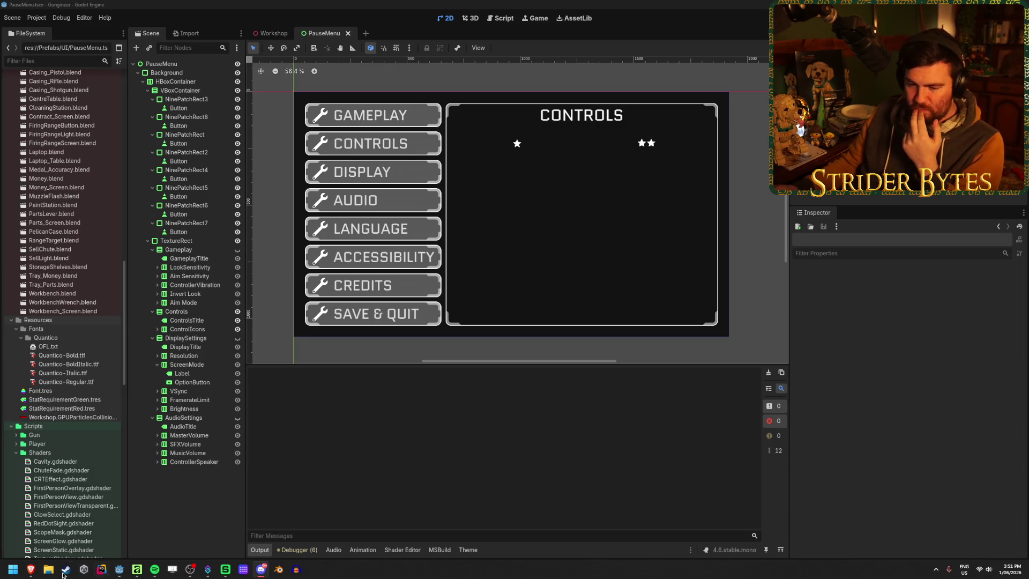
Step: Open tiermaker.com in a new browser tab
{"action": "mouse_move", "coordinate": [34, 573]}
{"action": "left_click", "coordinate": [270, 522]}
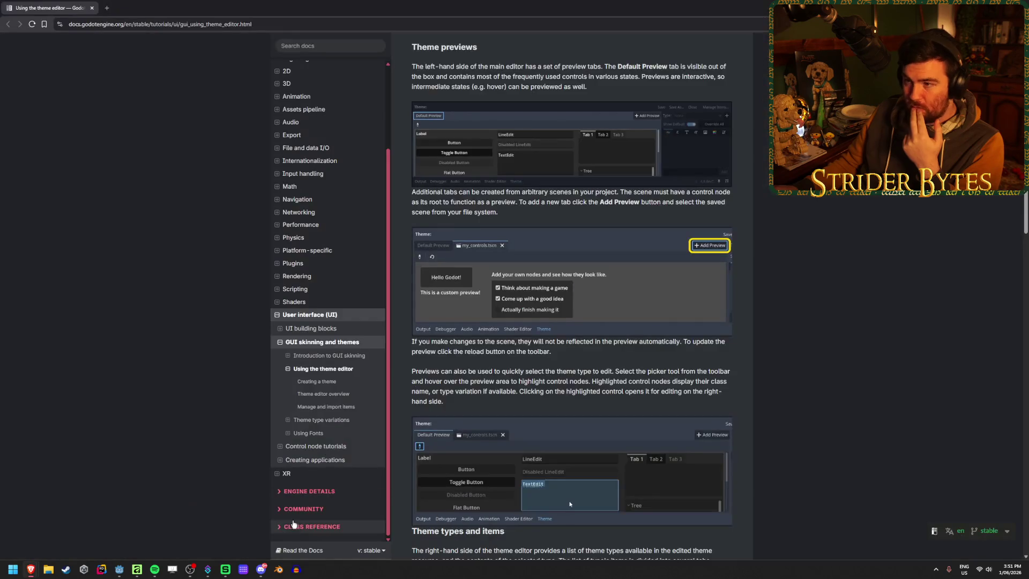
{"action": "left_click", "coordinate": [105, 3]}
{"action": "type", "text": "tiermaker"}
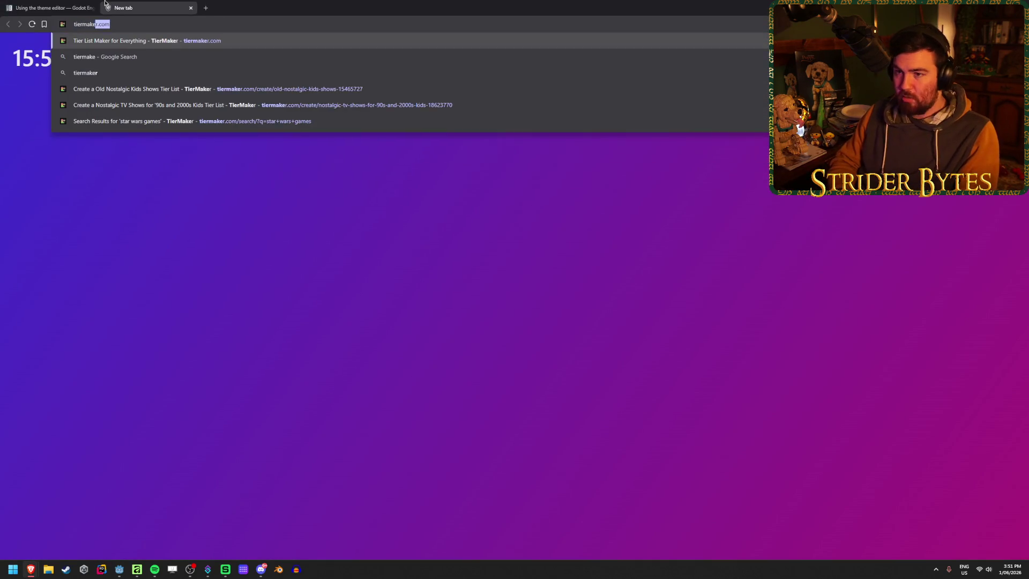
{"action": "key", "text": "Return"}
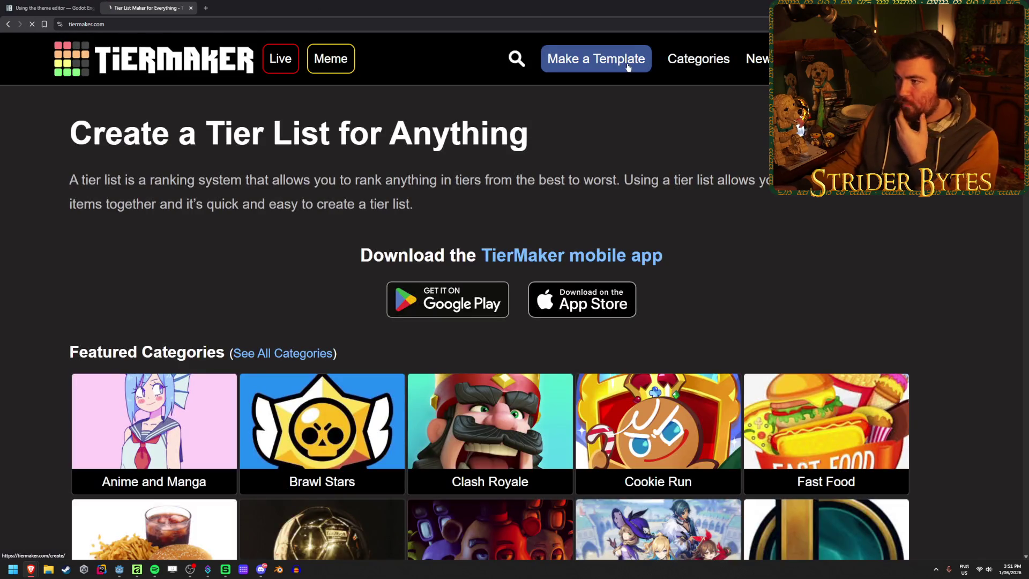
Step: Start a single-use TierMaker tier list, keeping Square Images cropping
{"action": "left_click", "coordinate": [627, 63]}
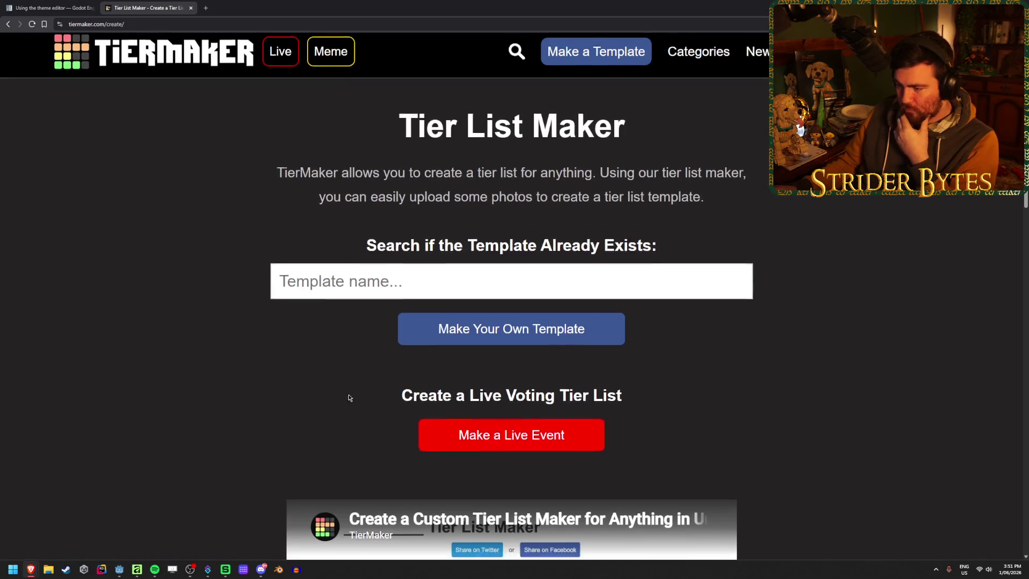
{"action": "scroll", "coordinate": [495, 215], "scroll_direction": "down", "scroll_amount": 2}
{"action": "left_click", "coordinate": [495, 215]}
{"action": "scroll", "coordinate": [236, 274], "scroll_direction": "down", "scroll_amount": 1}
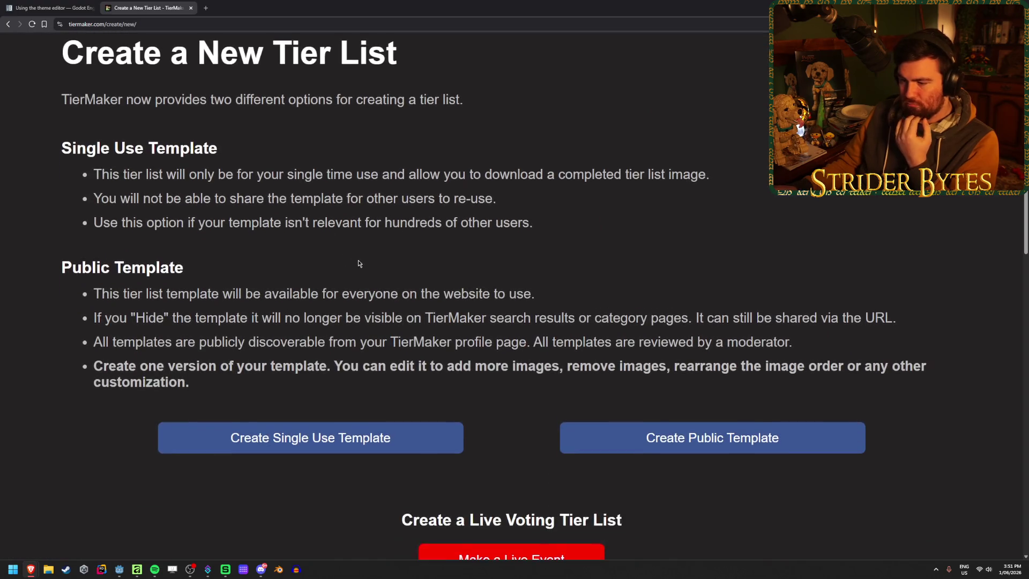
{"action": "left_click", "coordinate": [279, 446]}
{"action": "scroll", "coordinate": [418, 292], "scroll_direction": "down", "scroll_amount": 6}
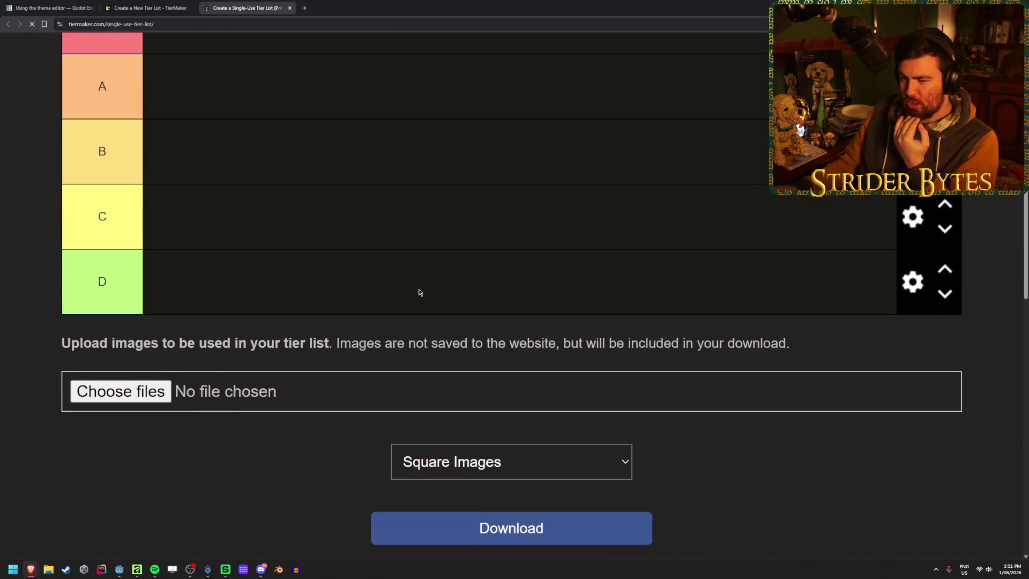
{"action": "left_click", "coordinate": [439, 343]}
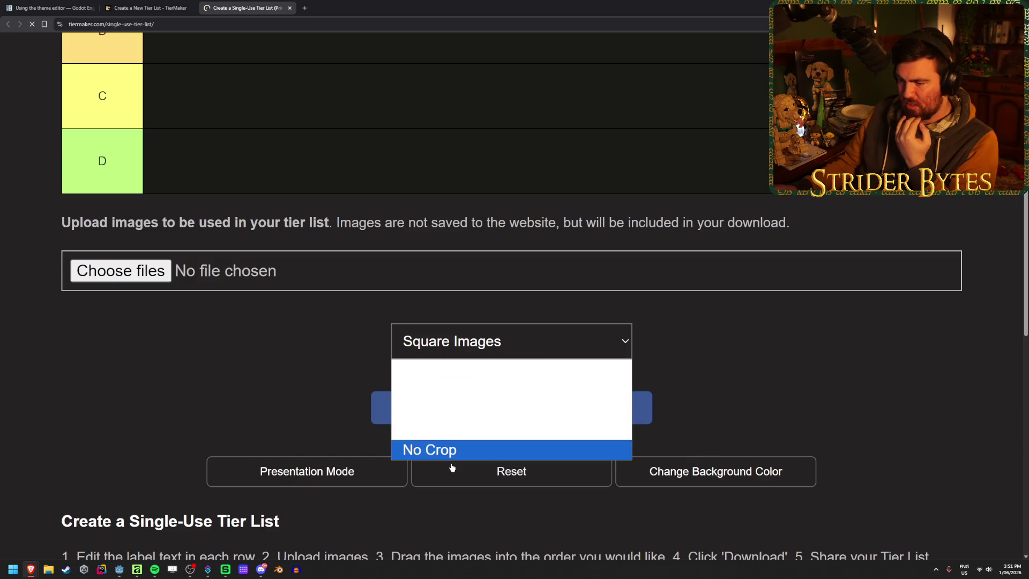
{"action": "left_click", "coordinate": [497, 341]}
{"action": "scroll", "coordinate": [221, 349], "scroll_direction": "up", "scroll_amount": 8}
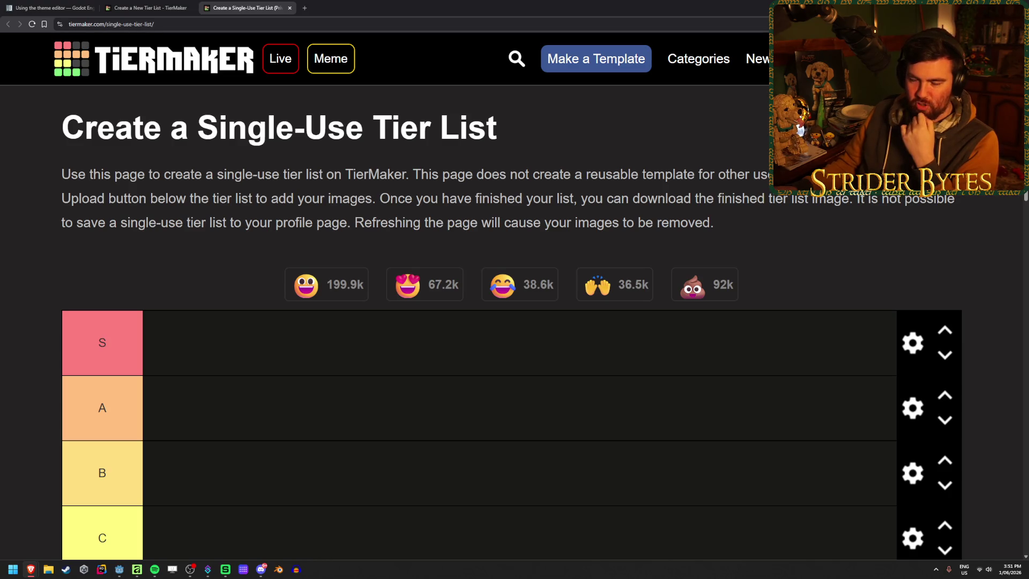
{"action": "scroll", "coordinate": [185, 240], "scroll_direction": "down", "scroll_amount": 5}
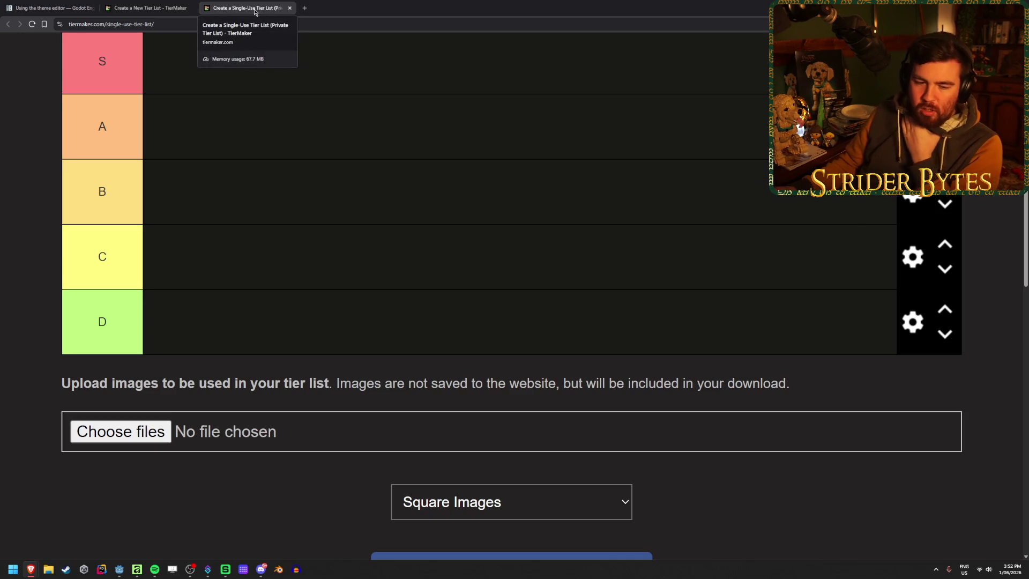
Step: Close both TierMaker tabs and return to the Godot editor
{"action": "left_click", "coordinate": [146, 6]}
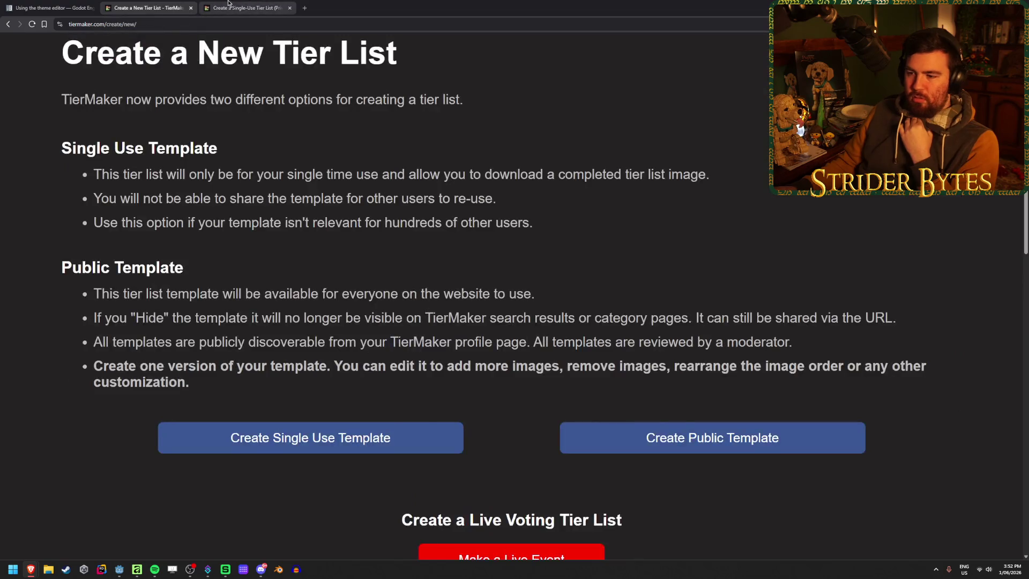
{"action": "left_click", "coordinate": [232, 5]}
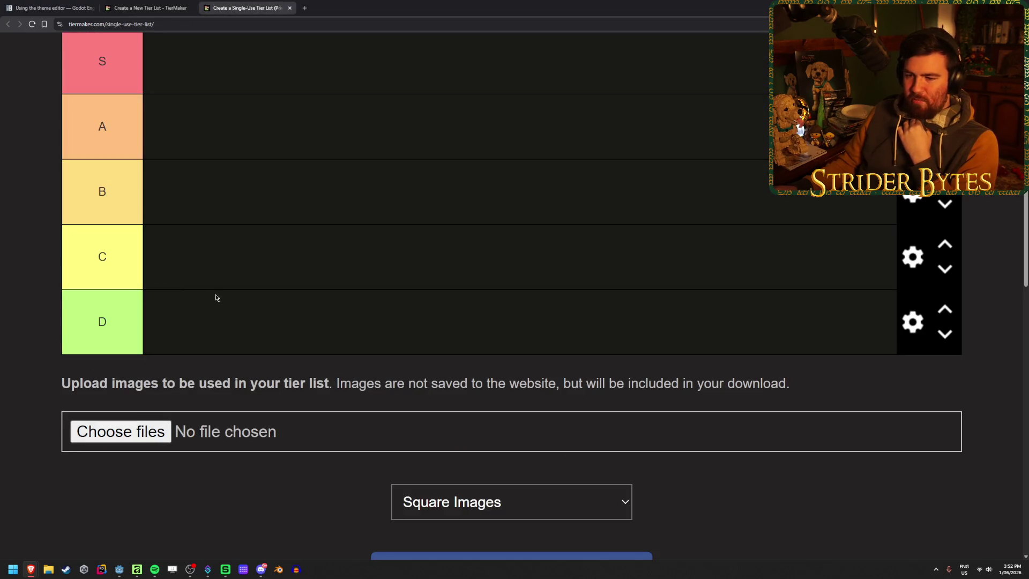
{"action": "middle_click", "coordinate": [251, 3]}
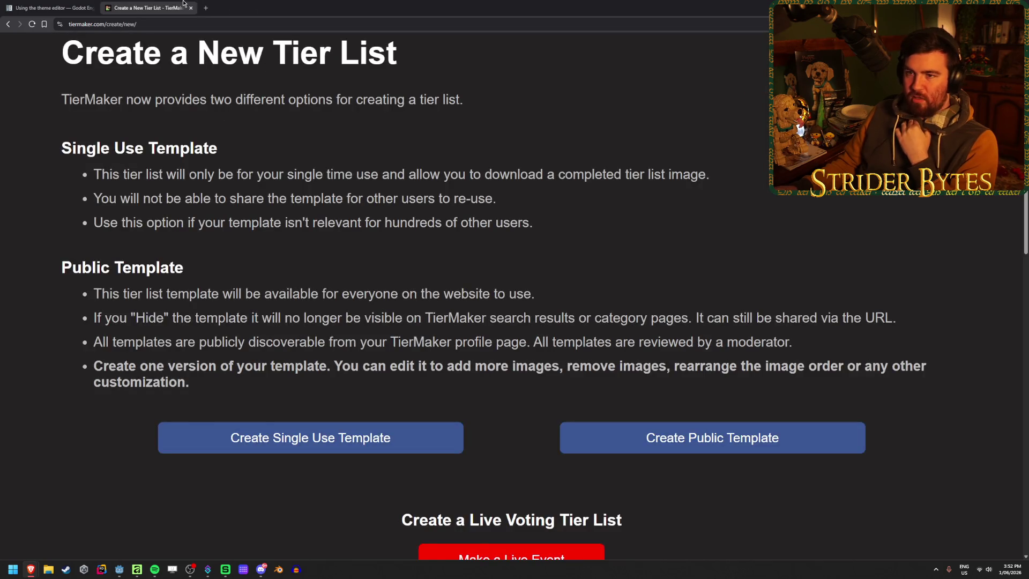
{"action": "middle_click", "coordinate": [183, 2]}
{"action": "key", "text": "alt+Tab"}
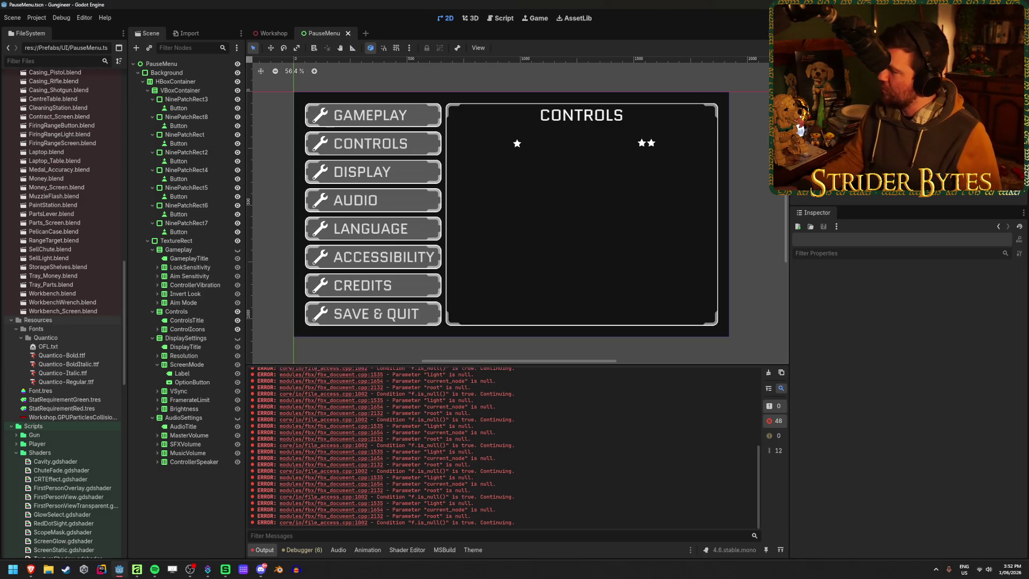
{"action": "key", "text": "alt+Tab"}
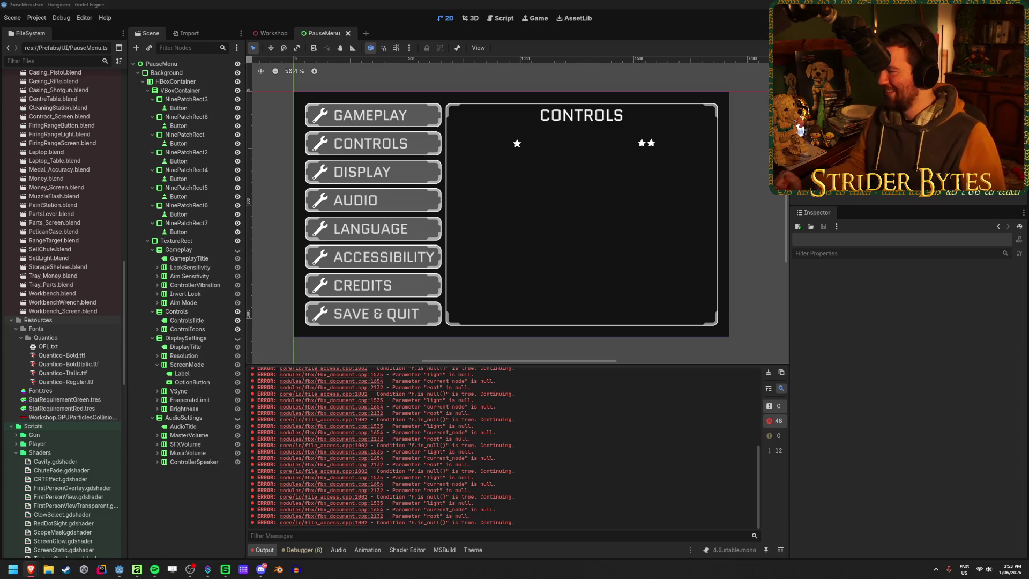
{"action": "left_click", "coordinate": [377, 4]}
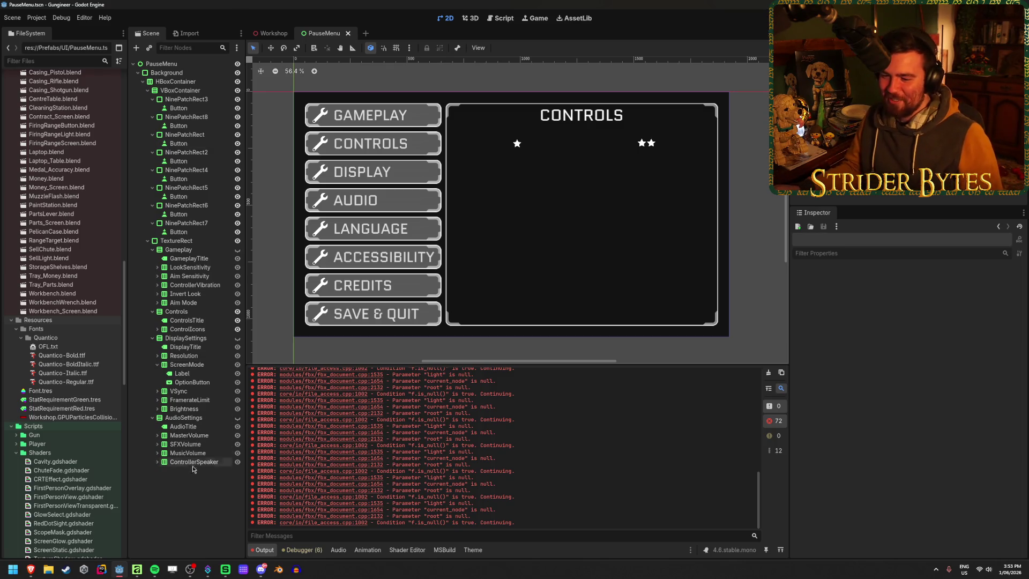
{"action": "left_click", "coordinate": [190, 341]}
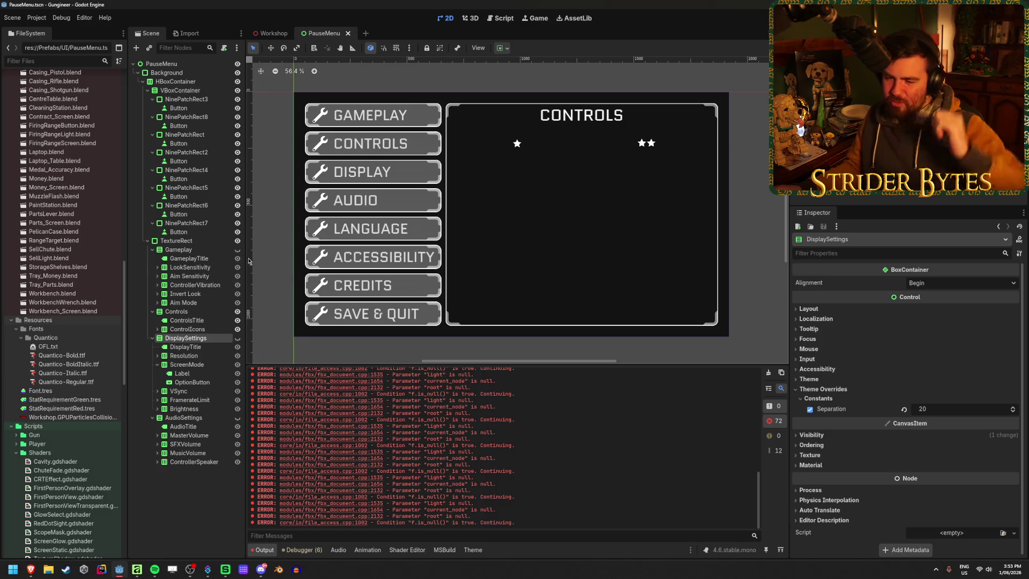
Step: Delete the LANGUAGE button from the pause menu's button list
{"action": "left_click", "coordinate": [198, 187]}
{"action": "key", "text": "Up"}
{"action": "key", "text": "Up"}
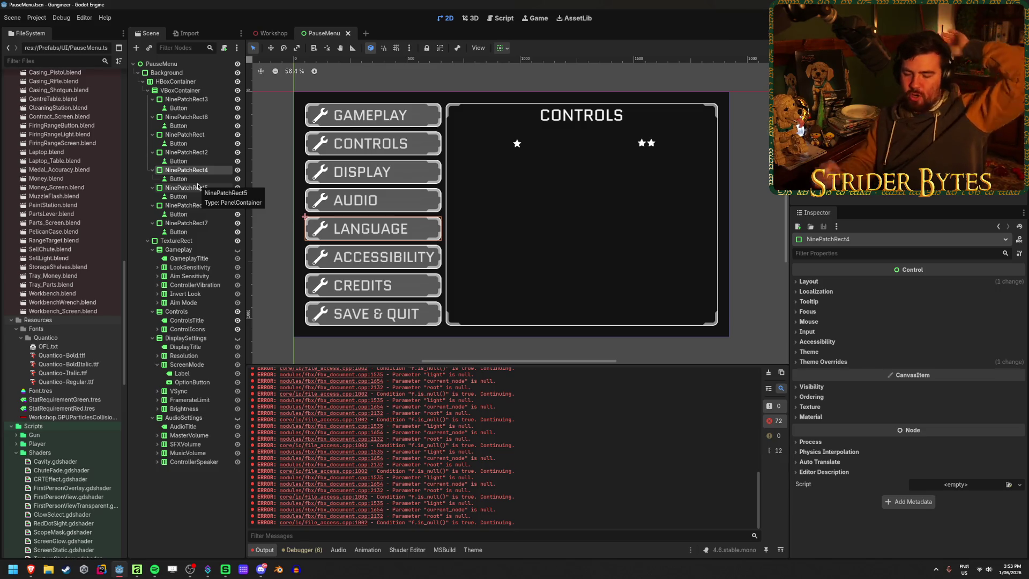
{"action": "key", "text": "Delete"}
{"action": "key", "text": "Return"}
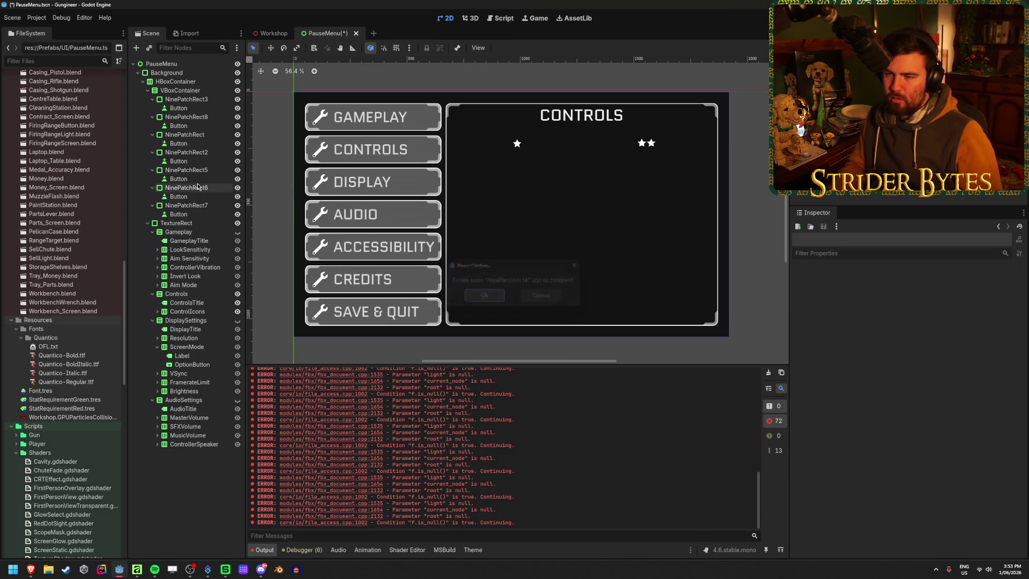
Step: Hide the Controls and DisplaySettings panels and save the pause menu scene
{"action": "left_click", "coordinate": [237, 320]}
{"action": "left_click", "coordinate": [238, 320]}
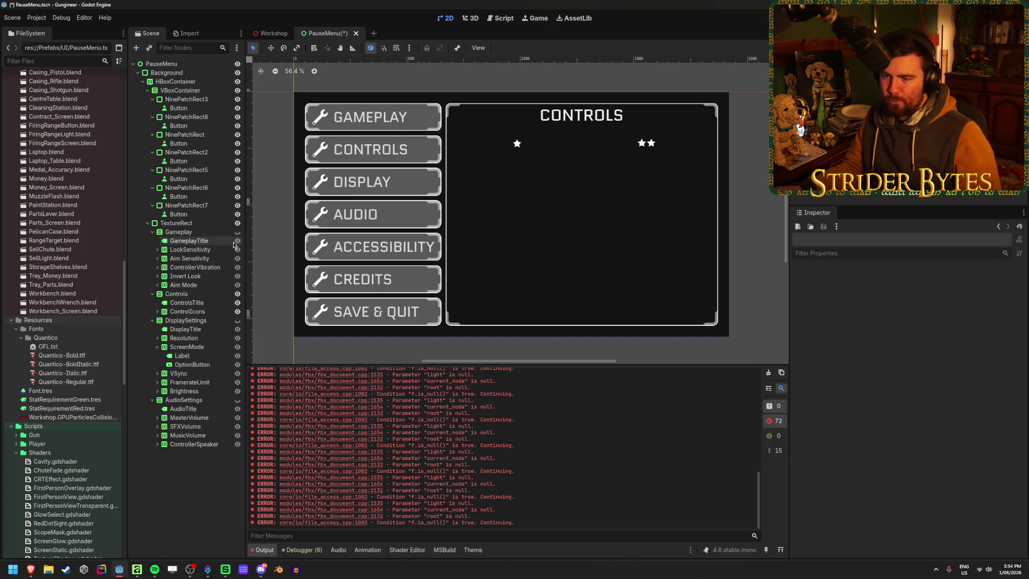
{"action": "left_click", "coordinate": [237, 293]}
{"action": "left_click", "coordinate": [238, 324]}
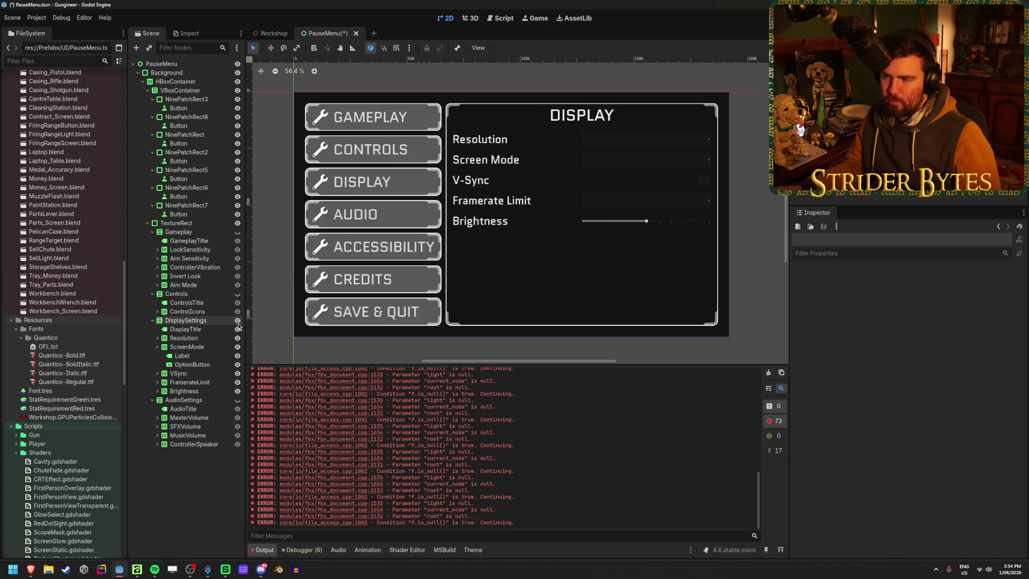
{"action": "left_click", "coordinate": [238, 324]}
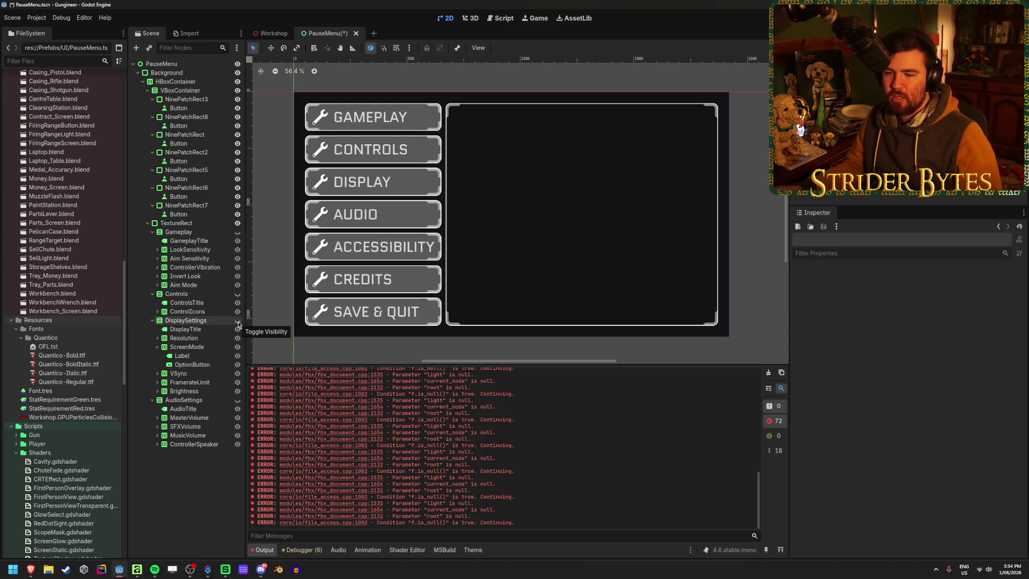
{"action": "key", "text": "ctrl+s"}
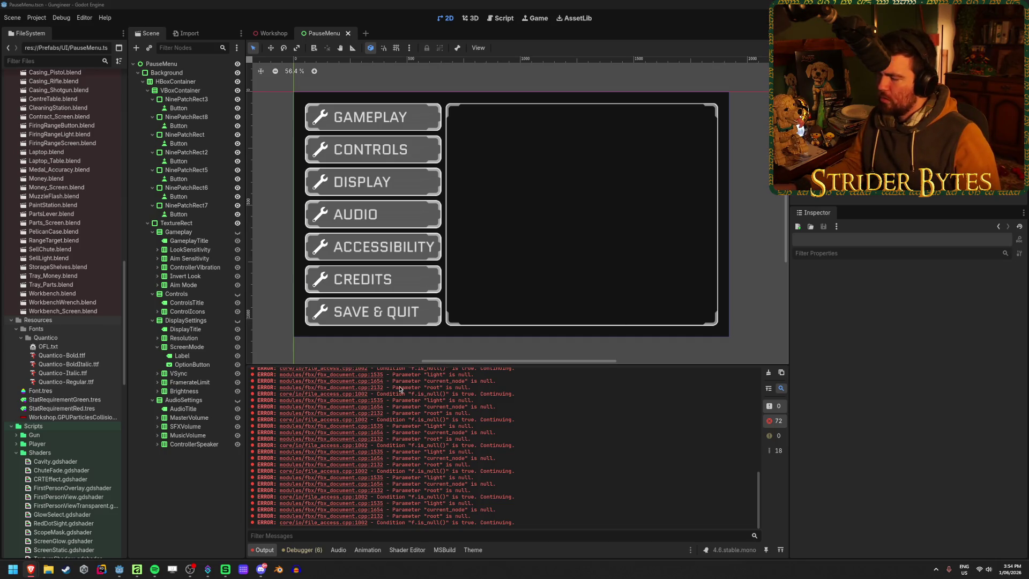
{"action": "left_click", "coordinate": [152, 400]}
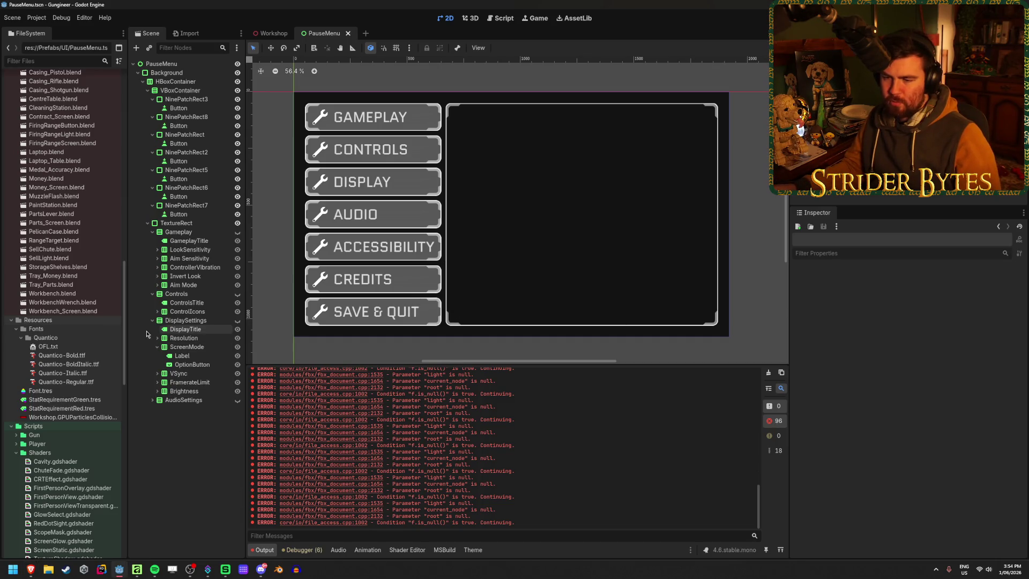
Step: Collapse the groups and rename Gameplay and Controls to GameplaySettings and ControlsSettings
{"action": "left_click", "coordinate": [152, 320]}
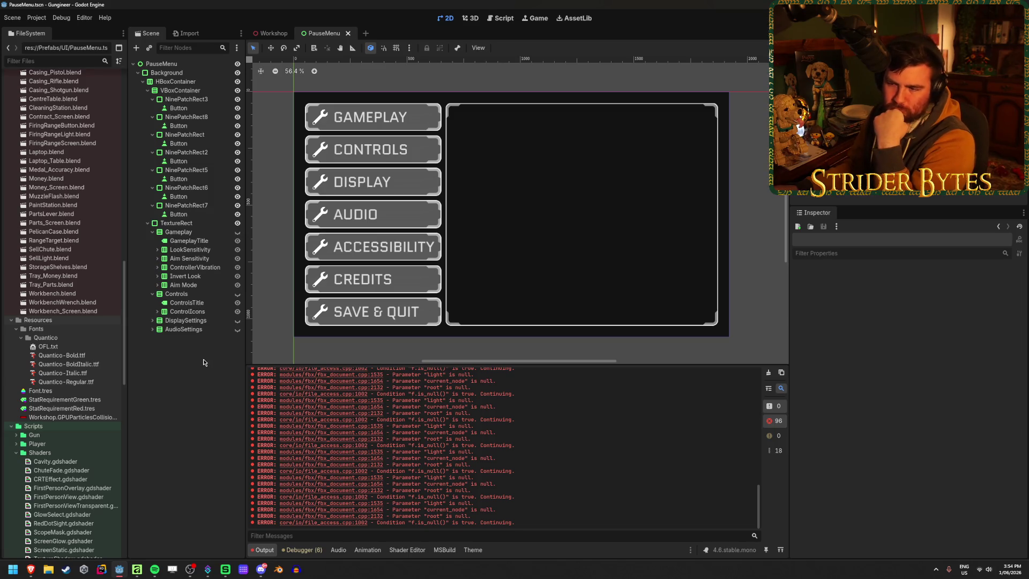
{"action": "left_click", "coordinate": [152, 293]}
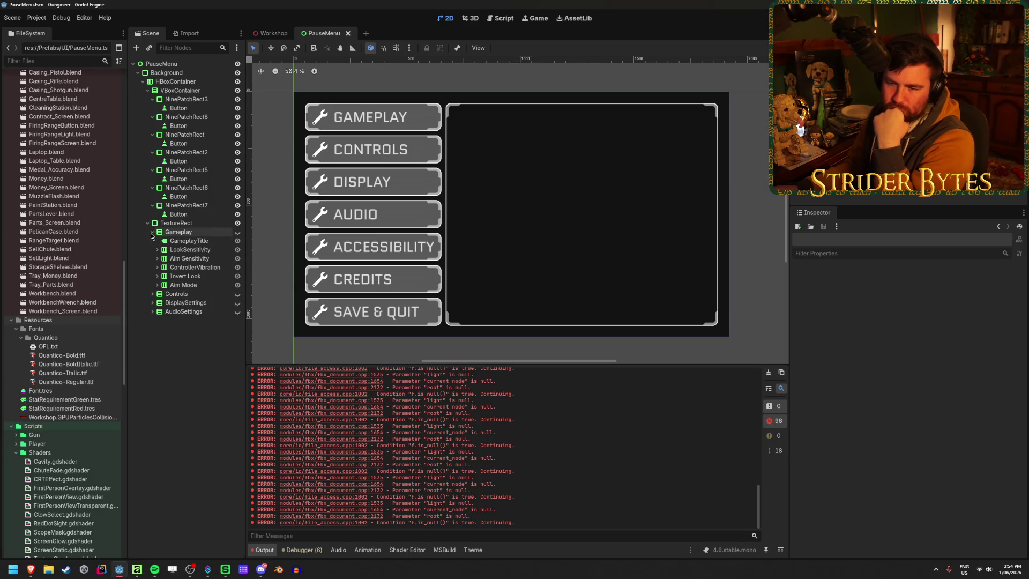
{"action": "left_click", "coordinate": [152, 232]}
{"action": "left_click", "coordinate": [177, 232]}
{"action": "key", "text": "F2"}
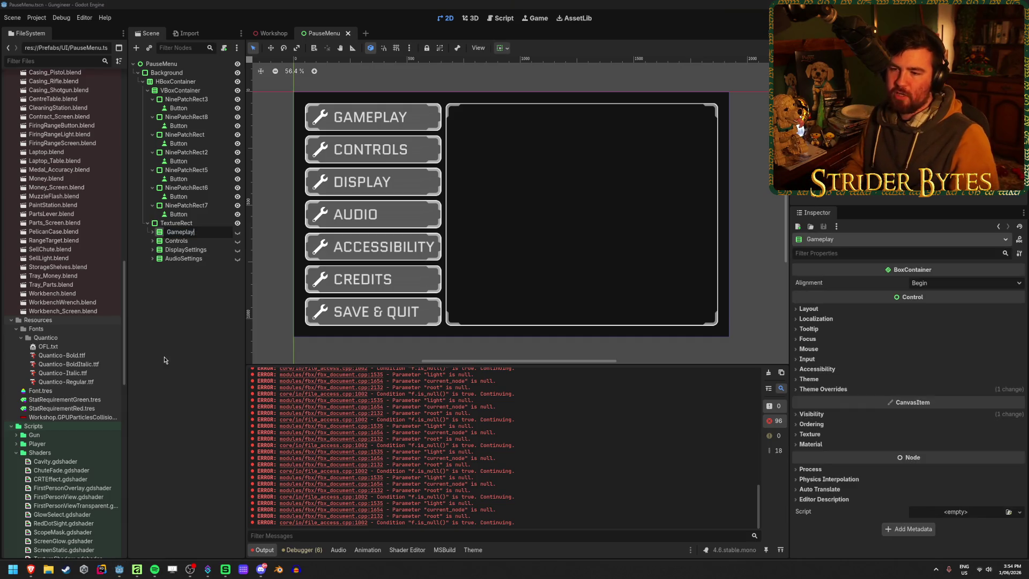
{"action": "type", "text": "s"}
{"action": "key", "text": "Return"}
{"action": "key", "text": "Down"}
{"action": "key", "text": "F2"}
{"action": "type", "text": "Settings"}
{"action": "key", "text": "Return"}
Step: Duplicate the AudioSettings group as AudioSettings2
{"action": "key", "text": "Down"}
{"action": "key", "text": "Down"}
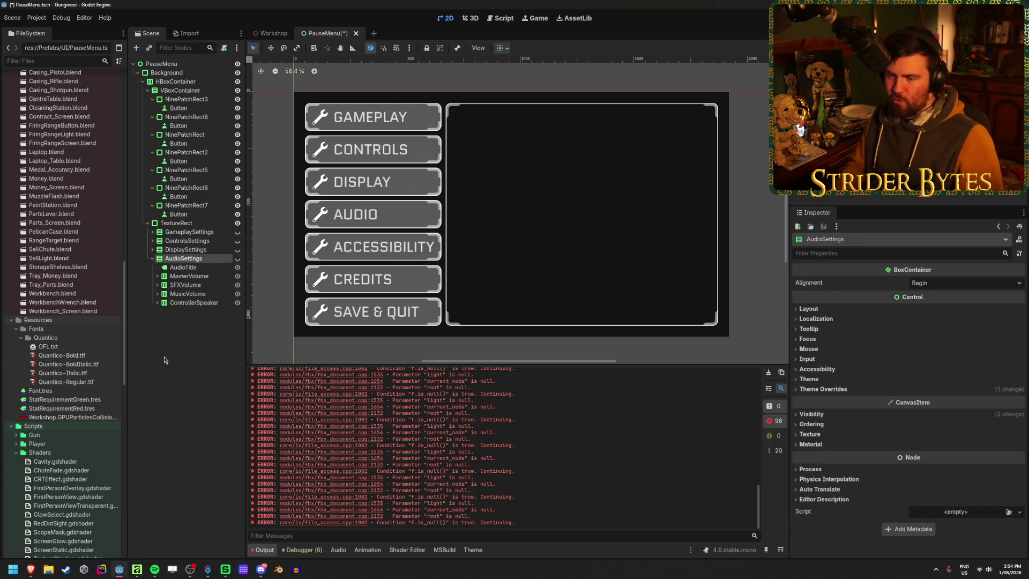
{"action": "left_click", "coordinate": [205, 266]}
{"action": "left_click", "coordinate": [205, 263]}
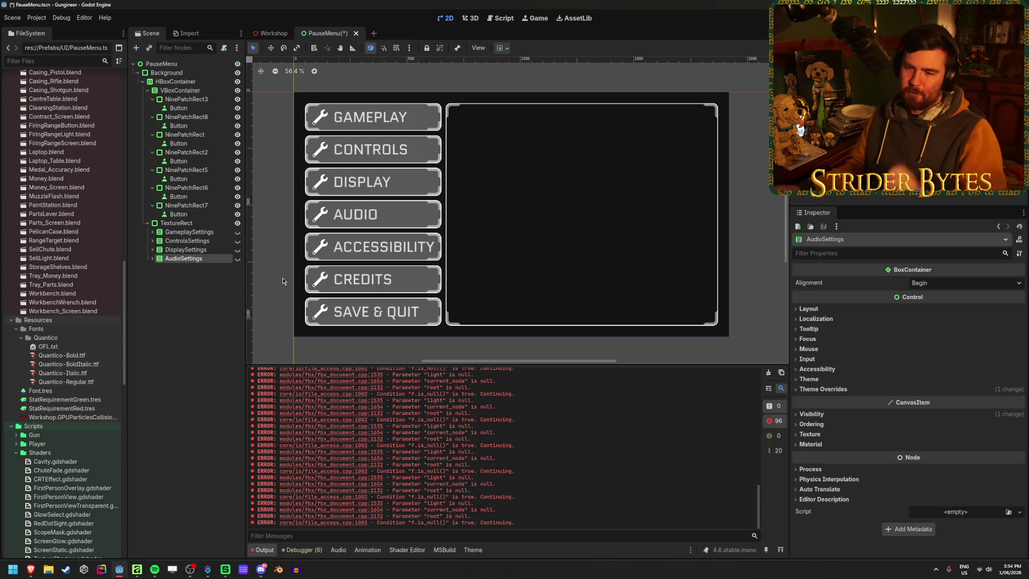
{"action": "left_click", "coordinate": [180, 279]}
{"action": "left_click", "coordinate": [183, 258]}
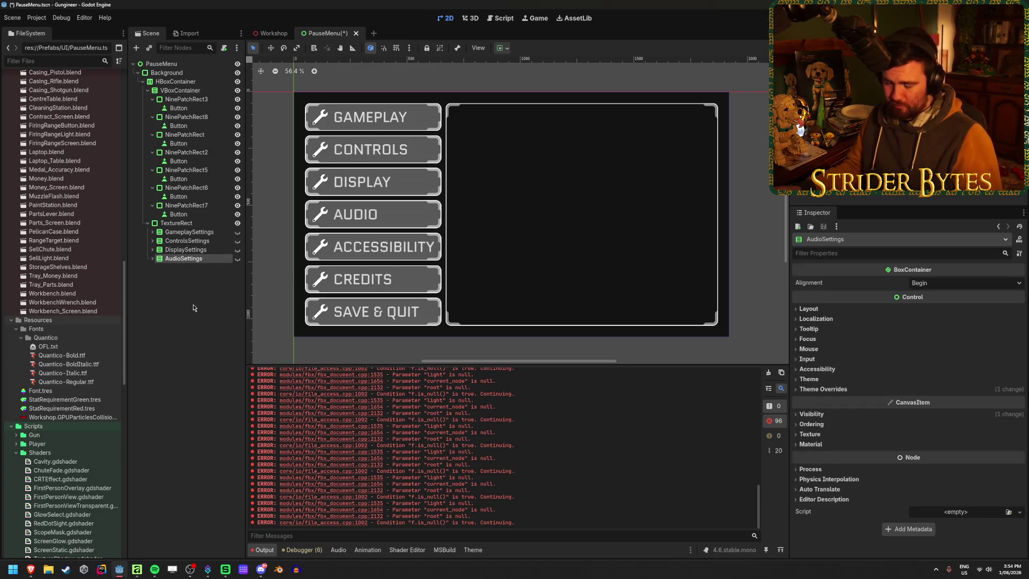
{"action": "key", "text": "ctrl+d"}
{"action": "type", "text": "Accessibil"}
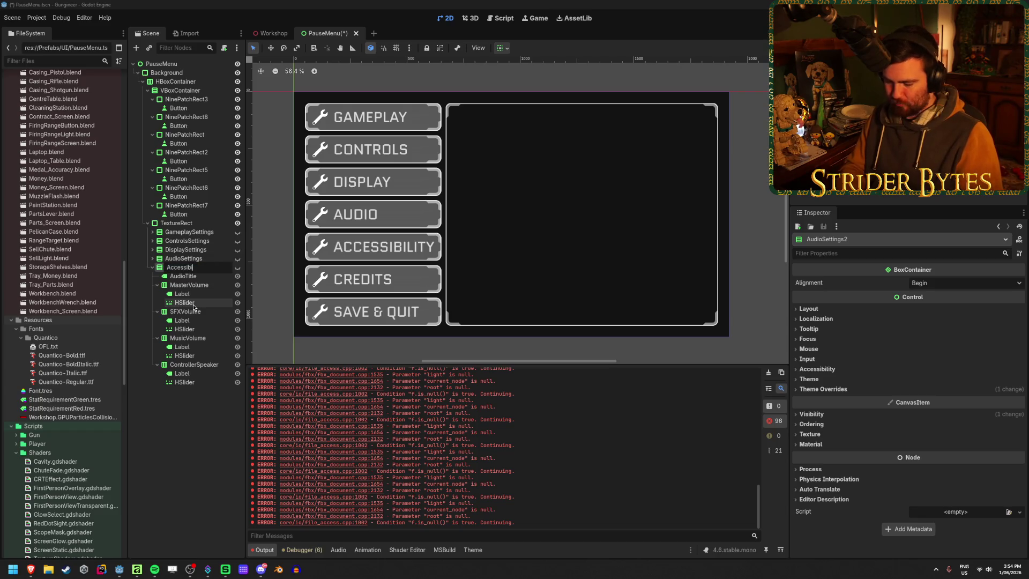
Step: Name the copied group AccessibilitySettings and change its title to ACCESSIBILITY
{"action": "type", "text": "itySettin"}
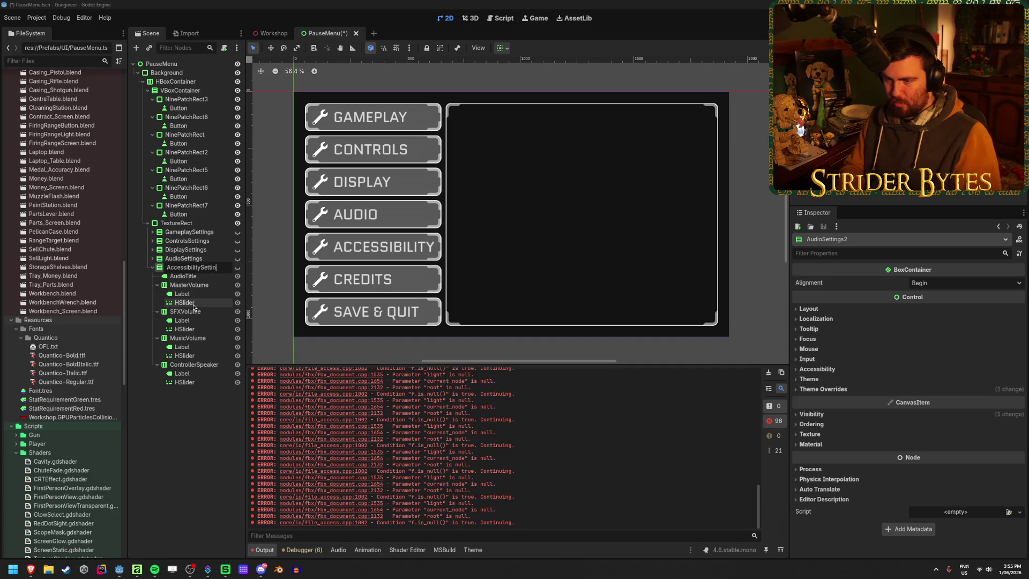
{"action": "type", "text": "gs"}
{"action": "key", "text": "Return"}
{"action": "left_click", "coordinate": [185, 276]}
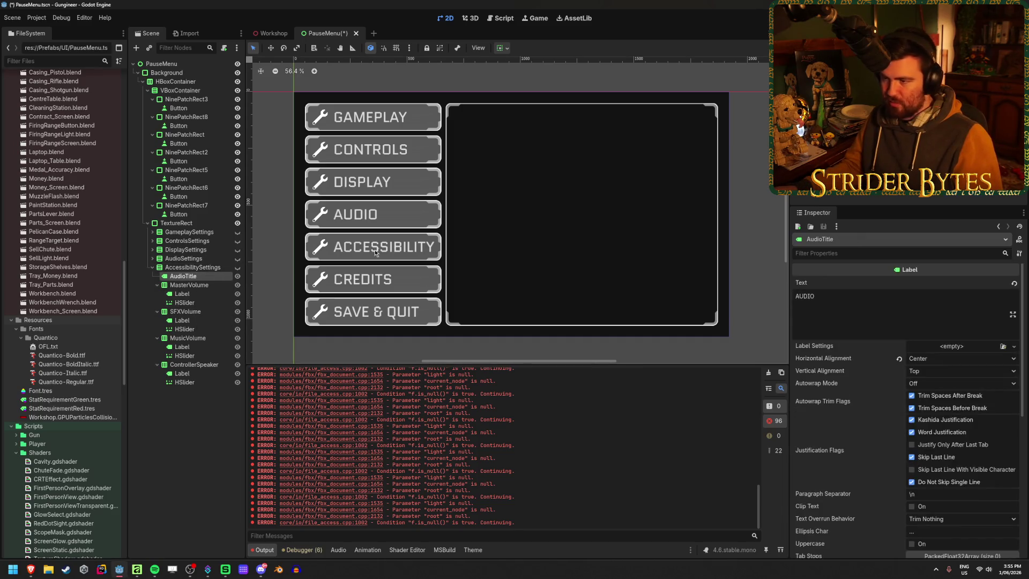
{"action": "double_click", "coordinate": [857, 295]}
{"action": "type", "text": "A"}
{"action": "key", "text": "Caps_Lock"}
{"action": "type", "text": "CCESSIBILITY"}
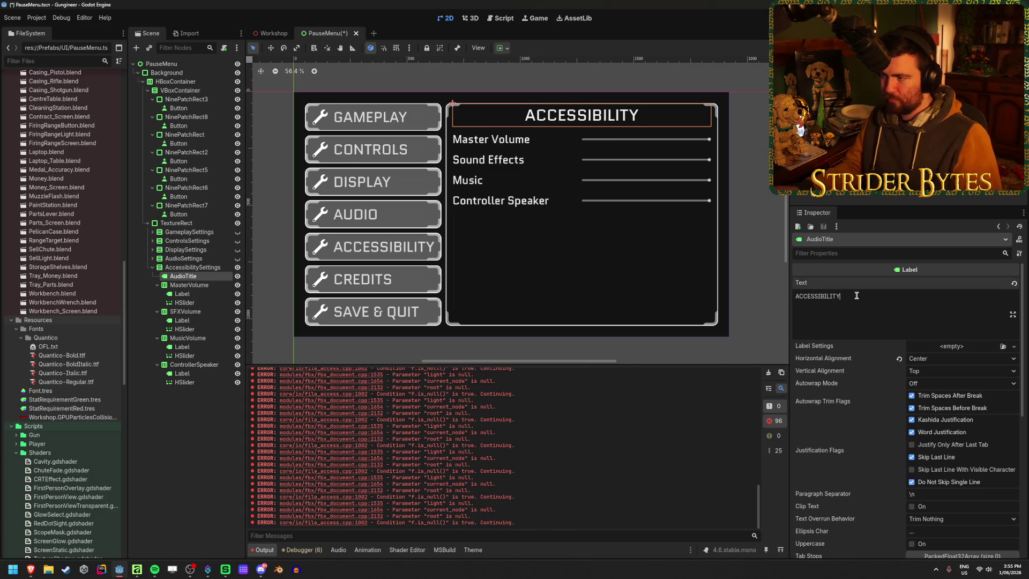
Step: Remove the copied audio volume rows from the Accessibility section
{"action": "left_click", "coordinate": [188, 284]}
{"action": "key", "text": "Caps_Lock"}
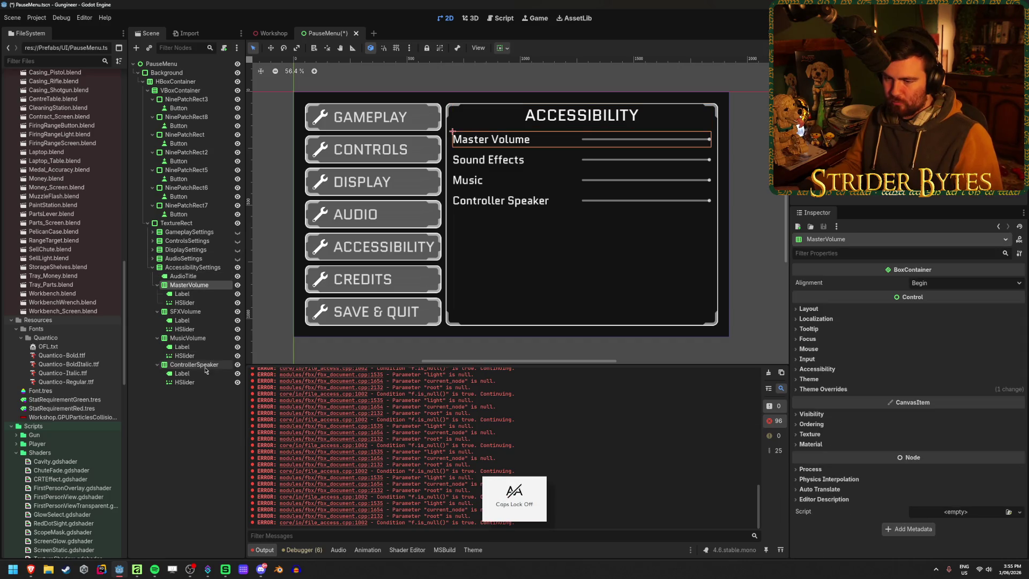
{"action": "left_click", "coordinate": [205, 364], "text": "shift"}
{"action": "key", "text": "Delete"}
{"action": "key", "text": "Return"}
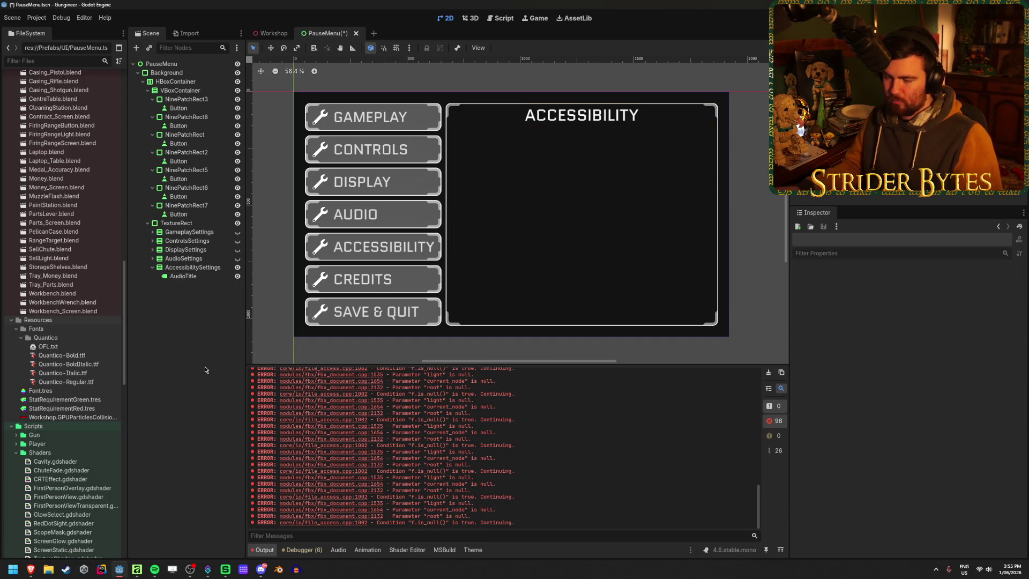
{"action": "key", "text": "ctrl+z"}
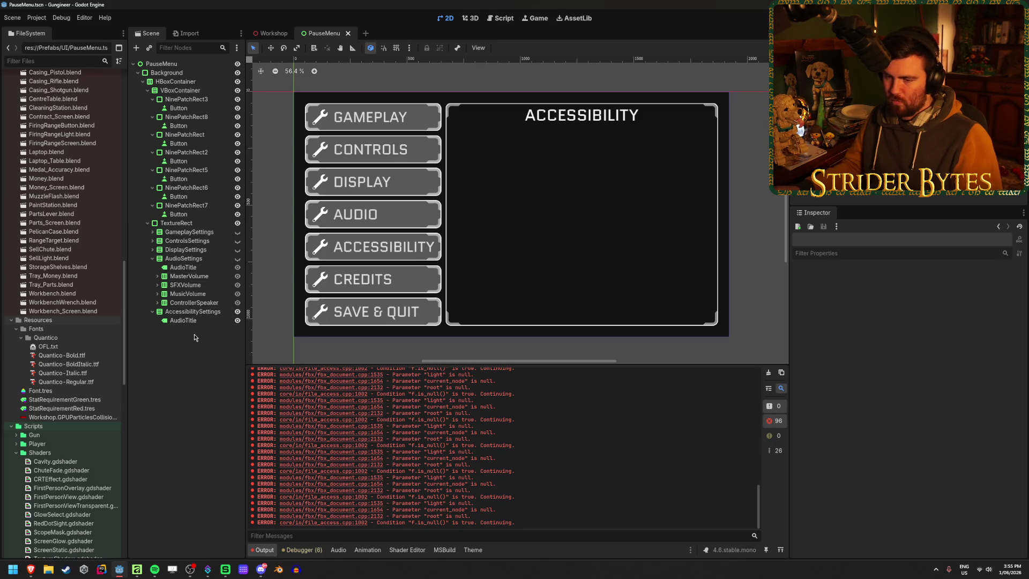
Step: Paste the Resolution row into AccessibilitySettings and rename it Language
{"action": "left_click", "coordinate": [152, 250]}
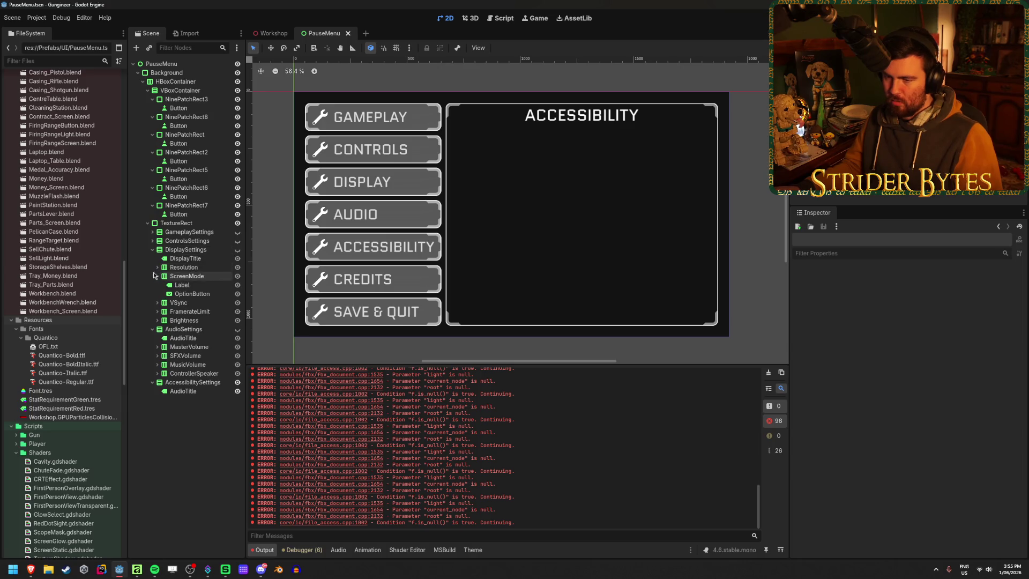
{"action": "left_click", "coordinate": [183, 267]}
{"action": "left_click", "coordinate": [195, 382]}
{"action": "key", "text": "ctrl+v"}
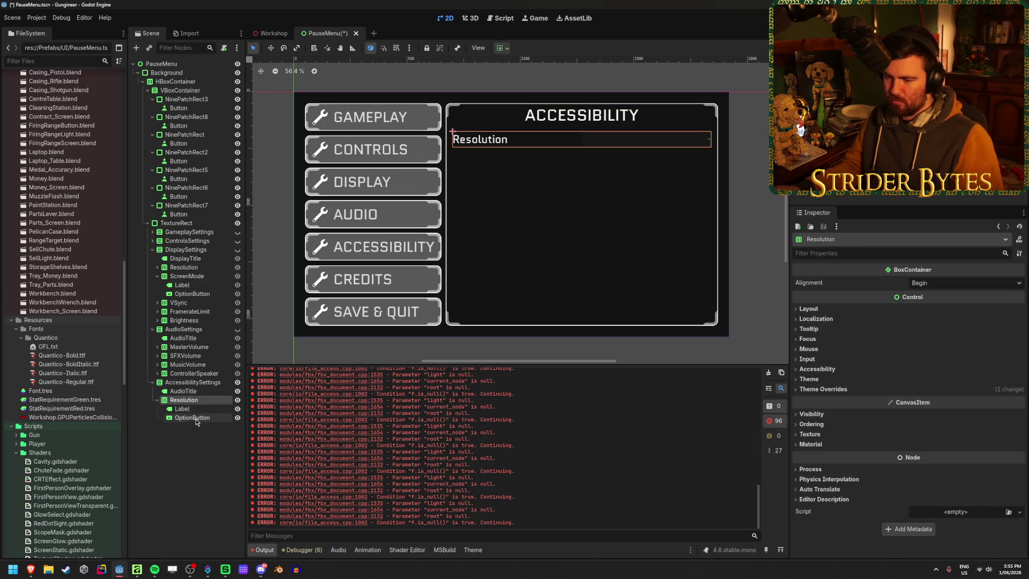
{"action": "type", "text": "Language"}
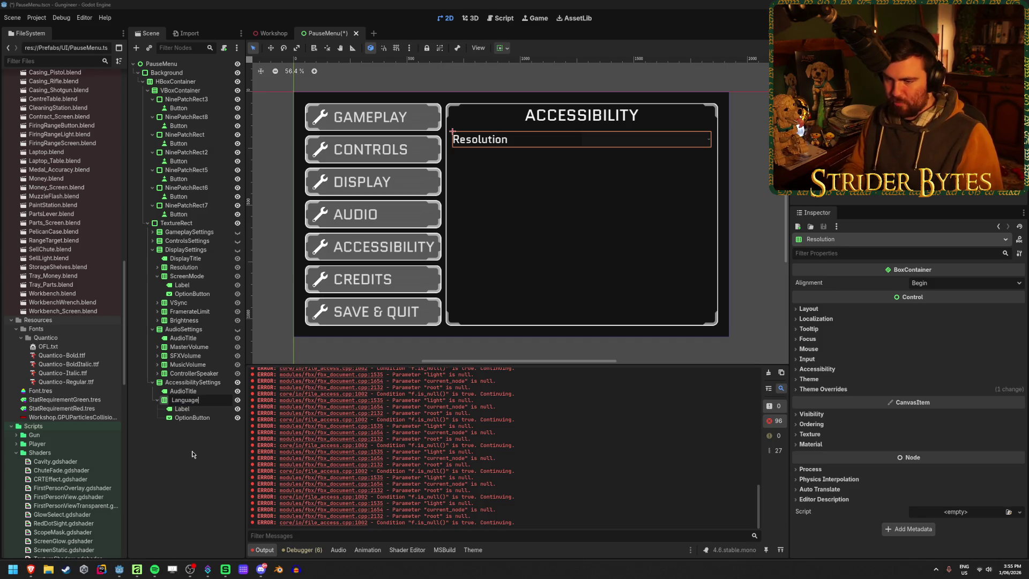
{"action": "key", "text": "Return"}
Step: Change the Language row's label text to 'Language' and save the scene
{"action": "left_click", "coordinate": [181, 409]}
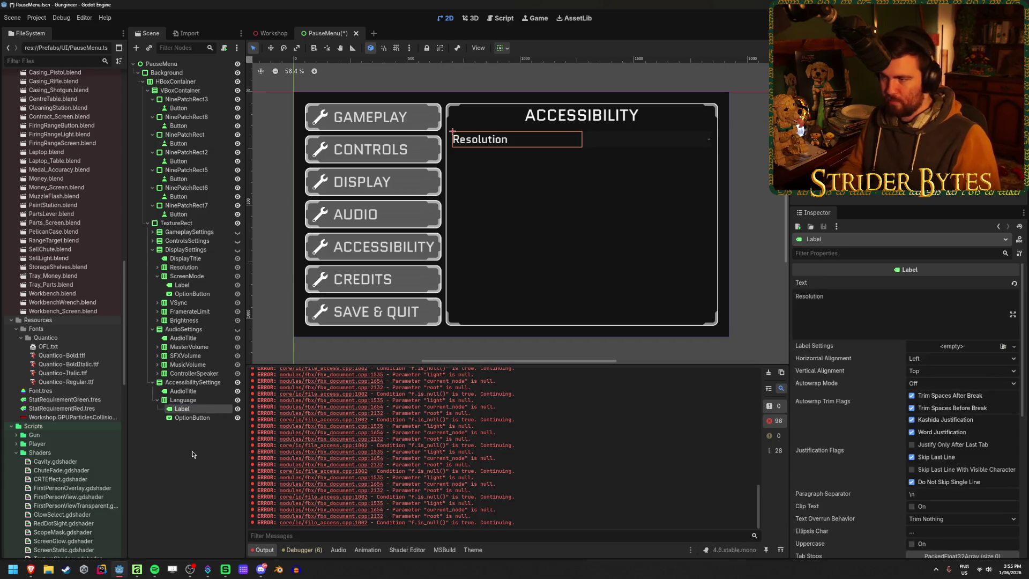
{"action": "left_click", "coordinate": [833, 318]}
{"action": "key", "text": "ctrl+a"}
{"action": "type", "text": "Language"}
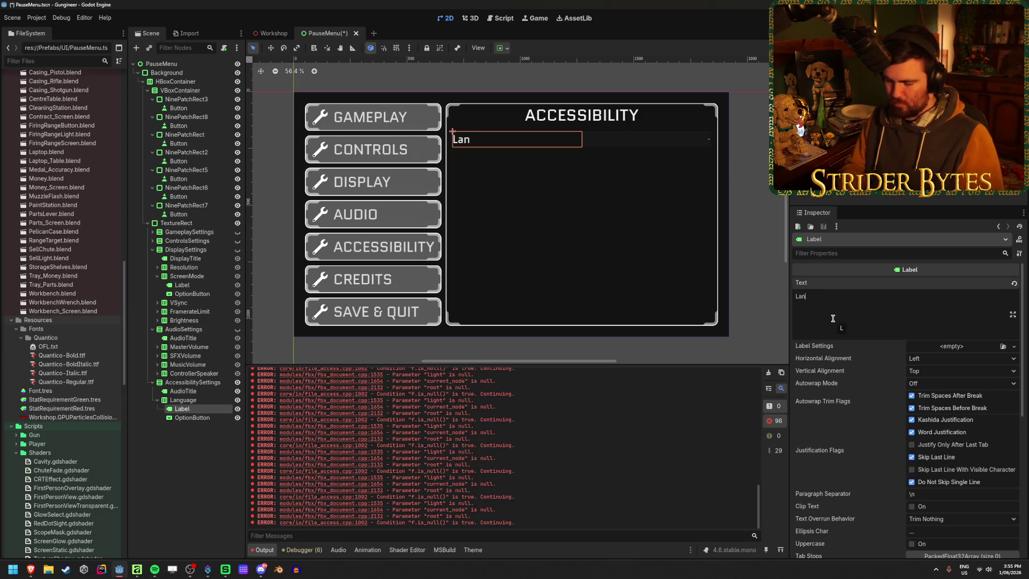
{"action": "left_click", "coordinate": [199, 429]}
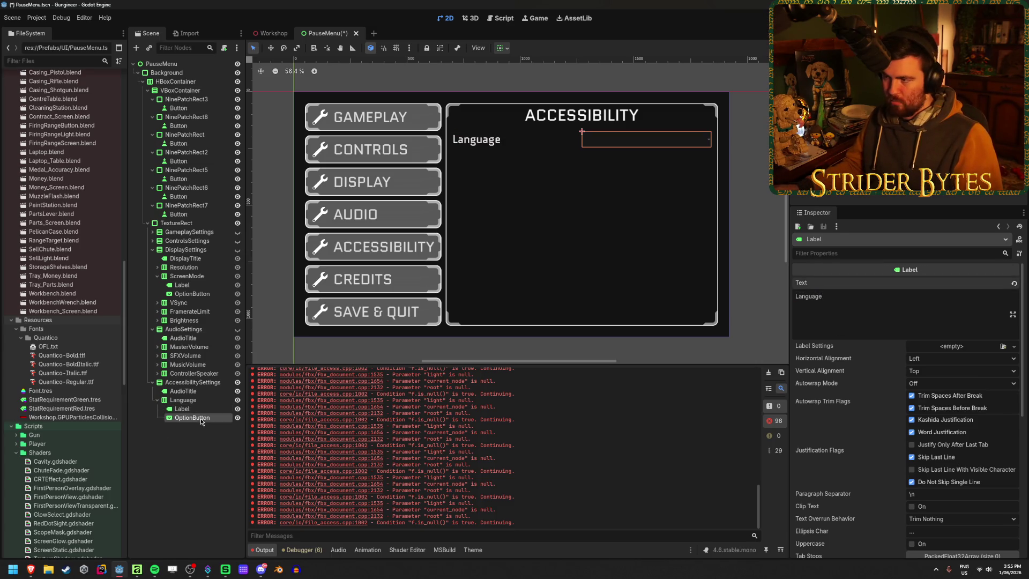
{"action": "key", "text": "ctrl+s"}
Step: Duplicate the Language row as Language2 and delete its dropdown
{"action": "left_click", "coordinate": [183, 400]}
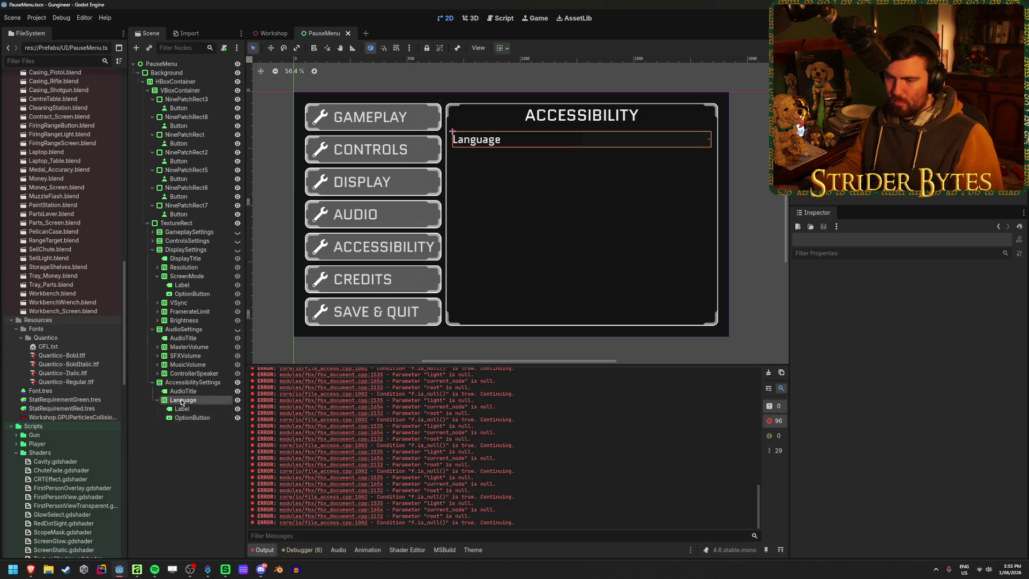
{"action": "key", "text": "ctrl+d"}
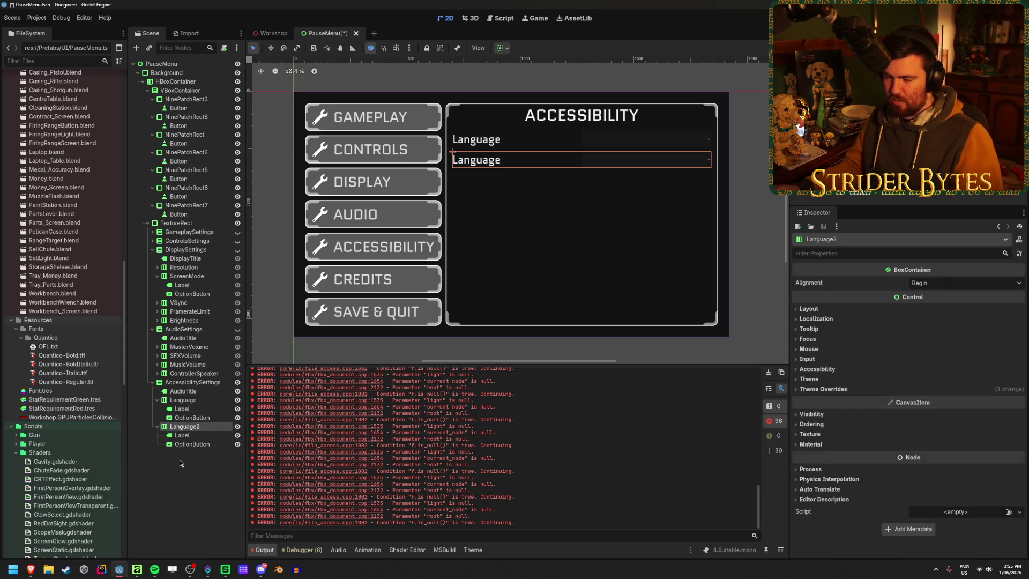
{"action": "left_click", "coordinate": [157, 399]}
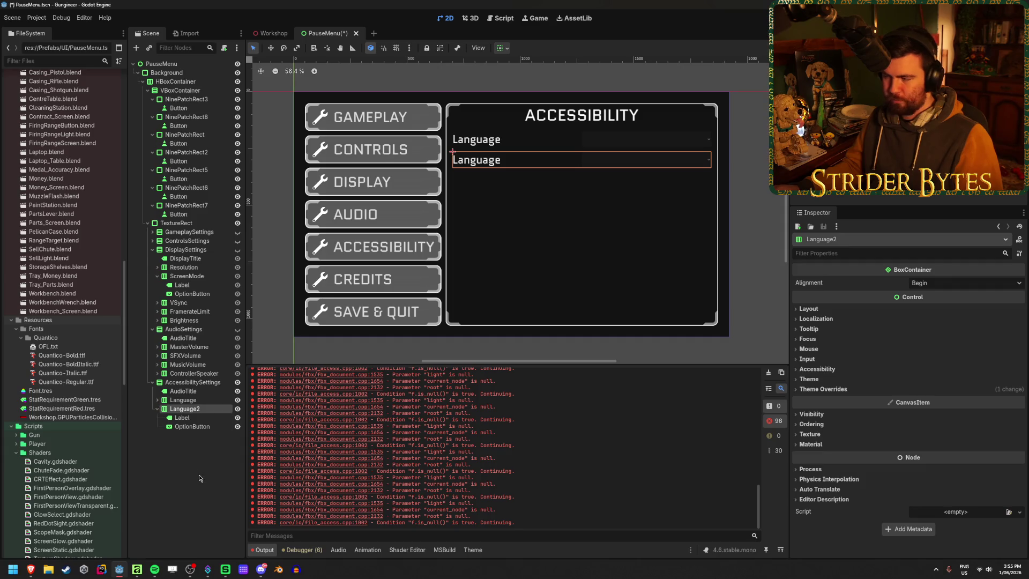
{"action": "left_click", "coordinate": [197, 427]}
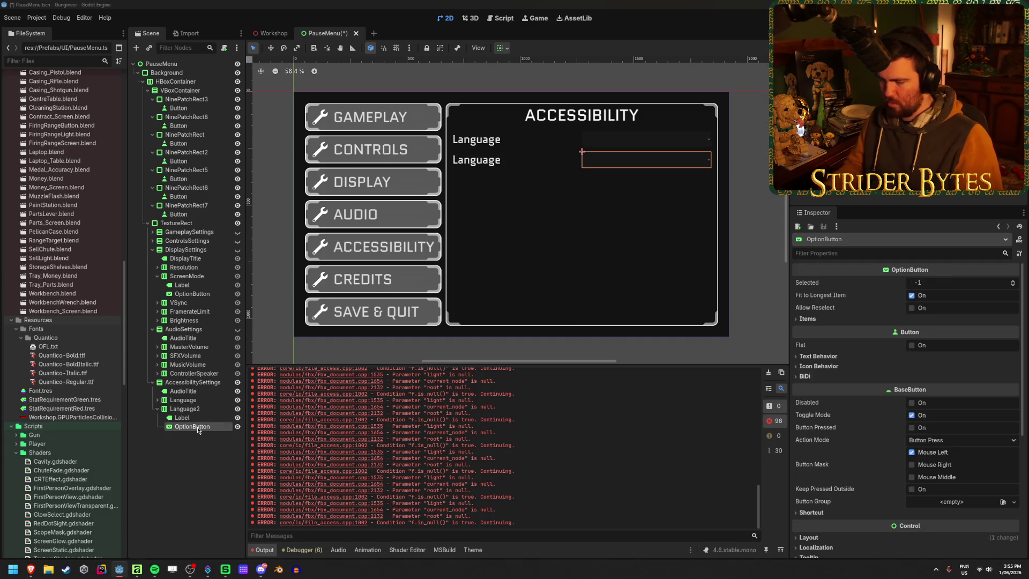
{"action": "key", "text": "Delete"}
{"action": "key", "text": "Return"}
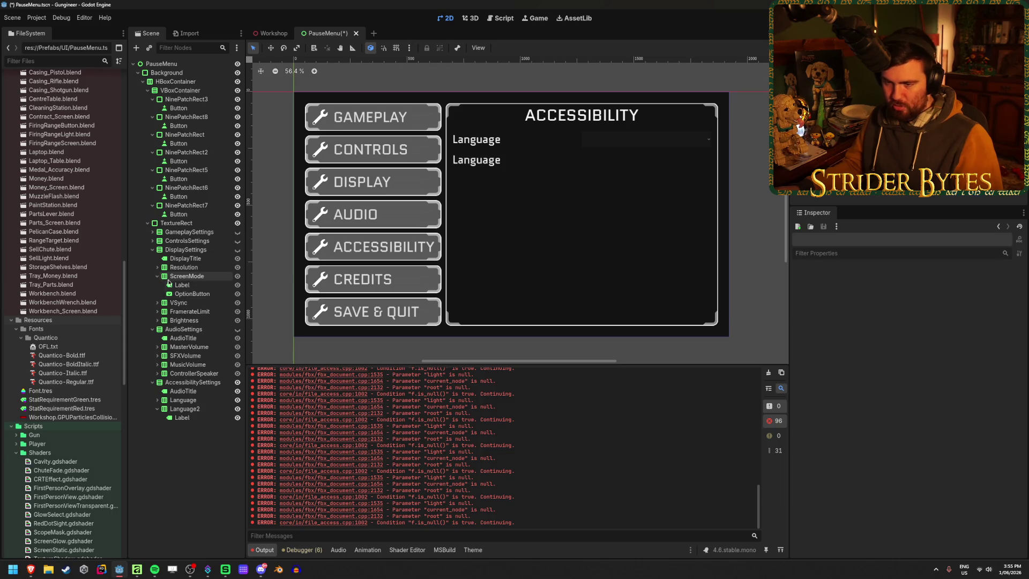
Step: Copy VSync's checkbox into Language2 and save the scene
{"action": "left_click", "coordinate": [157, 276]}
{"action": "left_click", "coordinate": [157, 284]}
{"action": "left_click", "coordinate": [188, 302]}
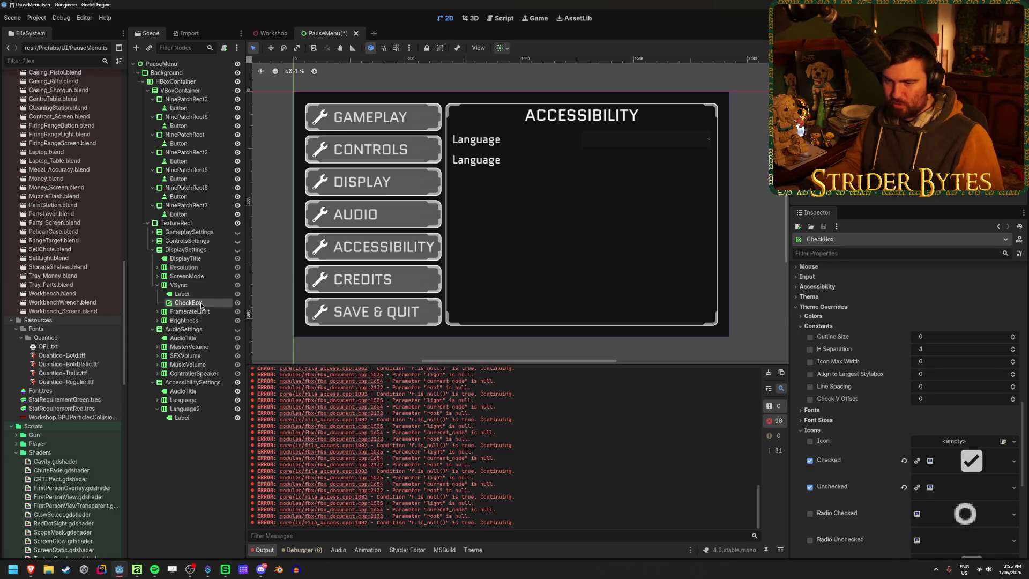
{"action": "key", "text": "ctrl+c"}
{"action": "left_click", "coordinate": [200, 409]}
{"action": "key", "text": "ctrl+v"}
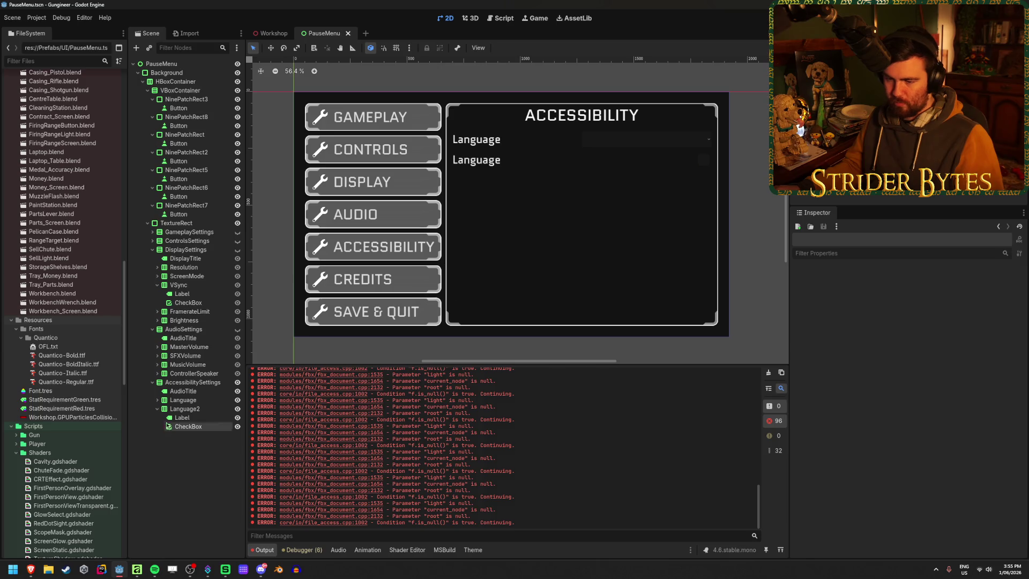
{"action": "key", "text": "ctrl+s"}
{"action": "left_click", "coordinate": [157, 285]}
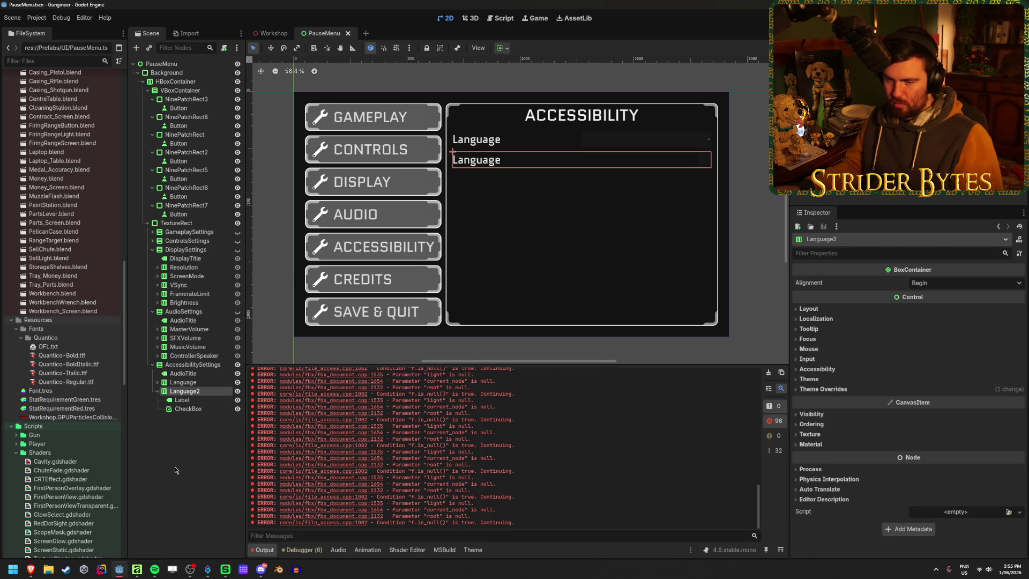
Step: Rename the Language2 row node to RemoveBlur
{"action": "left_click", "coordinate": [185, 391]}
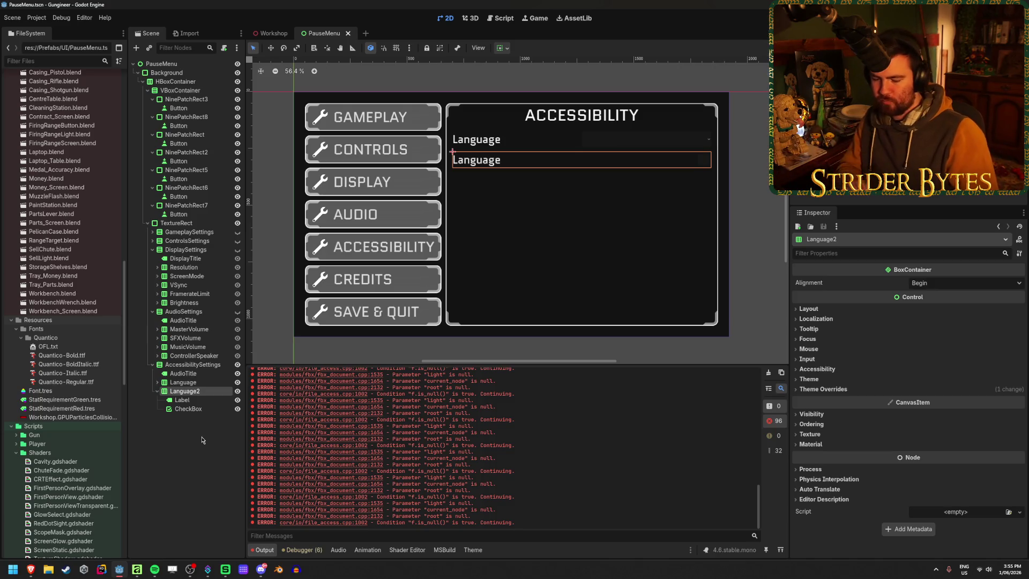
{"action": "key", "text": "F2"}
{"action": "type", "text": "RemoveB"}
{"action": "key", "text": "Return"}
Step: Set the RemoveBlur label text to 'Remove Blur on Reload' and save the scene
{"action": "key", "text": "Down"}
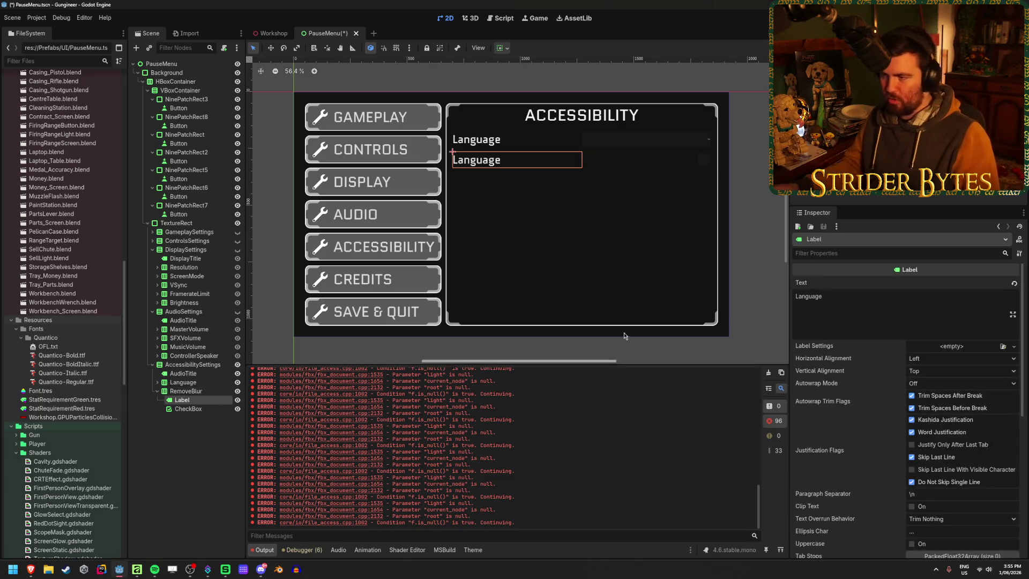
{"action": "left_click", "coordinate": [902, 301]}
{"action": "type", "text": "Remov"}
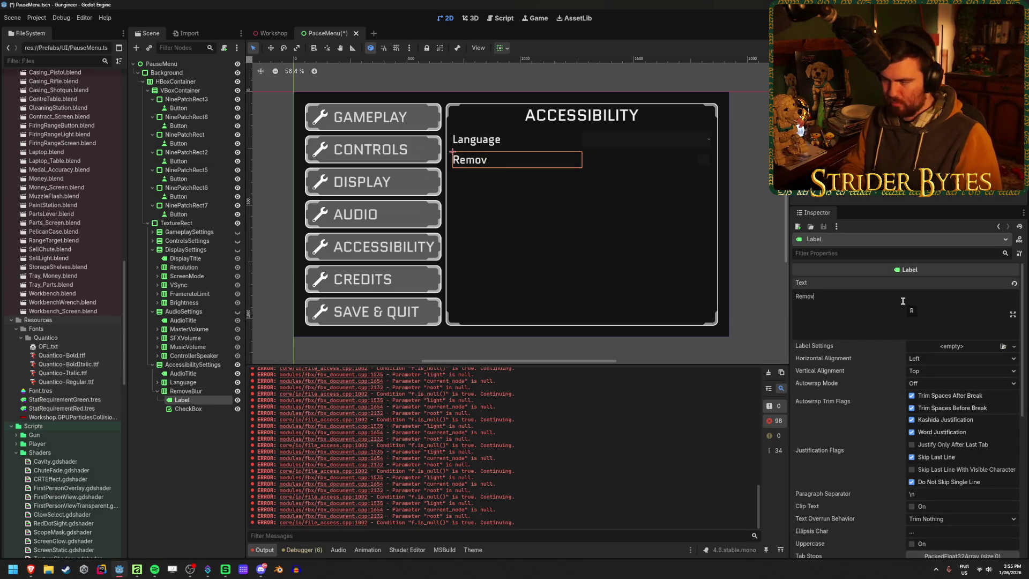
{"action": "type", "text": "e Blur on Reload"}
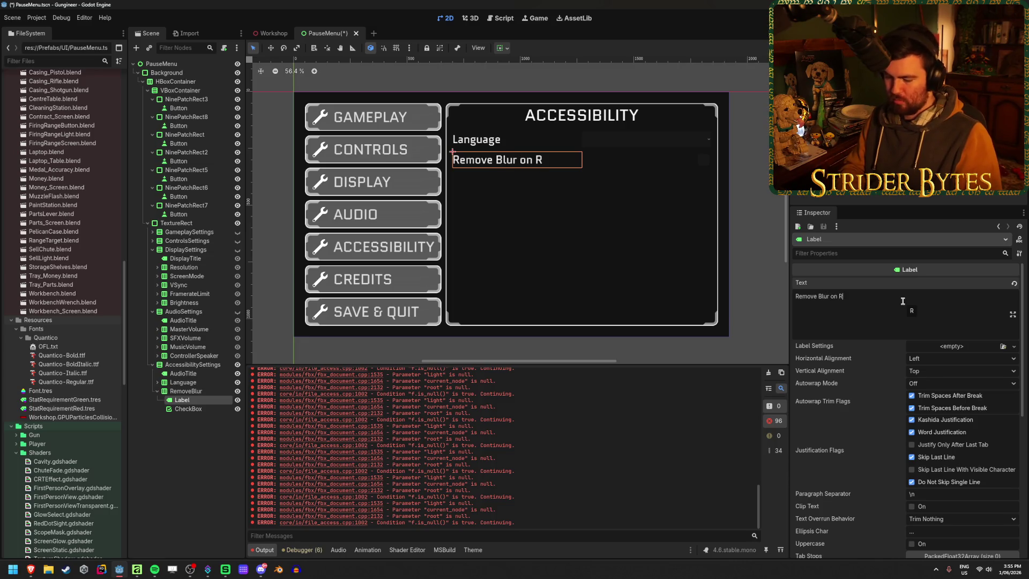
{"action": "left_click", "coordinate": [179, 443]}
{"action": "key", "text": "ctrl+s"}
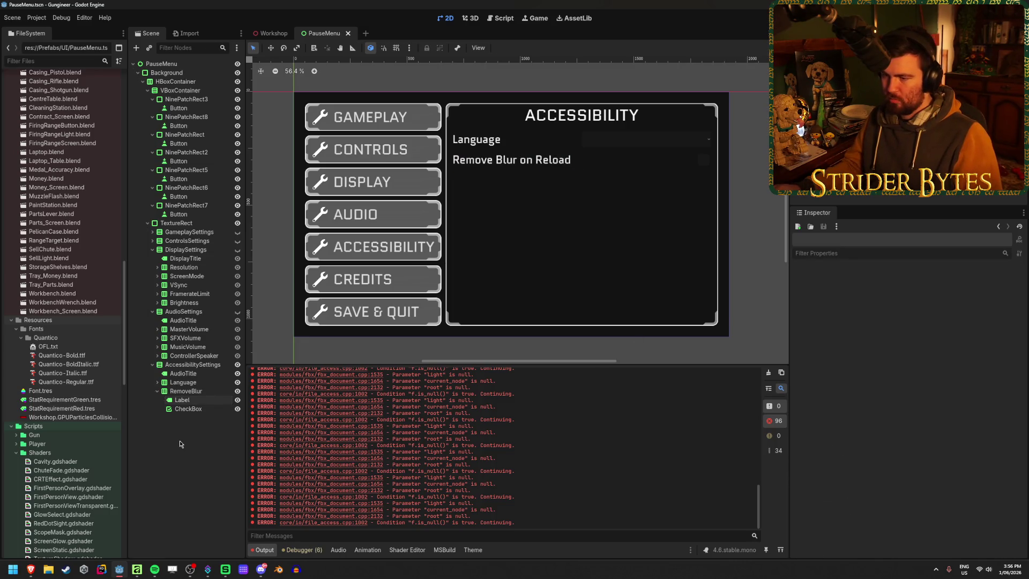
{"action": "left_click", "coordinate": [181, 391]}
{"action": "left_click", "coordinate": [180, 441]}
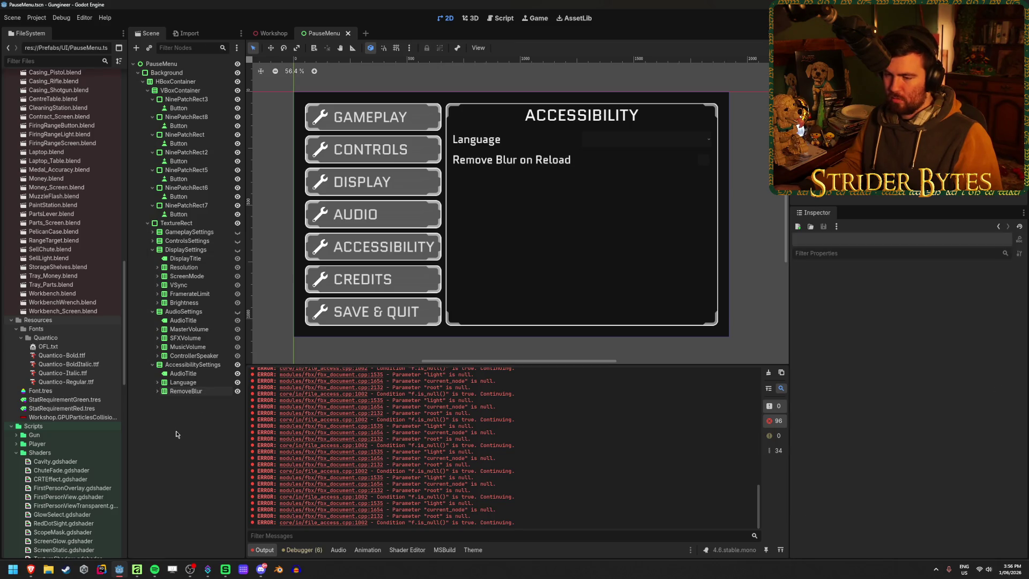
{"action": "left_click", "coordinate": [156, 391]}
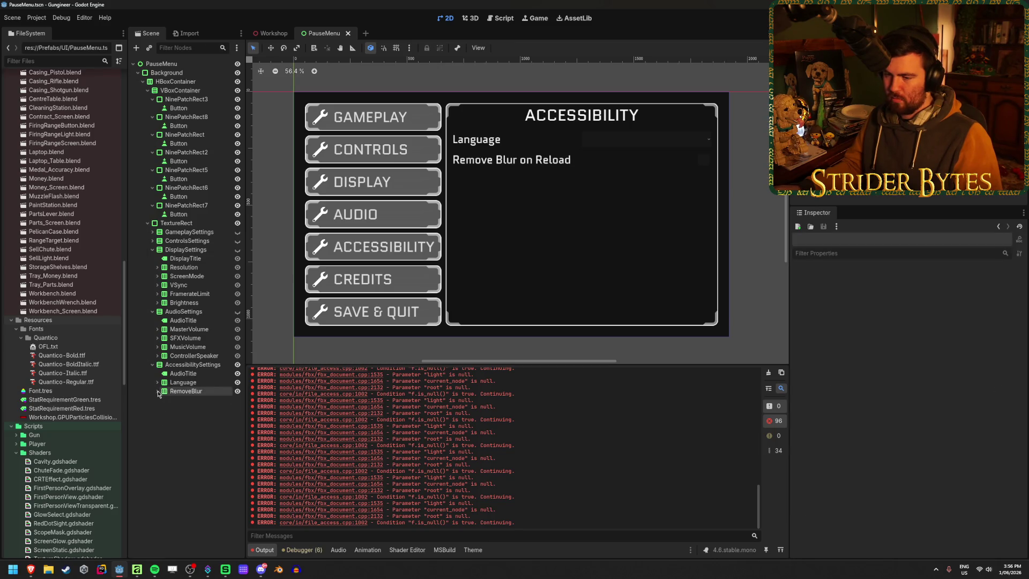
{"action": "left_click", "coordinate": [184, 391]}
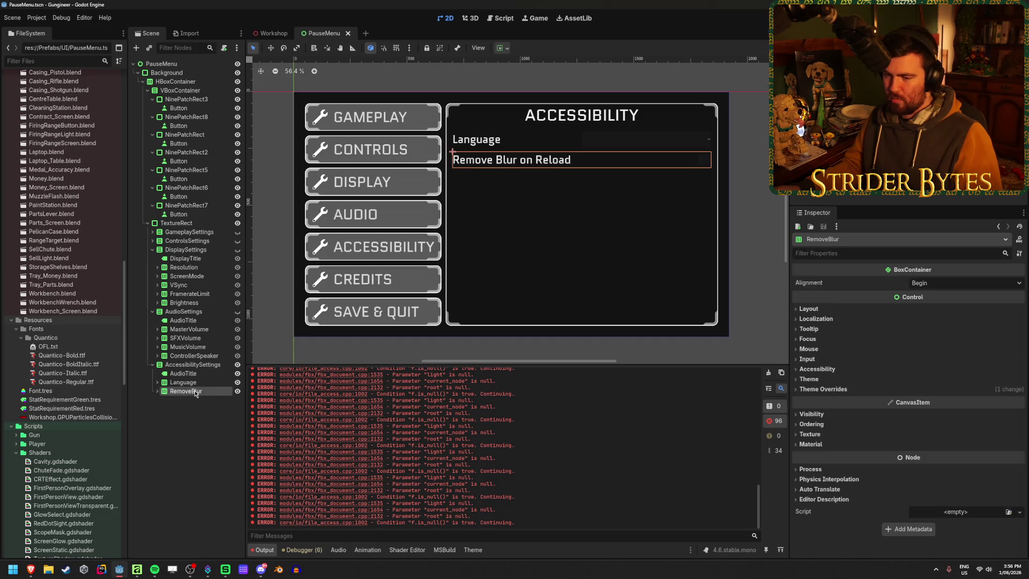
Step: Duplicate the RemoveBlur row and name the copy RemoveActiveReload
{"action": "key", "text": "ctrl+d"}
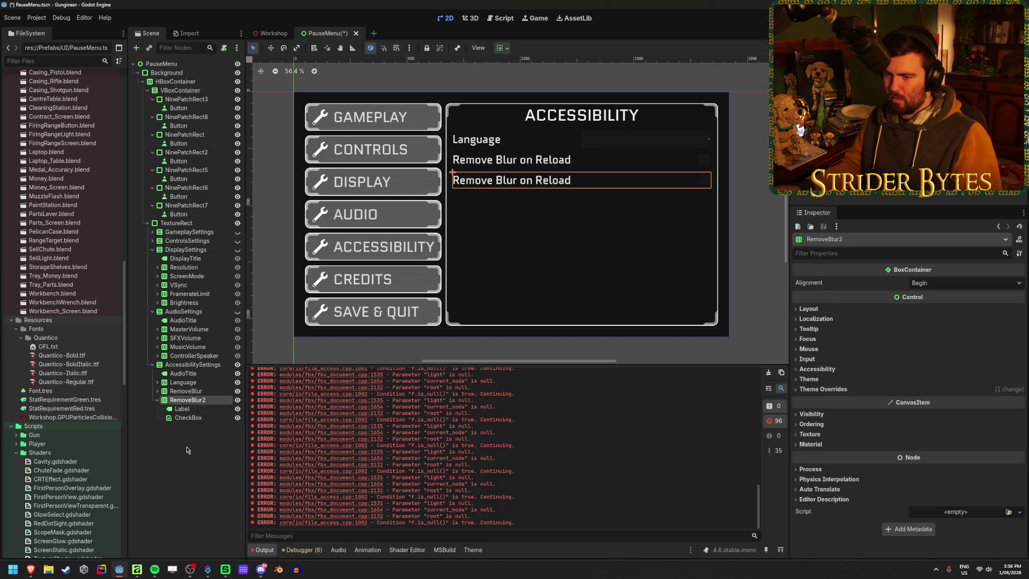
{"action": "key", "text": "F2"}
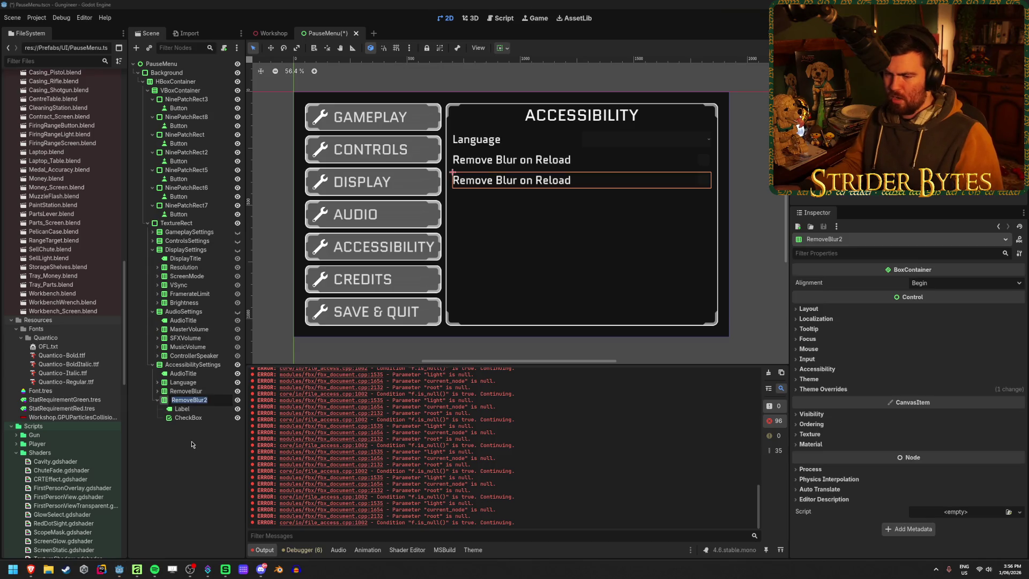
{"action": "type", "text": "RemoveBl"}
{"action": "key", "text": "BackSpace"}
{"action": "key", "text": "BackSpace"}
{"action": "type", "text": "ActiveReload"}
{"action": "key", "text": "Return"}
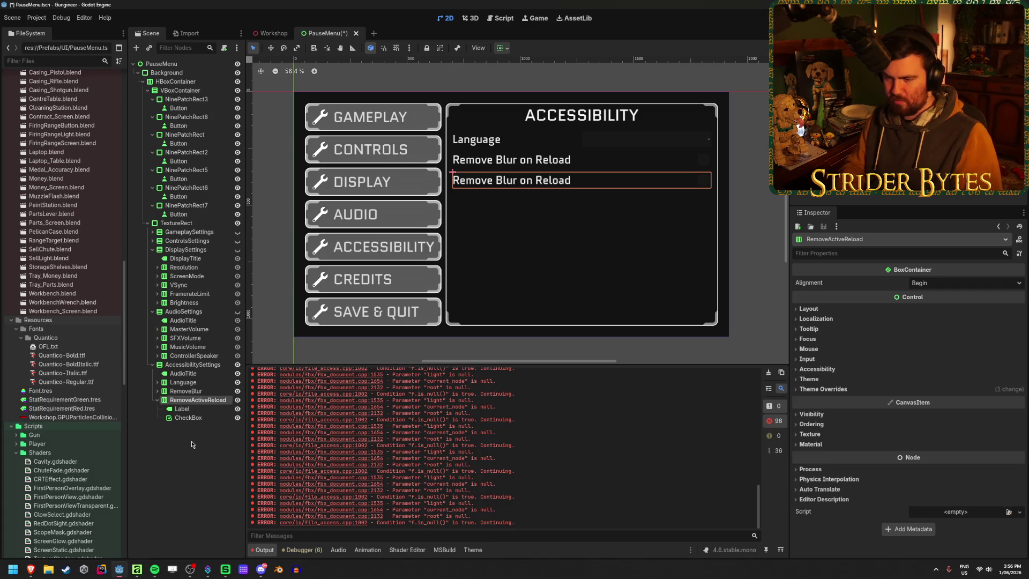
Step: Change its label text to 'Remove Active Reload' and save the scene
{"action": "key", "text": "Down"}
{"action": "left_click", "coordinate": [905, 298]}
{"action": "left_click_drag", "start_coordinate": [905, 299], "coordinate": [822, 298]}
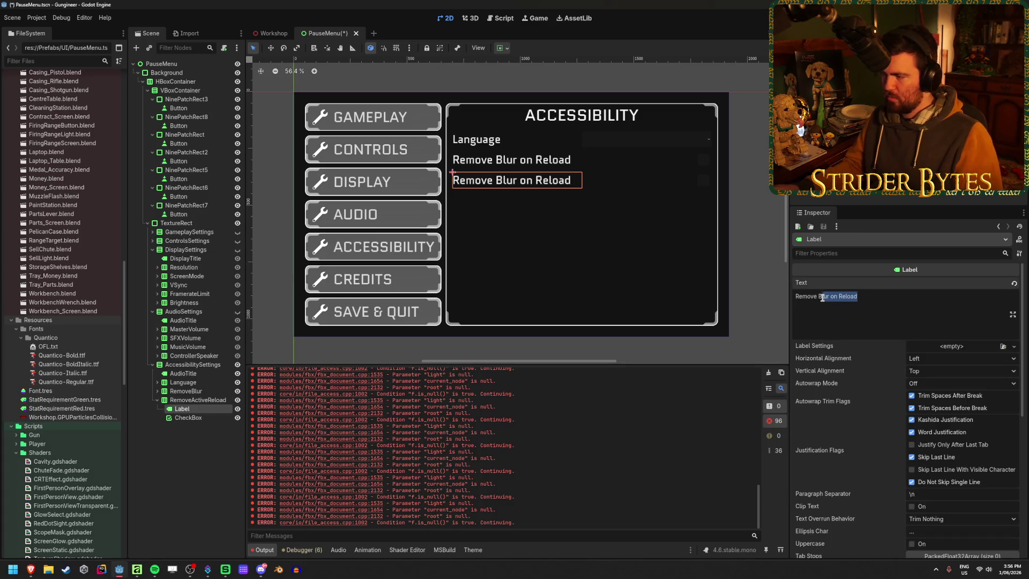
{"action": "type", "text": "Active"}
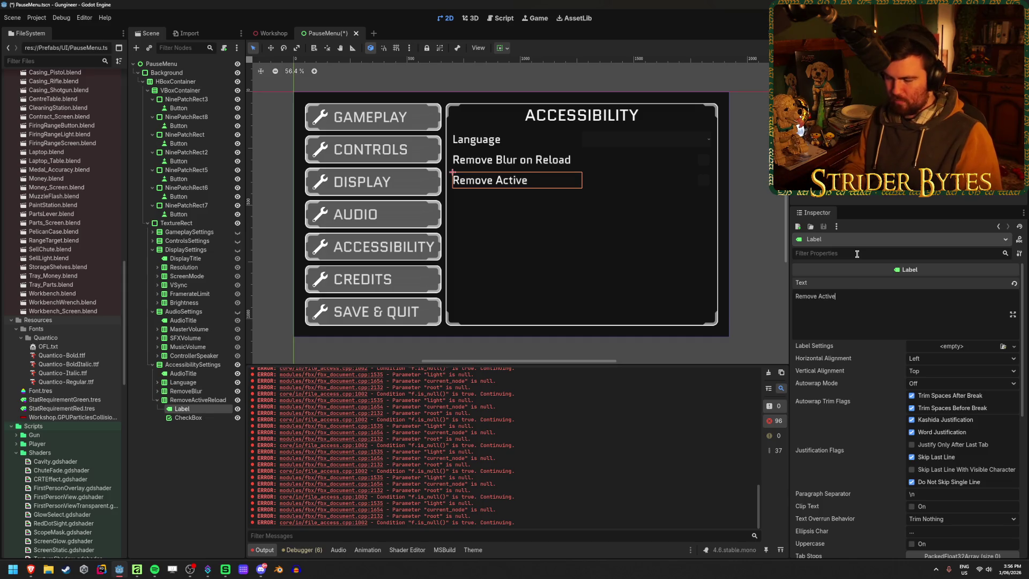
{"action": "type", "text": "Reload"}
{"action": "left_click", "coordinate": [189, 456]}
{"action": "key", "text": "ctrl+s"}
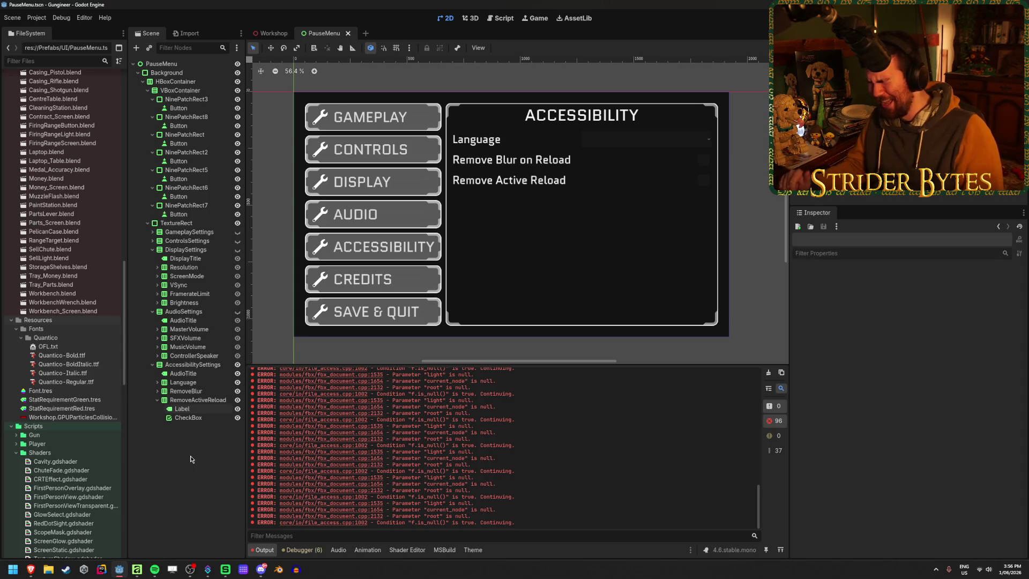
{"action": "left_click", "coordinate": [157, 399]}
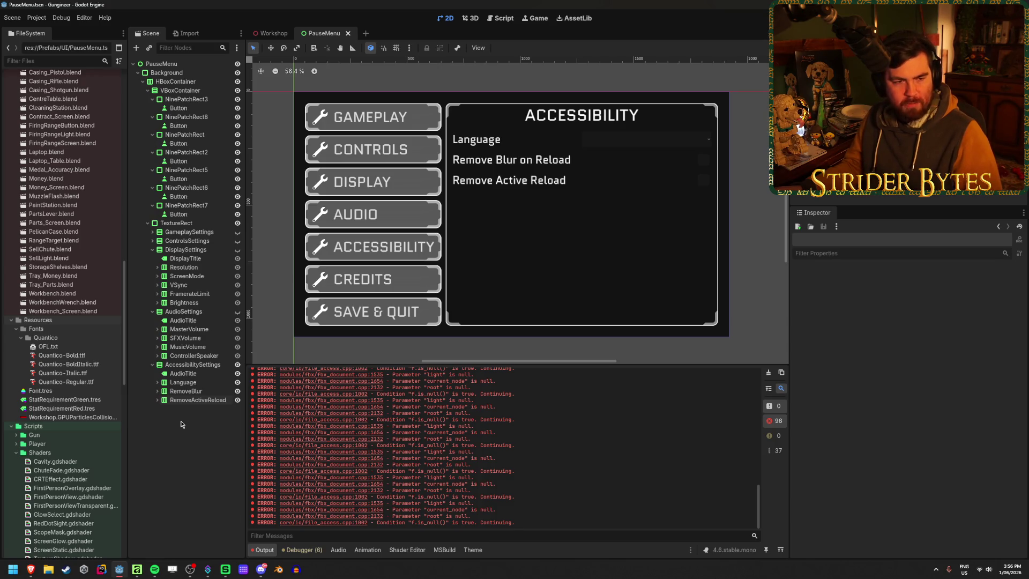
{"action": "left_click", "coordinate": [185, 400]}
Step: Duplicate the RemoveActiveReload row and rename the copy AimAssist
{"action": "key", "text": "ctrl+d"}
{"action": "key", "text": "F2"}
{"action": "type", "text": "Al"}
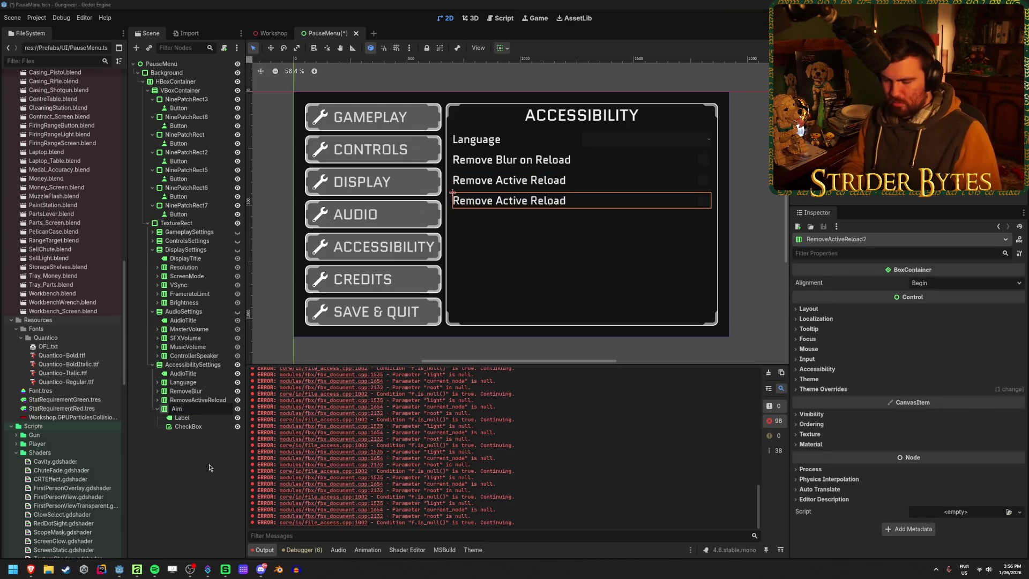
{"action": "type", "text": "ssist"}
{"action": "key", "text": "Return"}
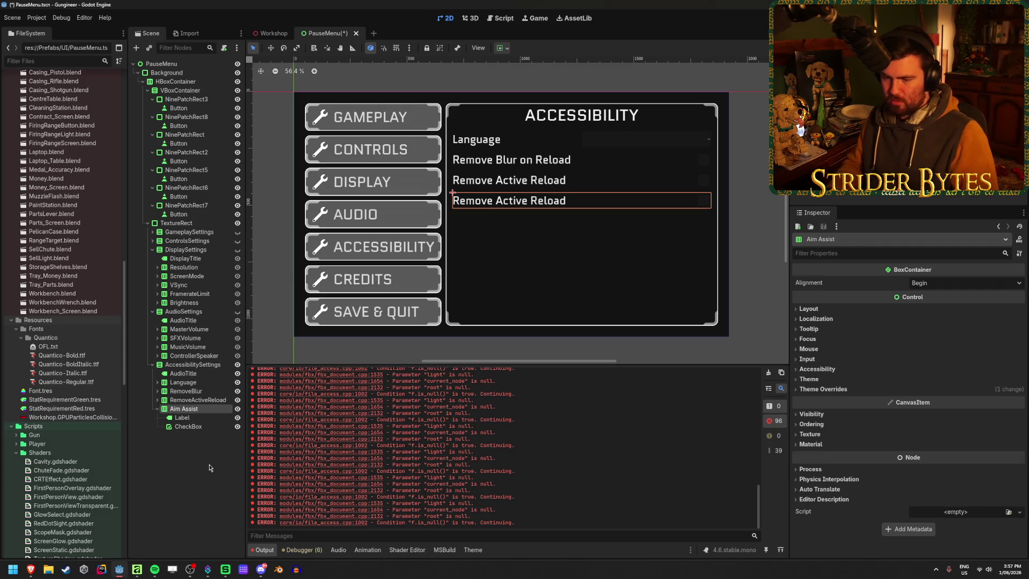
{"action": "key", "text": "Down"}
Step: Set the row's label to 'Aim Assist', save, and switch to the Game UI Database window
{"action": "left_click", "coordinate": [886, 307]}
{"action": "key", "text": "ctrl+a"}
{"action": "type", "text": "A"}
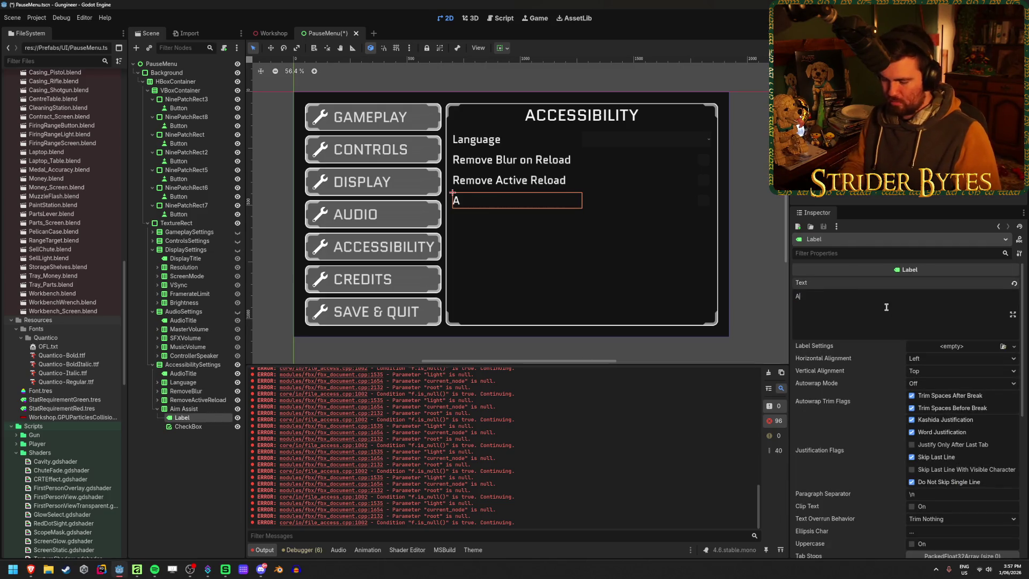
{"action": "type", "text": "im Assist"}
{"action": "key", "text": "Return"}
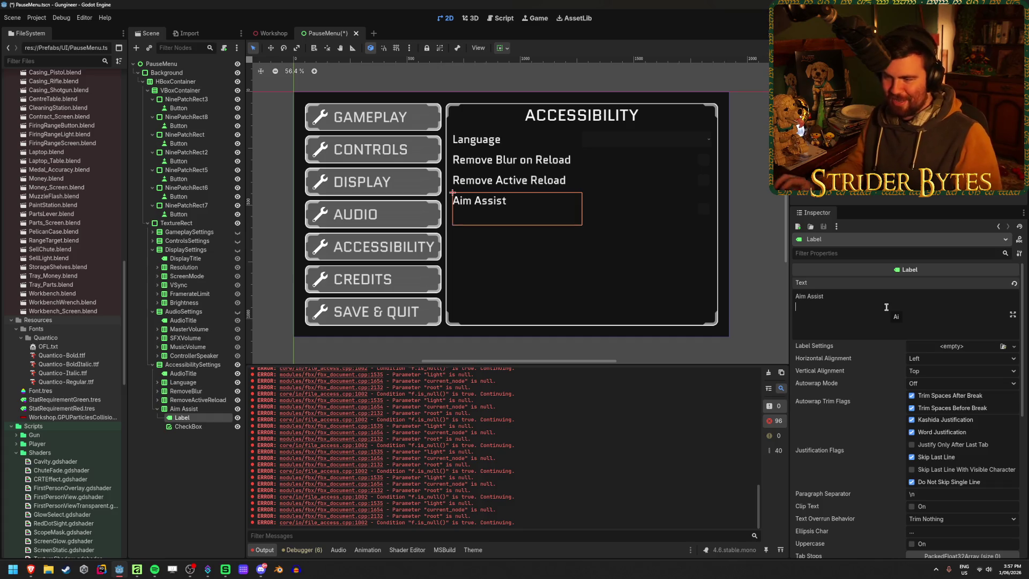
{"action": "key", "text": "BackSpace"}
{"action": "key", "text": "ctrl+s"}
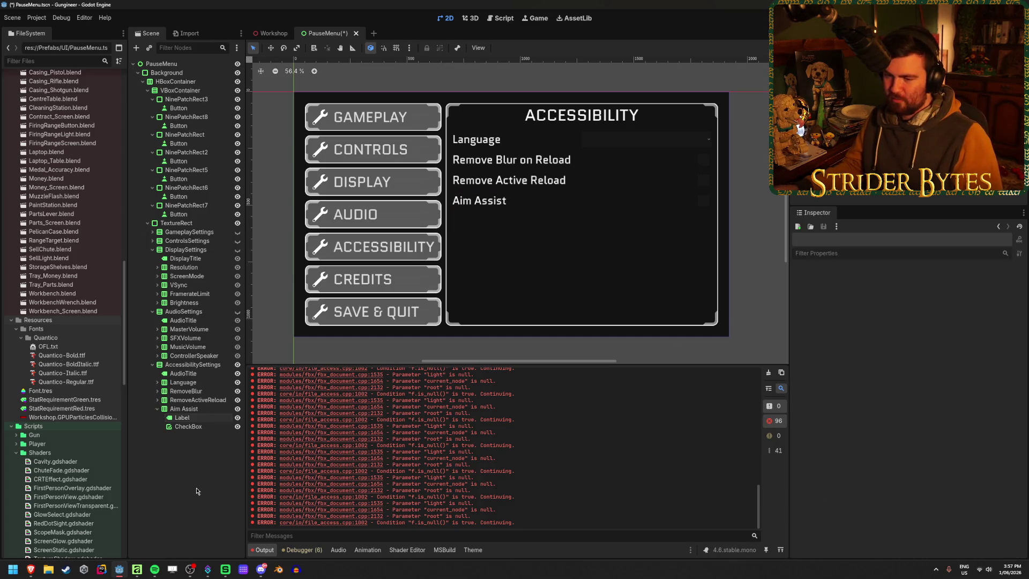
{"action": "mouse_move", "coordinate": [31, 569]}
{"action": "left_click", "coordinate": [183, 522]}
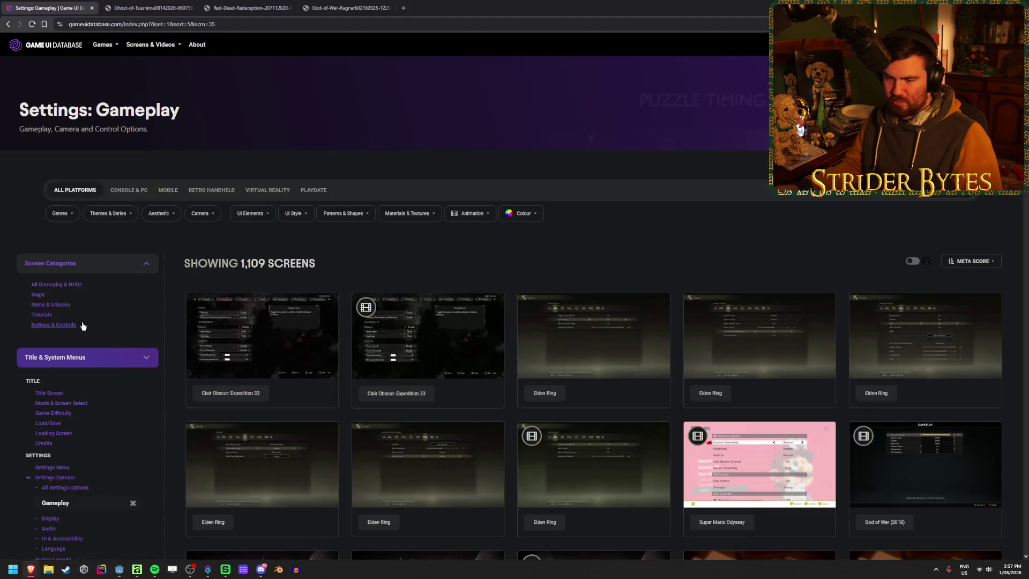
Step: Open UI & Accessibility settings screens filtered to First Person camera and Shooter genre
{"action": "scroll", "coordinate": [142, 325], "scroll_direction": "down", "scroll_amount": 1}
{"action": "left_click", "coordinate": [76, 379]}
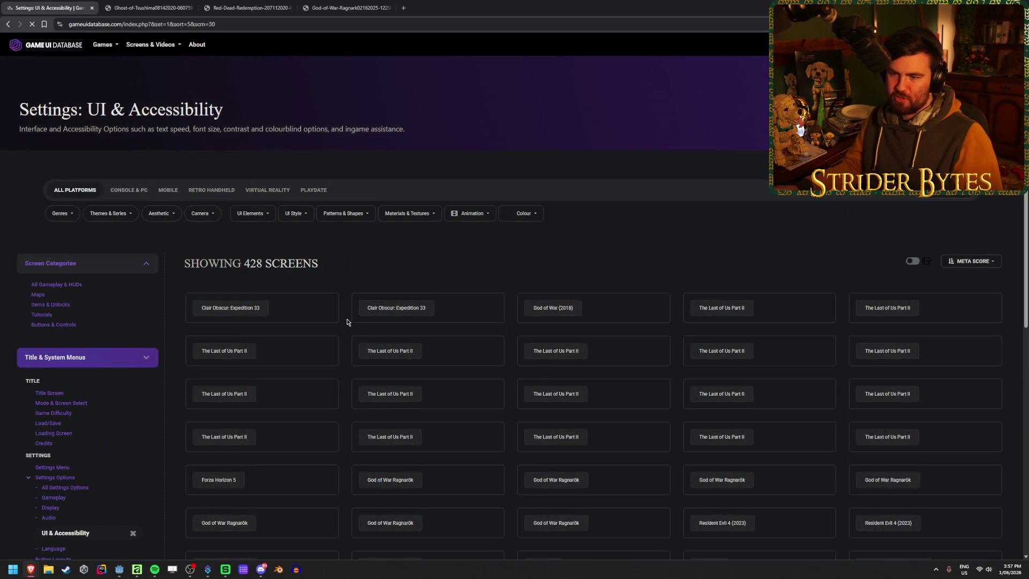
{"action": "left_click", "coordinate": [60, 213]}
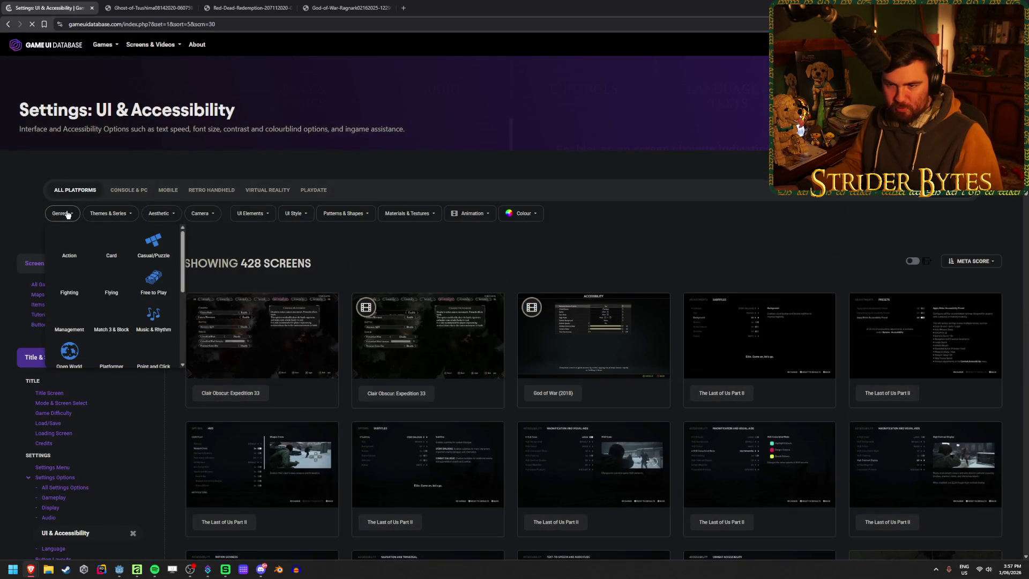
{"action": "scroll", "coordinate": [81, 284], "scroll_direction": "down", "scroll_amount": 2}
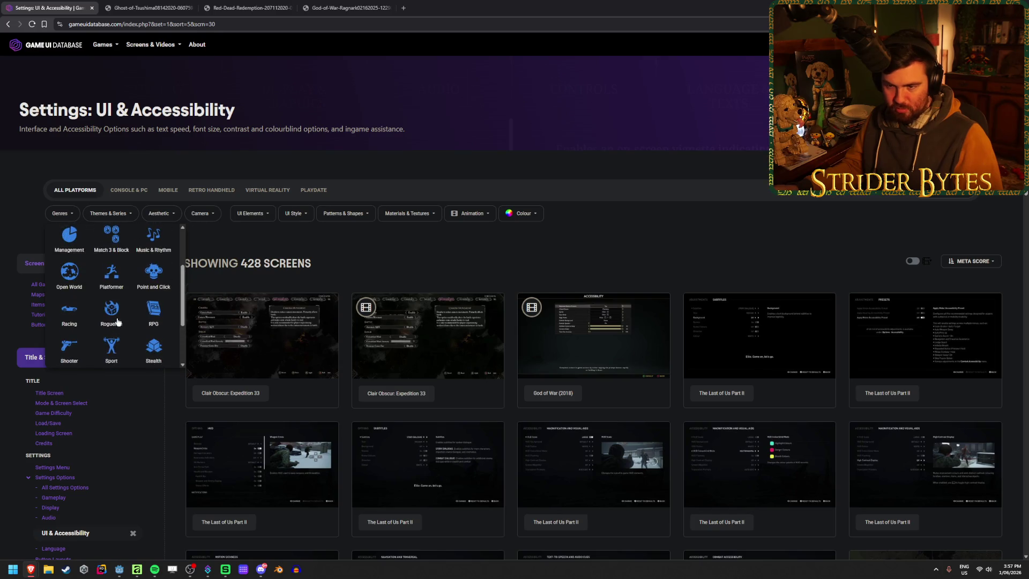
{"action": "scroll", "coordinate": [93, 309], "scroll_direction": "up", "scroll_amount": 2}
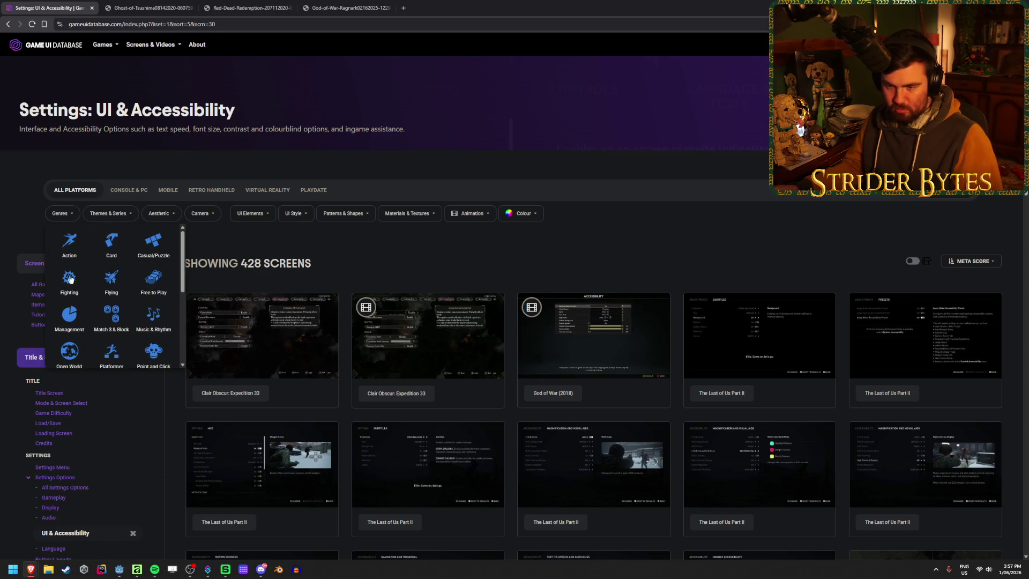
{"action": "left_click", "coordinate": [108, 213]}
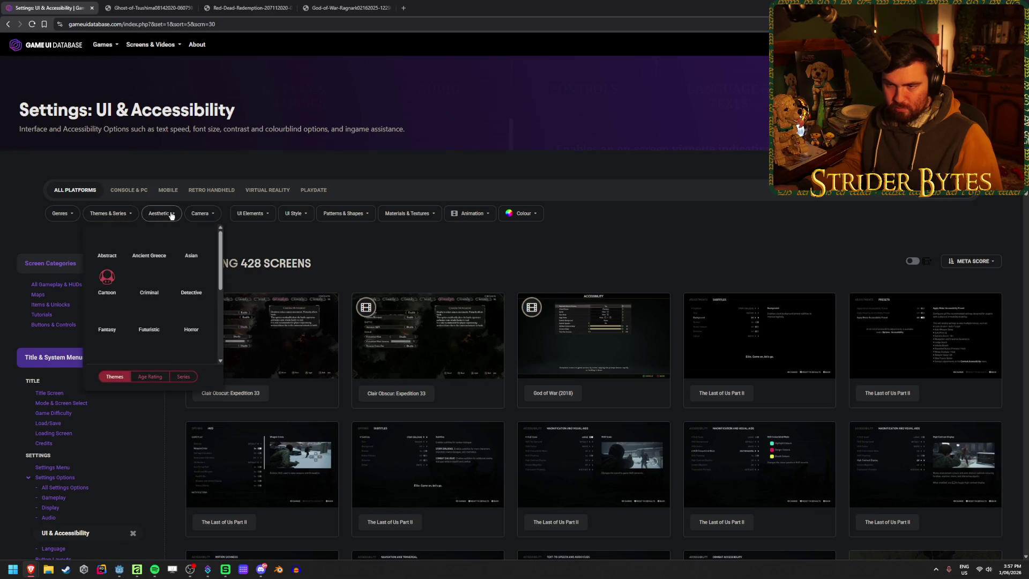
{"action": "left_click", "coordinate": [201, 214]}
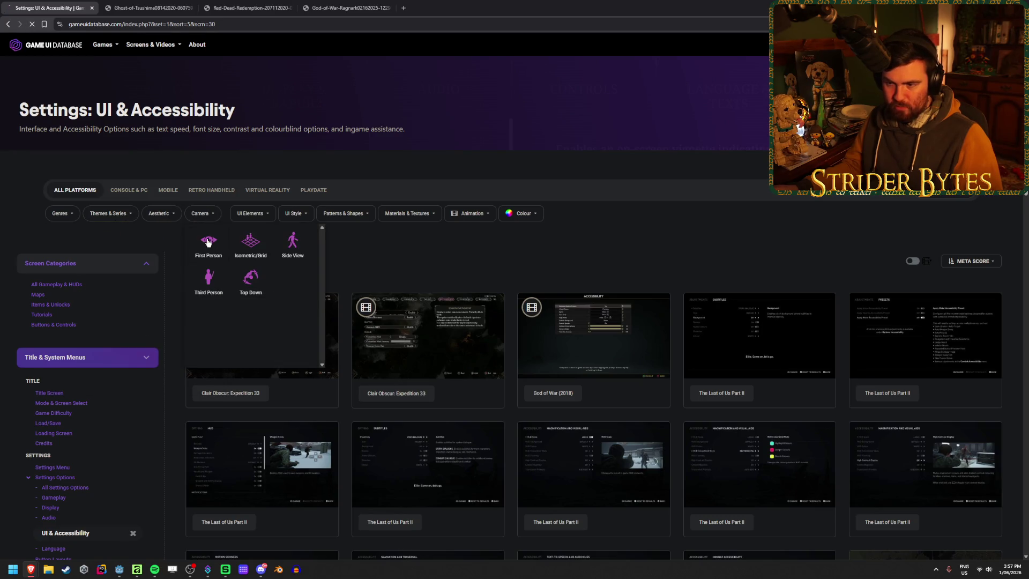
{"action": "left_click", "coordinate": [208, 242]}
{"action": "left_click", "coordinate": [60, 214]}
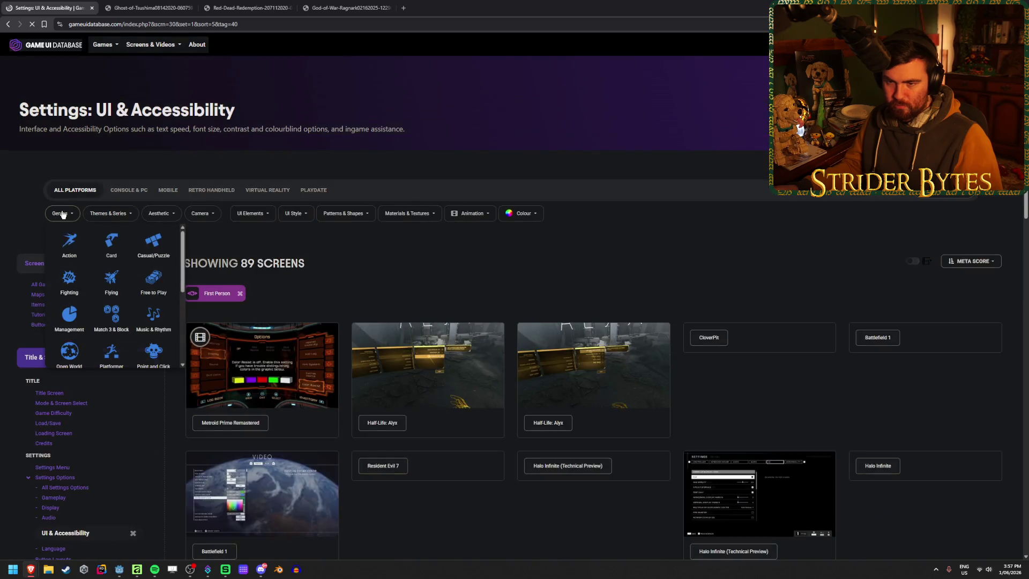
{"action": "scroll", "coordinate": [106, 261], "scroll_direction": "down", "scroll_amount": 2}
{"action": "left_click", "coordinate": [106, 261]}
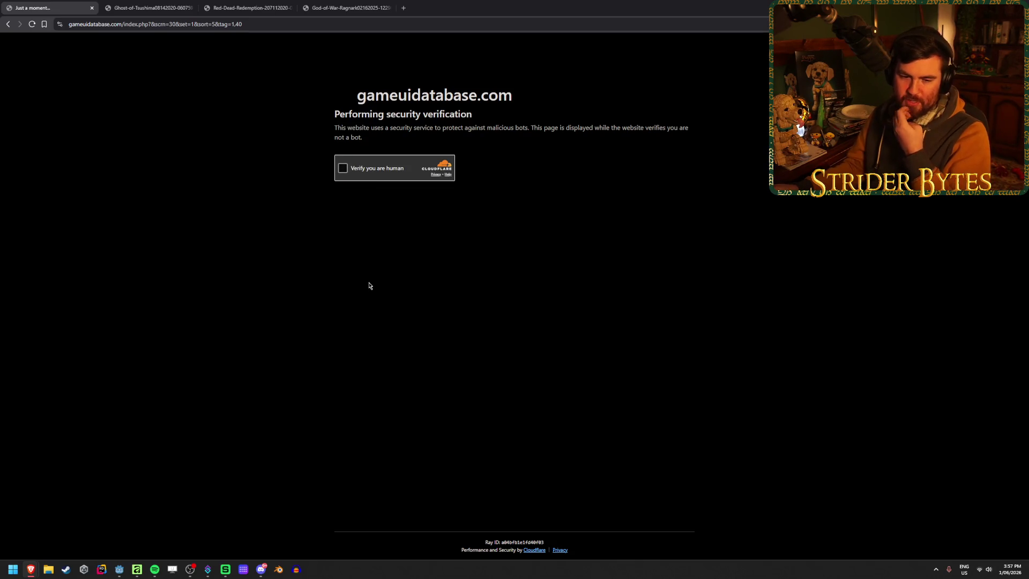
Step: Pass the verification check and page through screenshots, including Halo Infinite's accessibility settings
{"action": "left_click", "coordinate": [343, 168]}
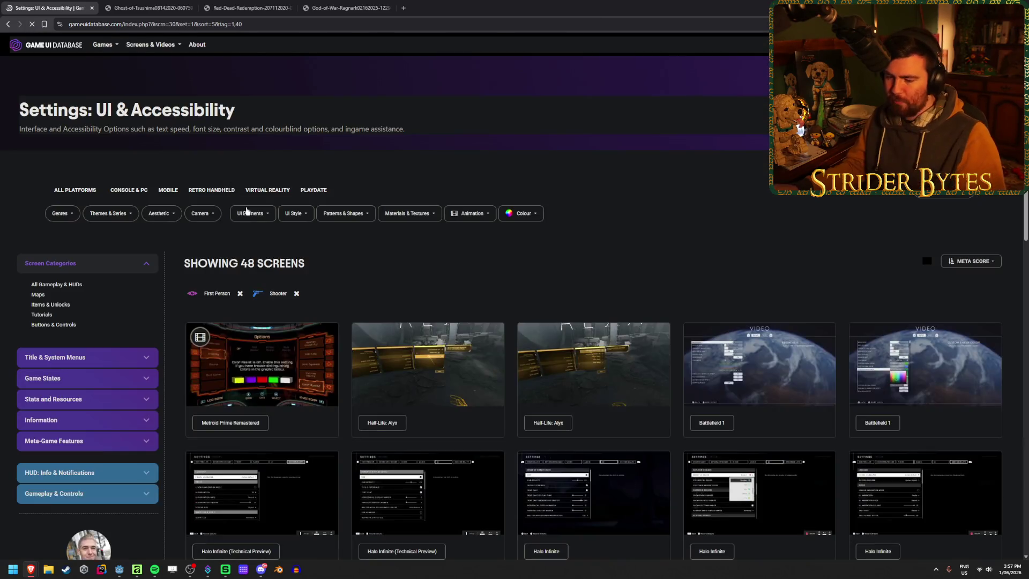
{"action": "scroll", "coordinate": [366, 261], "scroll_direction": "down", "scroll_amount": 1}
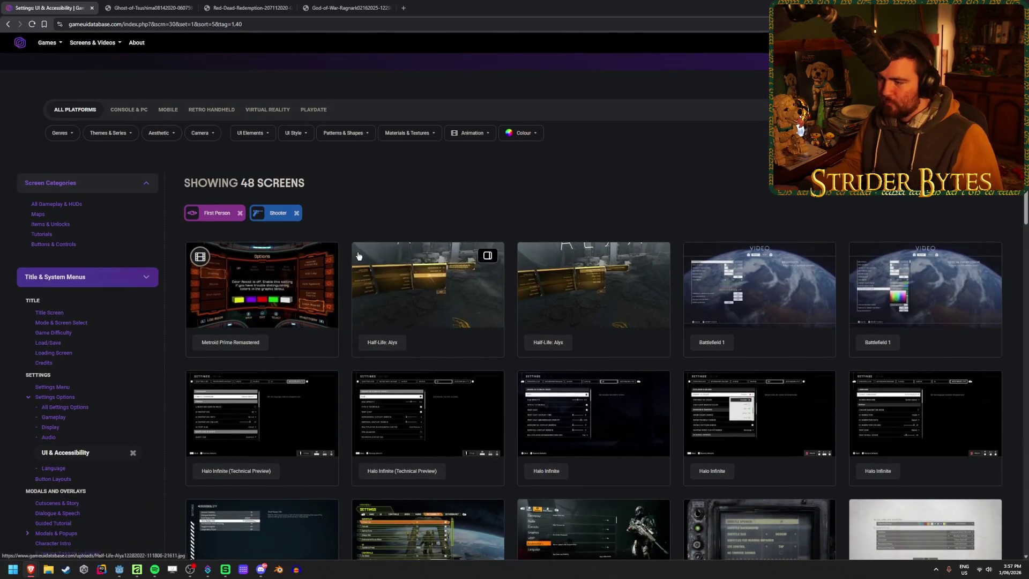
{"action": "left_click", "coordinate": [750, 321]}
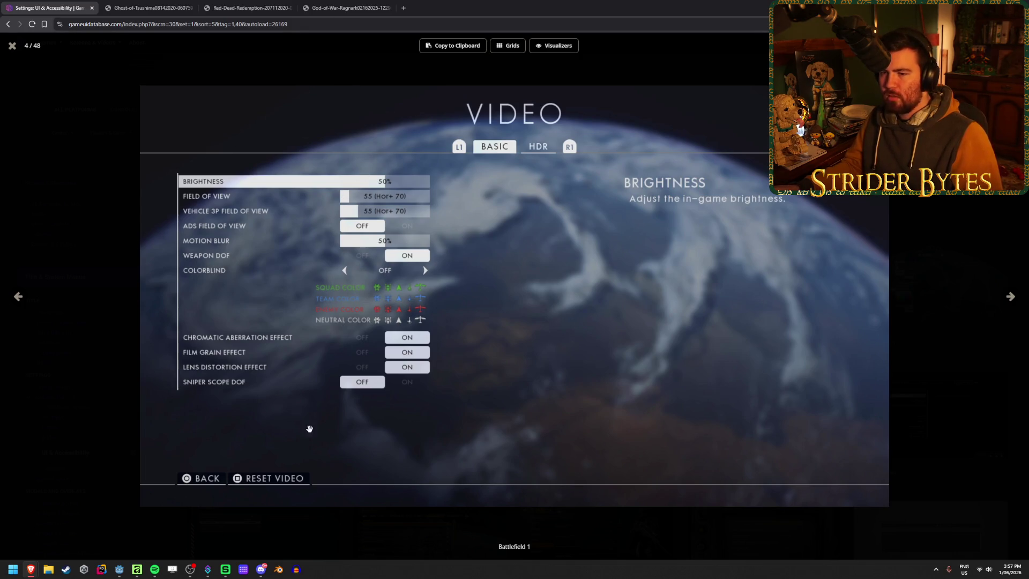
{"action": "left_click", "coordinate": [1009, 297]}
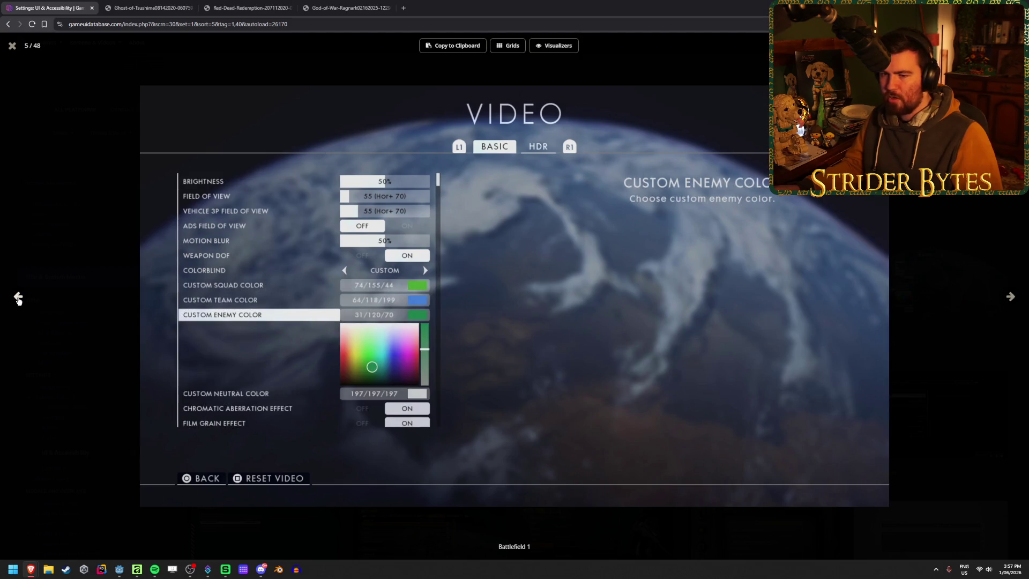
{"action": "left_click", "coordinate": [1005, 299]}
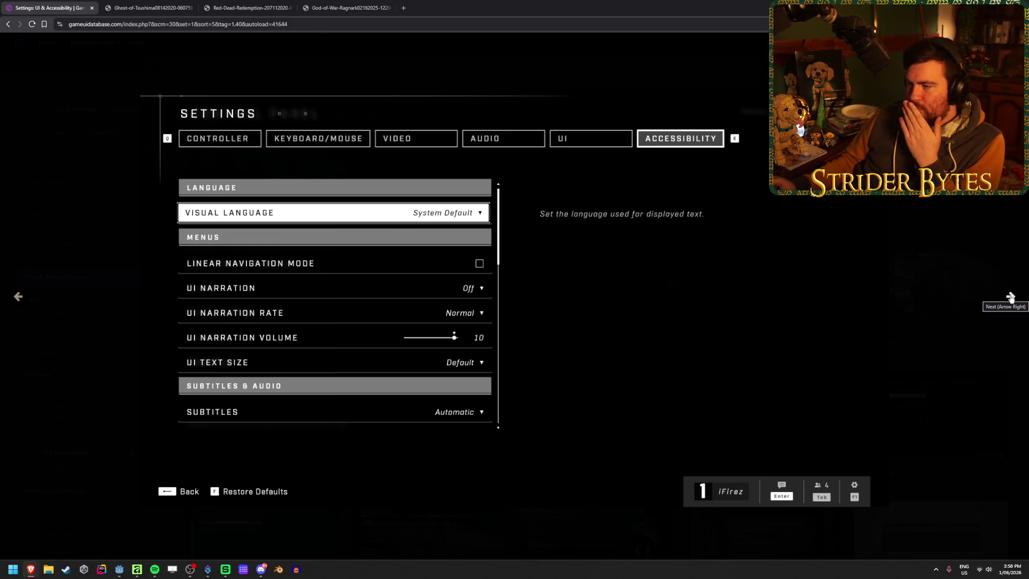
{"action": "mouse_move", "coordinate": [948, 280]}
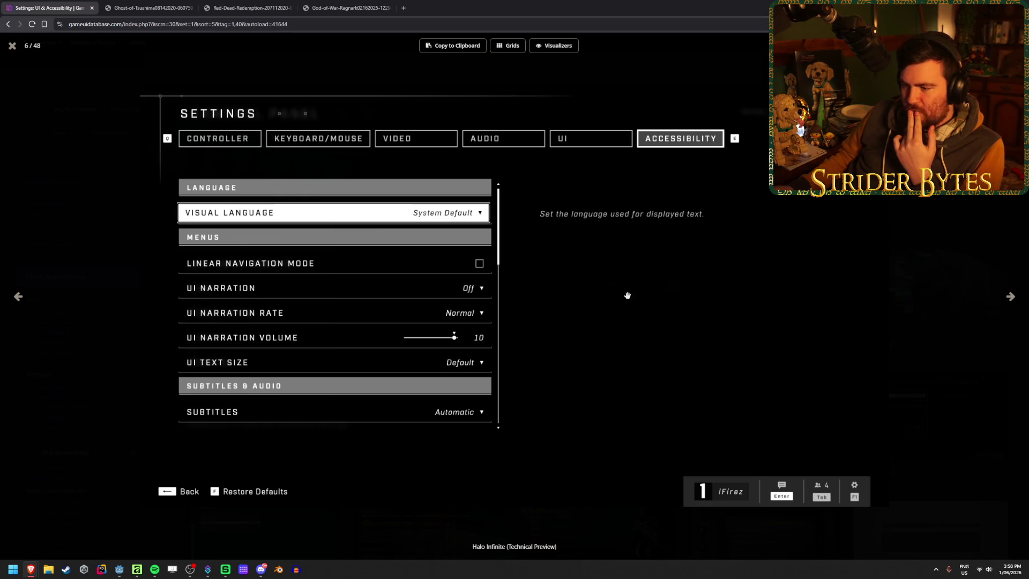
{"action": "left_click", "coordinate": [1011, 297]}
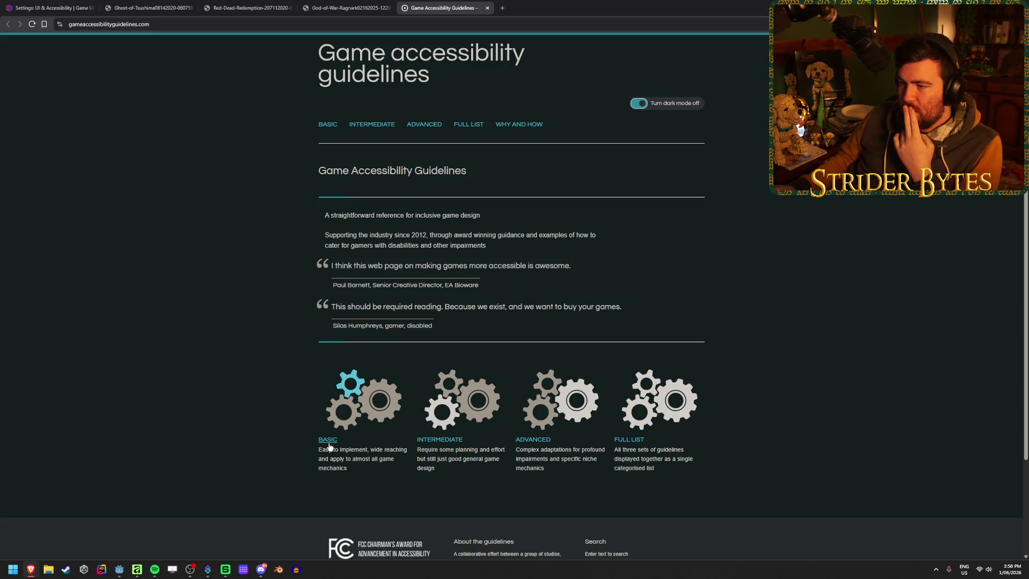
Step: Read through the Basic guidelines list on Game Accessibility Guidelines, then return to Godot
{"action": "left_click", "coordinate": [332, 126]}
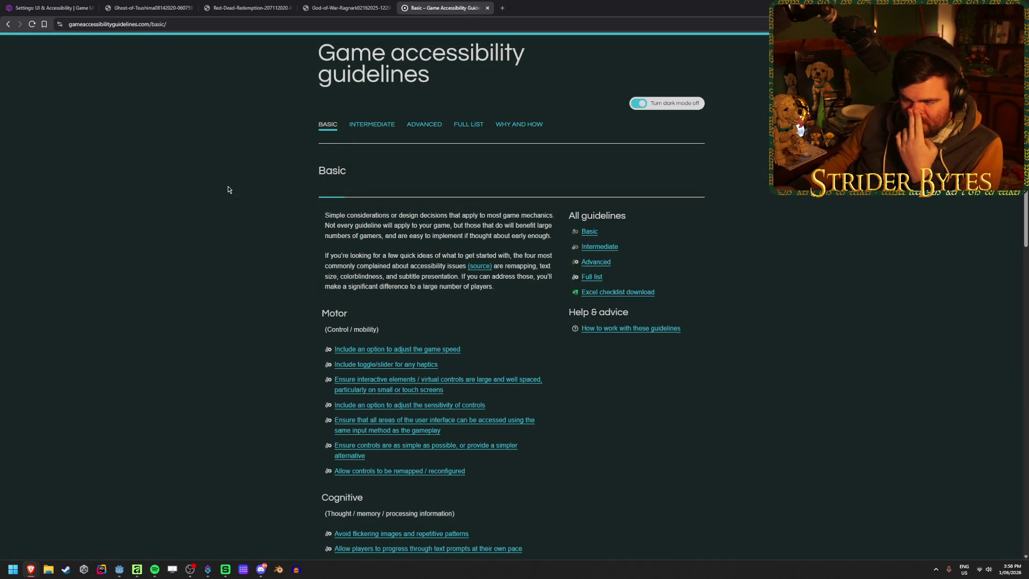
{"action": "scroll", "coordinate": [228, 189], "scroll_direction": "down", "scroll_amount": 2}
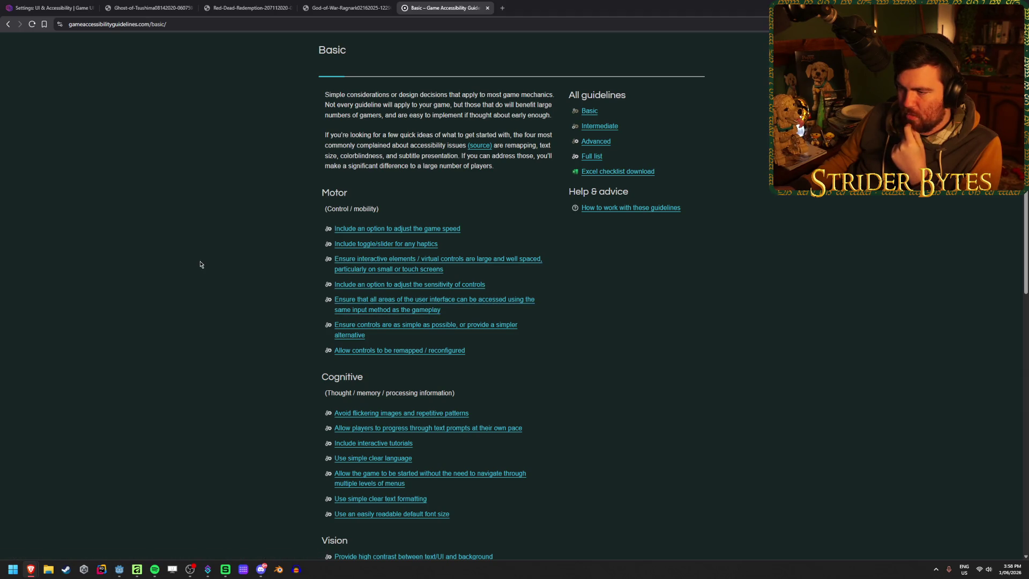
{"action": "scroll", "coordinate": [187, 284], "scroll_direction": "down", "scroll_amount": 2}
{"action": "scroll", "coordinate": [214, 271], "scroll_direction": "down", "scroll_amount": 2}
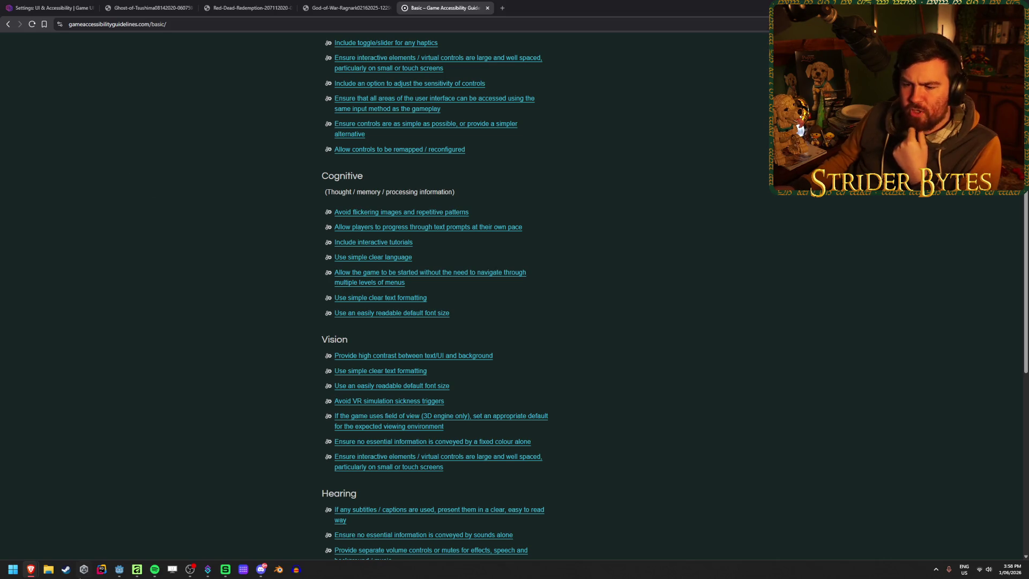
{"action": "left_click", "coordinate": [119, 570]}
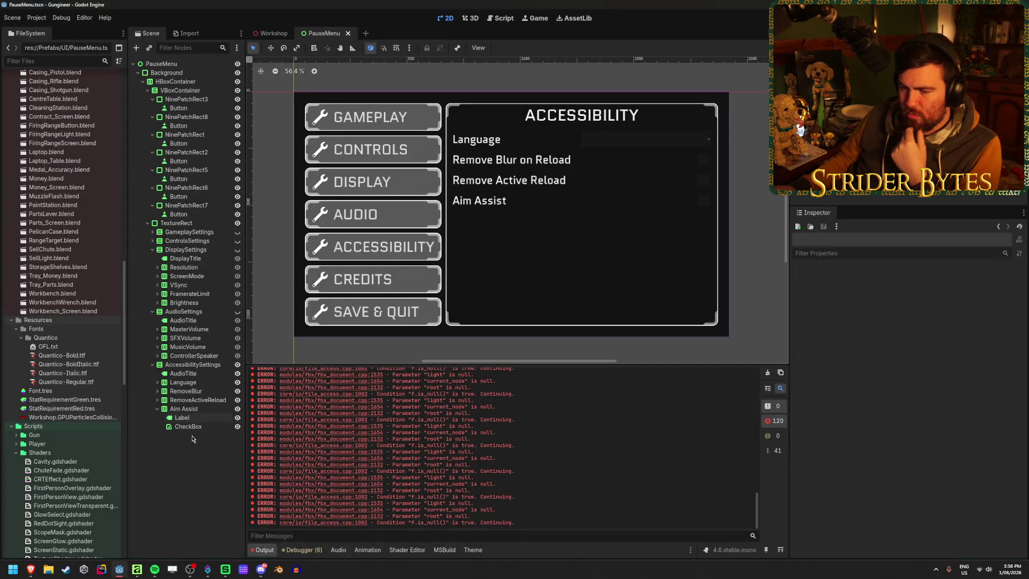
Step: Duplicate the RemoveActiveReload row and name the copy 'Reduce FLashing'
{"action": "left_click", "coordinate": [194, 409]}
{"action": "left_click", "coordinate": [193, 399]}
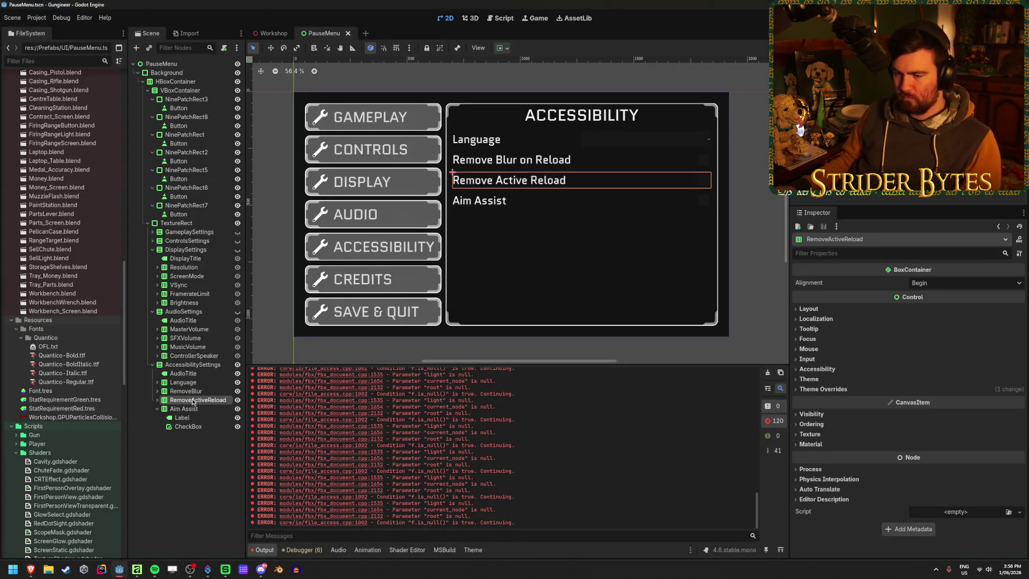
{"action": "key", "text": "ctrl+d"}
{"action": "key", "text": "F2"}
{"action": "type", "text": "Red"}
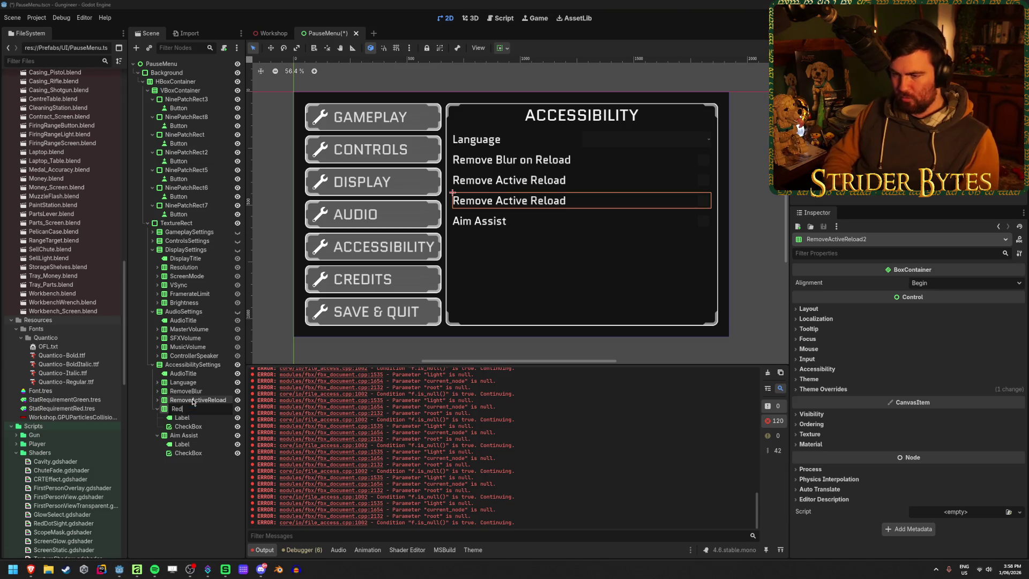
{"action": "type", "text": "uce FLashing"}
{"action": "key", "text": "Return"}
Step: Correct the duplicated node's name to 'Reduce Flashing' with a lowercase l
{"action": "left_click", "coordinate": [194, 407]}
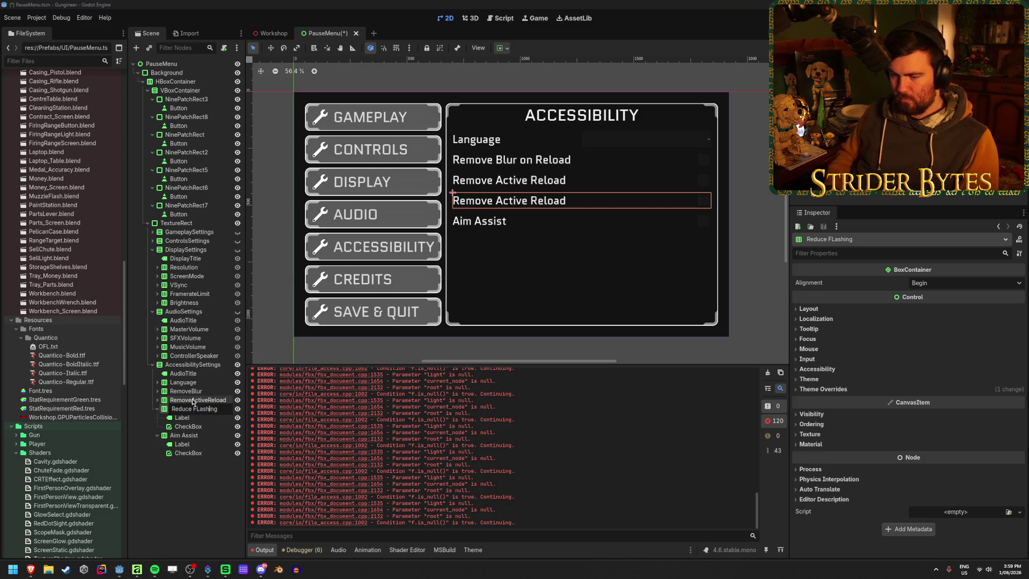
{"action": "key", "text": "Delete"}
{"action": "type", "text": "l"}
{"action": "key", "text": "Return"}
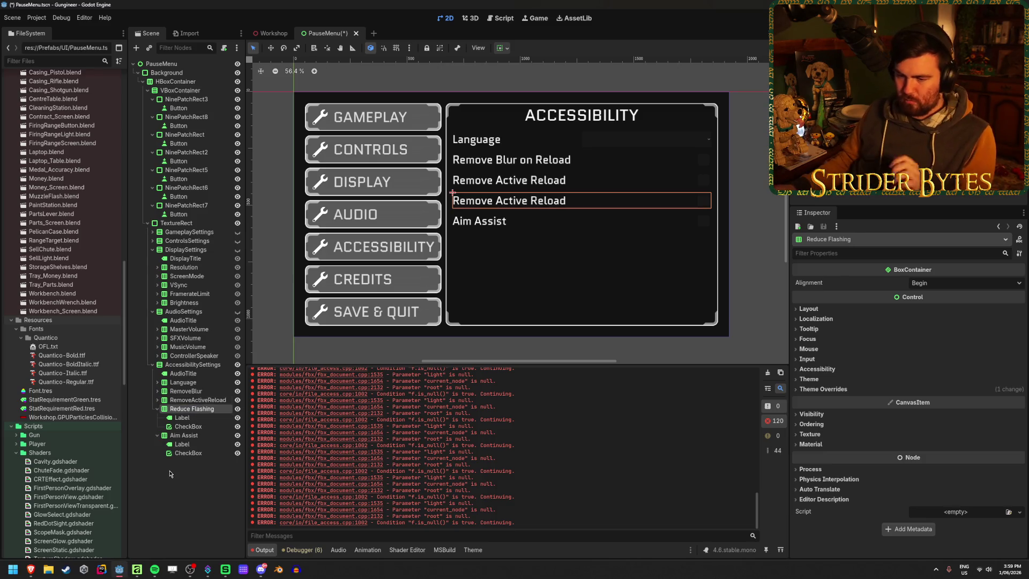
{"action": "left_click", "coordinate": [180, 482]}
Step: Look over the accessibility guidelines page in the browser, then return to Godot
{"action": "mouse_move", "coordinate": [31, 569]}
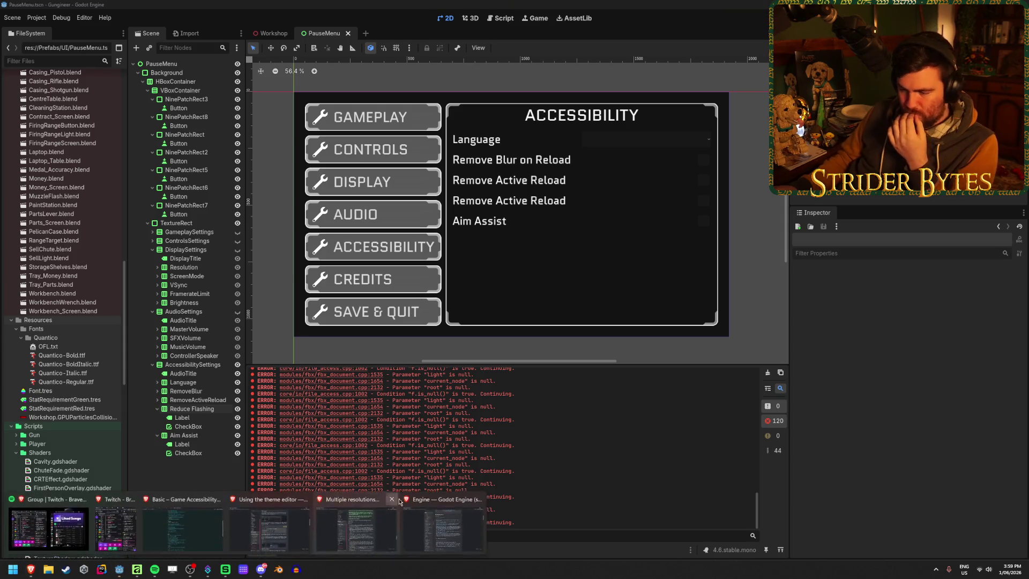
{"action": "left_click", "coordinate": [438, 519]}
{"action": "left_click", "coordinate": [171, 534]}
{"action": "scroll", "coordinate": [208, 272], "scroll_direction": "down", "scroll_amount": 2}
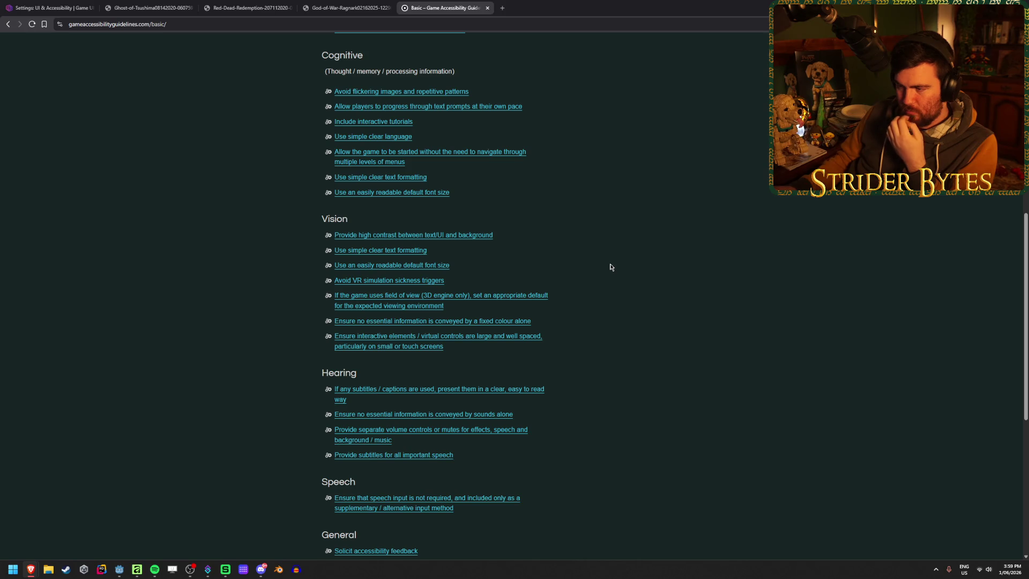
{"action": "left_click", "coordinate": [967, 8]}
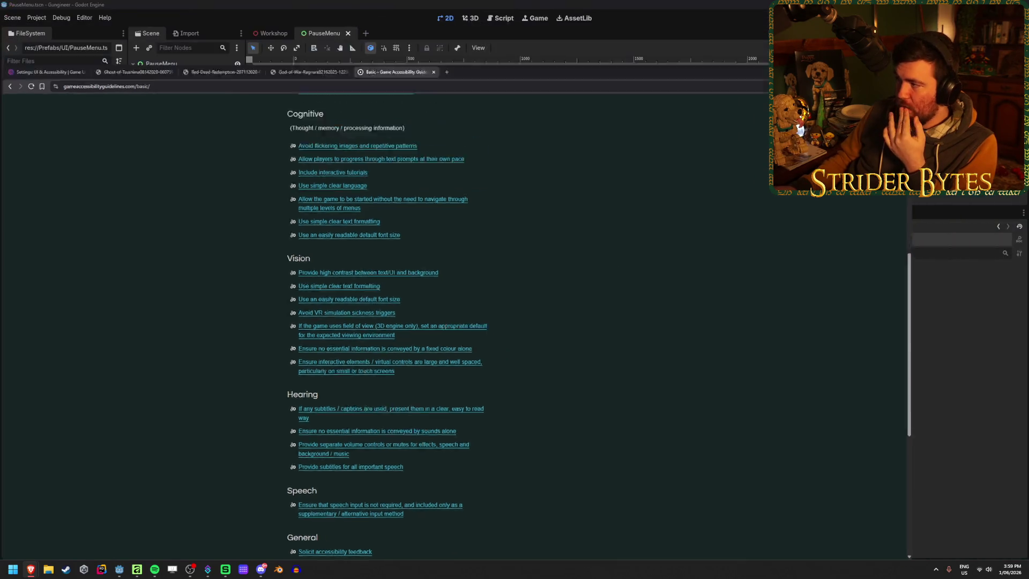
Step: Show the Display settings panel and duplicate the Brightness row as a new FOV row
{"action": "left_click", "coordinate": [187, 249]}
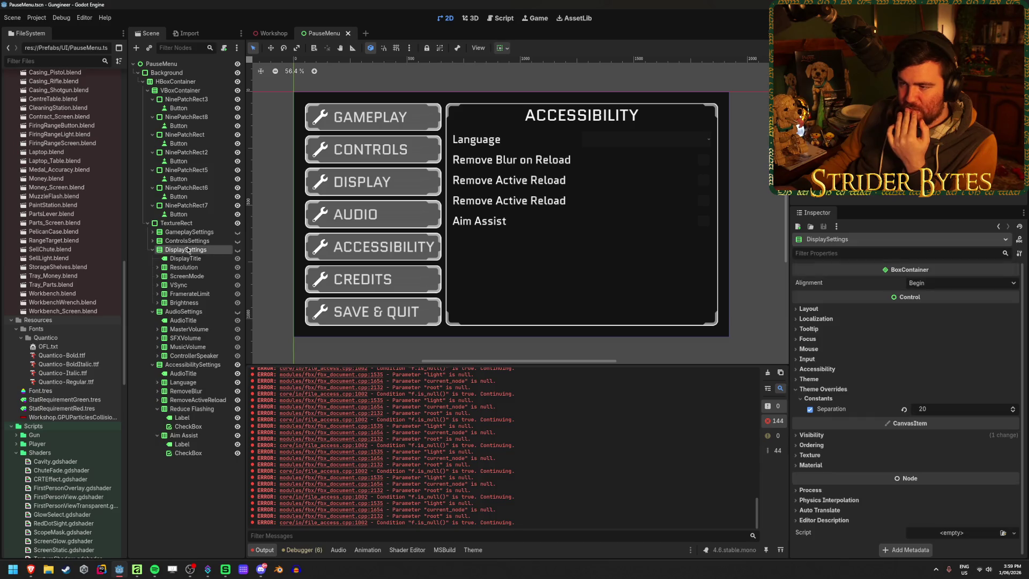
{"action": "left_click", "coordinate": [237, 250]}
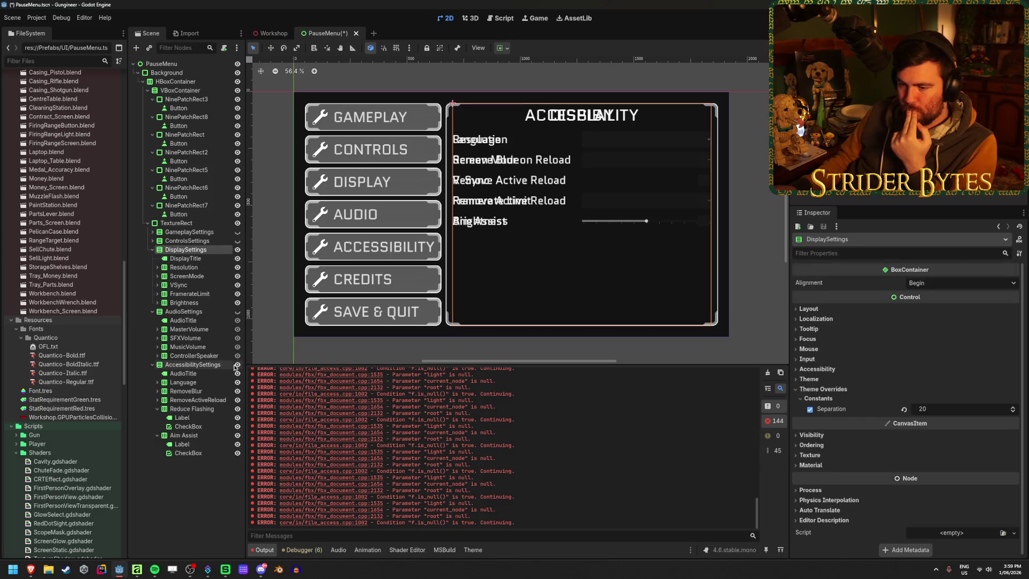
{"action": "left_click", "coordinate": [237, 364]}
{"action": "left_click", "coordinate": [188, 303]}
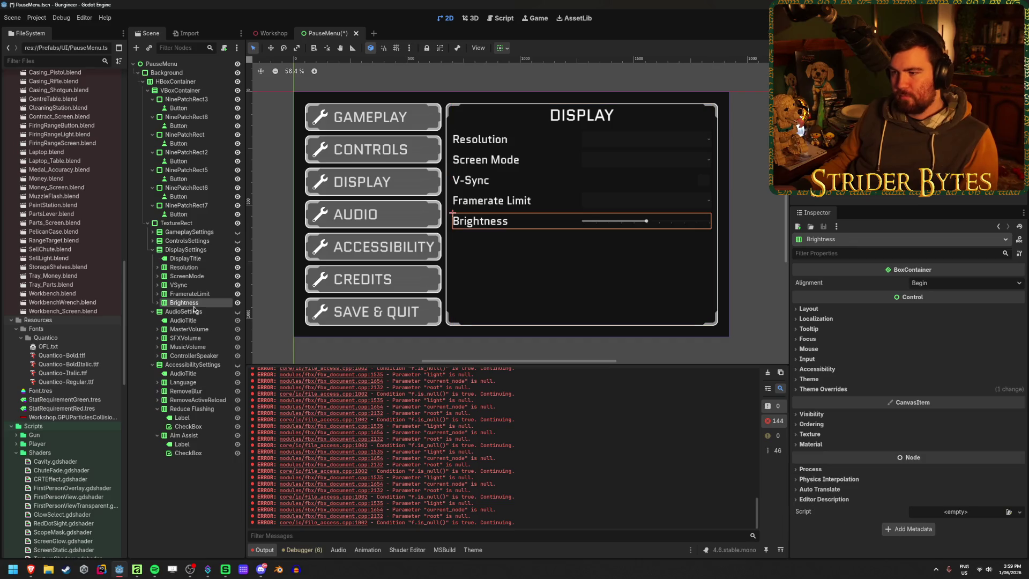
{"action": "key", "text": "ctrl+d"}
{"action": "key", "text": "F2"}
{"action": "type", "text": "FOV"}
{"action": "key", "text": "Return"}
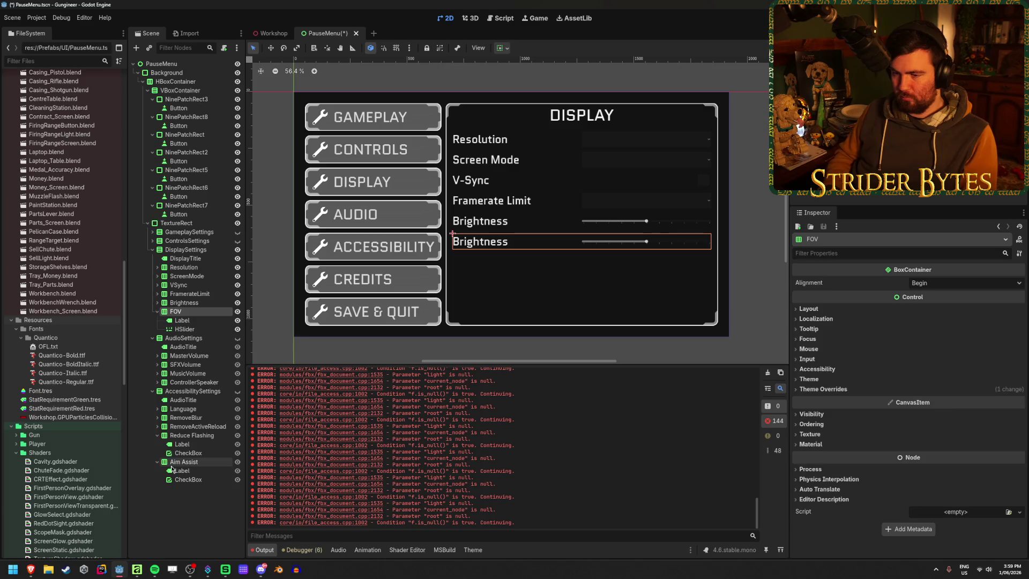
Step: Set the FOV row's label text to 'Field of View (FOV)' and save the scene
{"action": "key", "text": "Down"}
{"action": "type", "text": "FOV"}
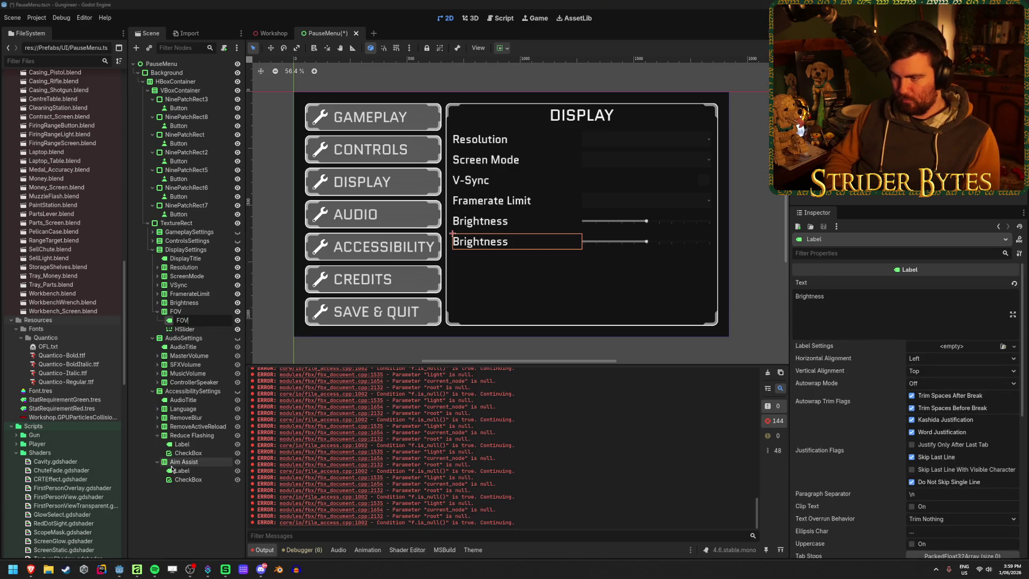
{"action": "key", "text": "Return"}
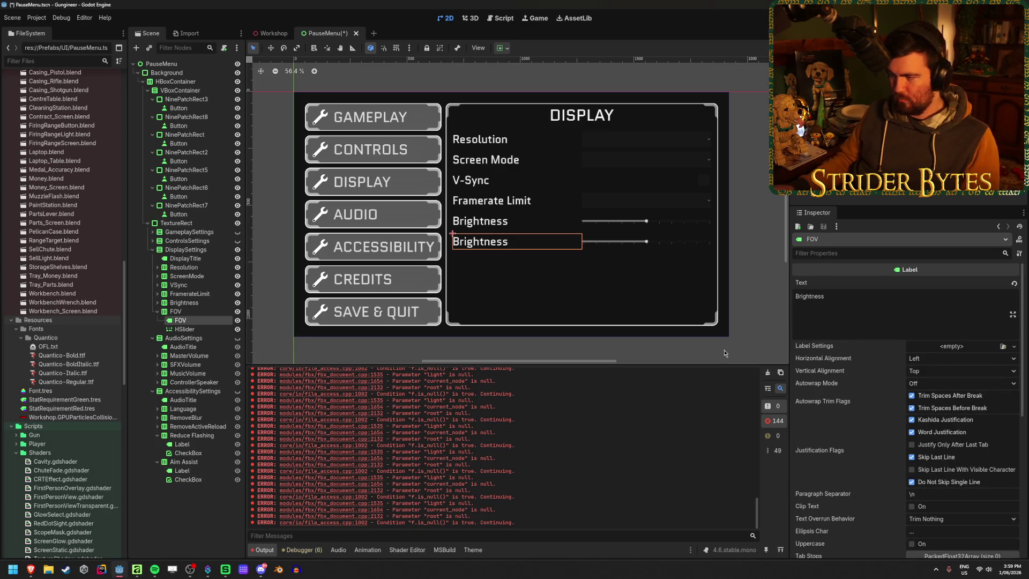
{"action": "key", "text": "ctrl+z"}
{"action": "triple_click", "coordinate": [985, 295]}
{"action": "type", "text": "Field of View (FOV)"}
{"action": "left_click", "coordinate": [176, 535]}
{"action": "key", "text": "ctrl+s"}
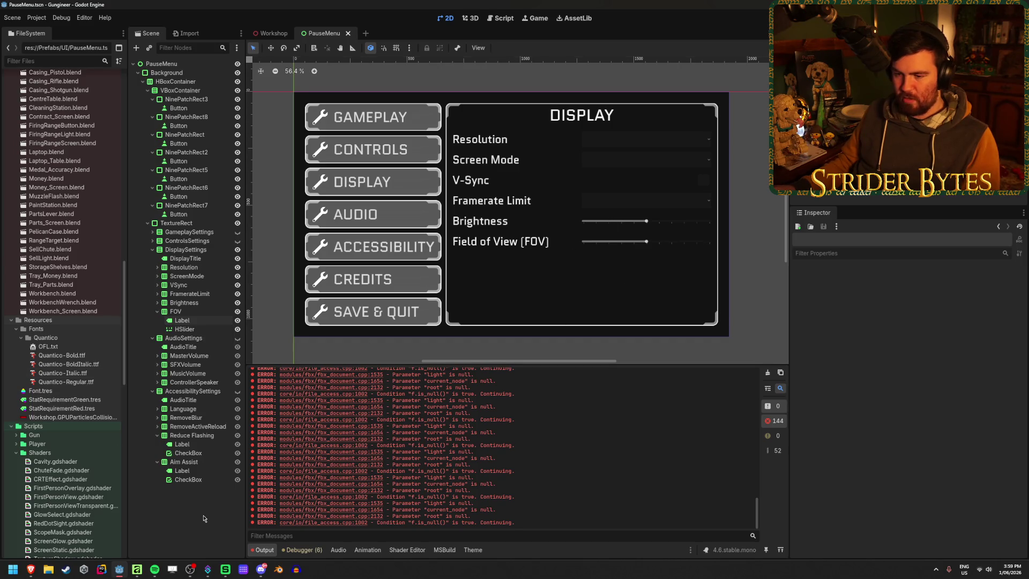
Step: Hide the Display settings panel, show the Accessibility panel again, and save
{"action": "left_click", "coordinate": [190, 462]}
{"action": "left_click", "coordinate": [237, 250]}
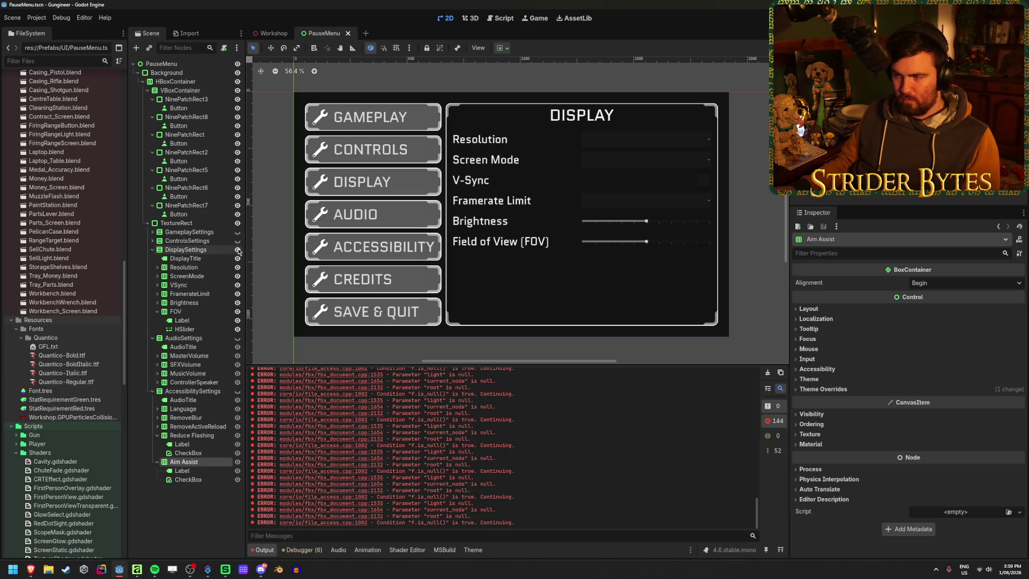
{"action": "left_click", "coordinate": [238, 391]}
{"action": "left_click", "coordinate": [196, 502]}
{"action": "key", "text": "ctrl+s"}
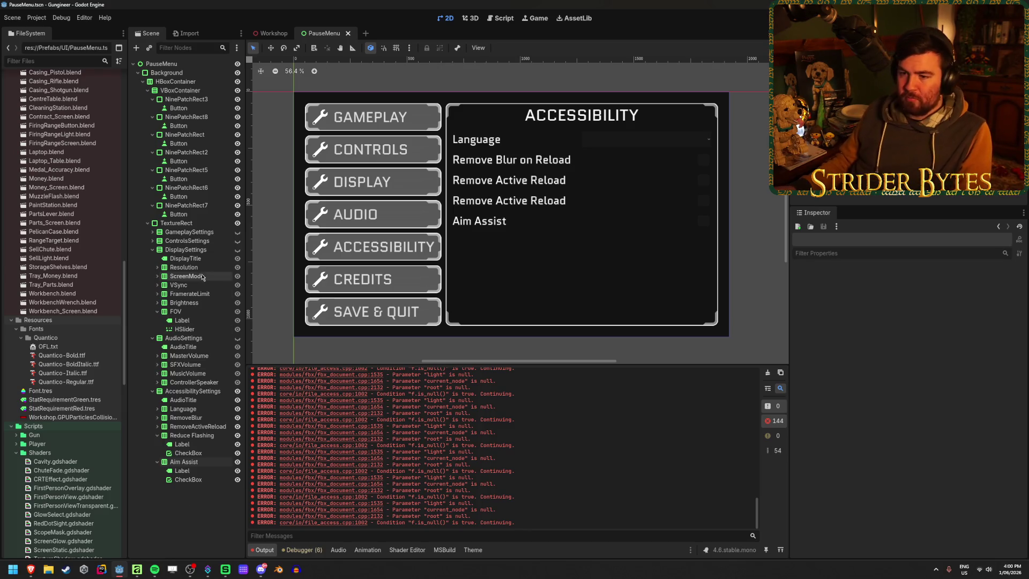
{"action": "left_click", "coordinate": [157, 435]}
Step: Read through the Basic guidelines' Vision, Hearing and General lists, then head to Intermediate
{"action": "mouse_move", "coordinate": [31, 569]}
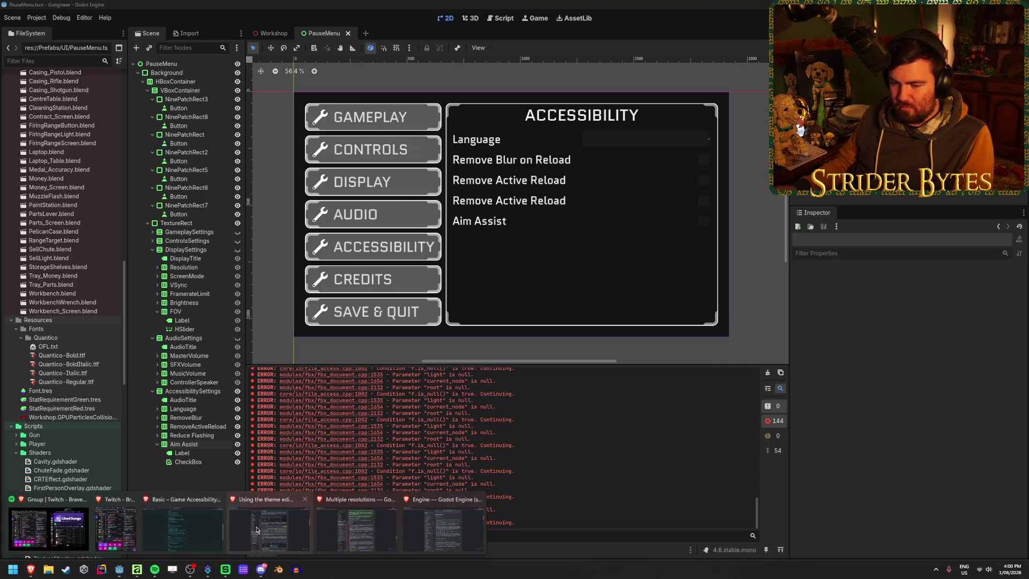
{"action": "left_click", "coordinate": [182, 530]}
{"action": "scroll", "coordinate": [591, 268], "scroll_direction": "down", "scroll_amount": 3}
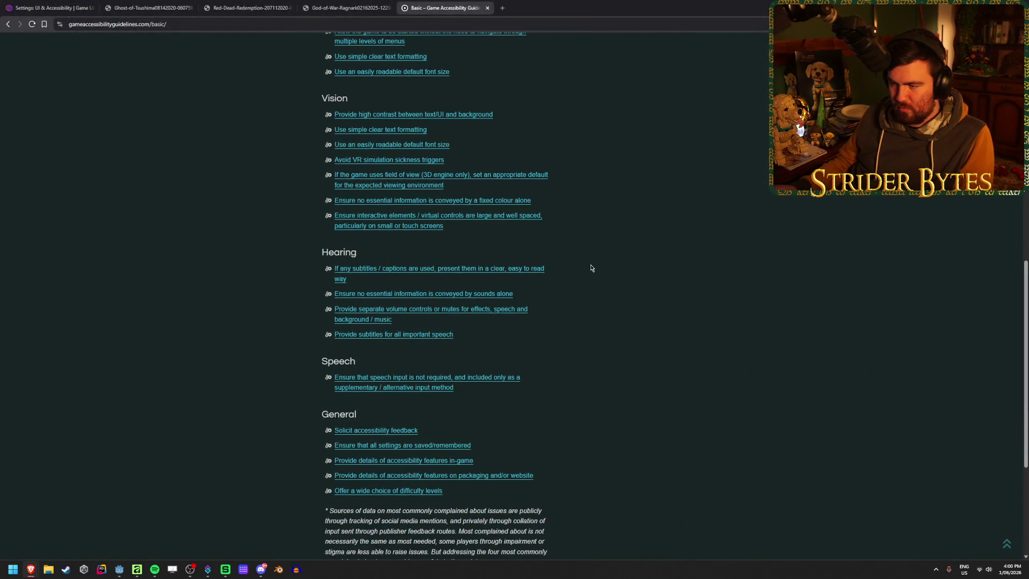
{"action": "scroll", "coordinate": [591, 268], "scroll_direction": "down", "scroll_amount": 1}
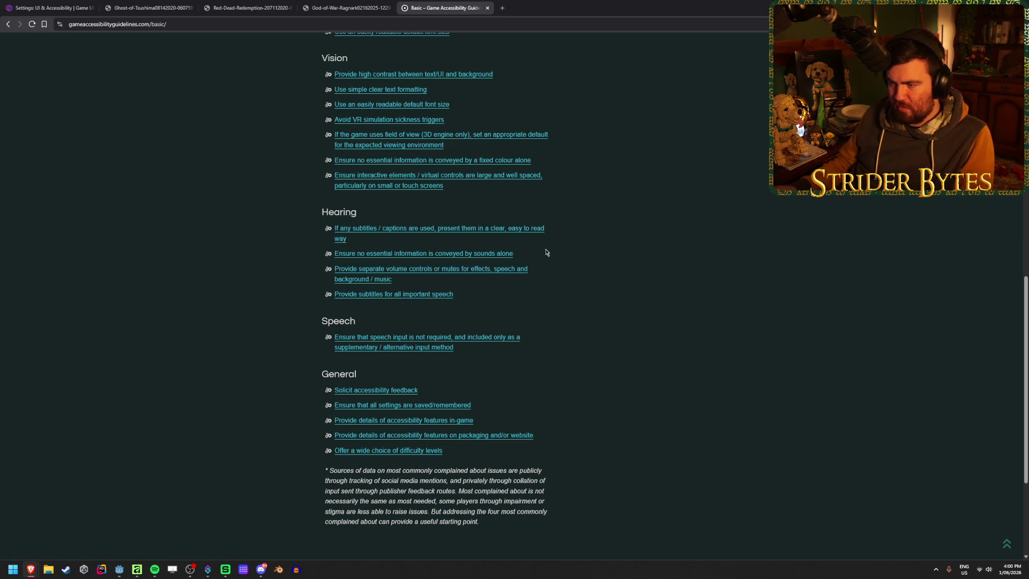
{"action": "scroll", "coordinate": [620, 266], "scroll_direction": "up", "scroll_amount": 1}
{"action": "scroll", "coordinate": [620, 266], "scroll_direction": "down", "scroll_amount": 1}
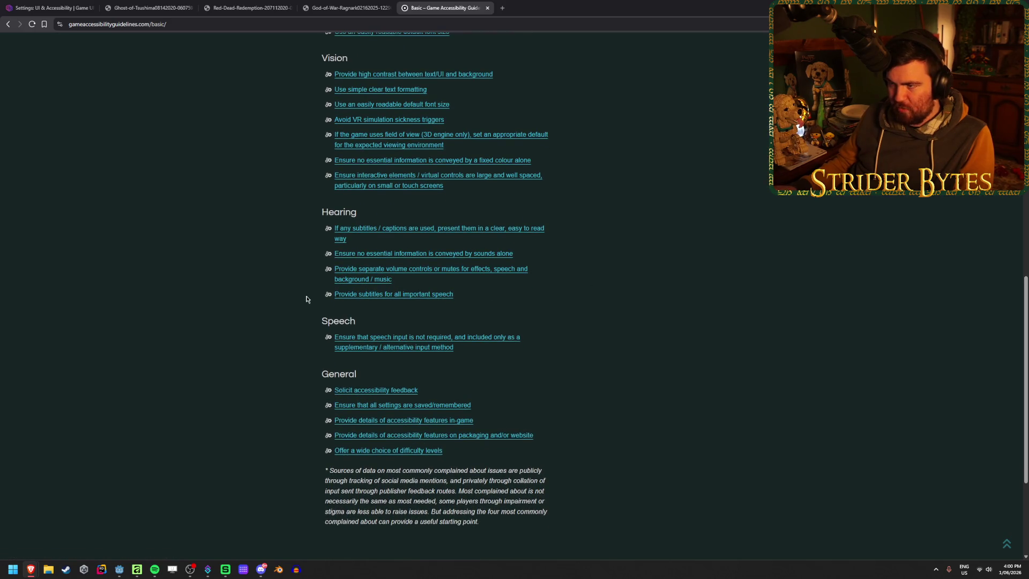
{"action": "scroll", "coordinate": [554, 307], "scroll_direction": "up", "scroll_amount": 1}
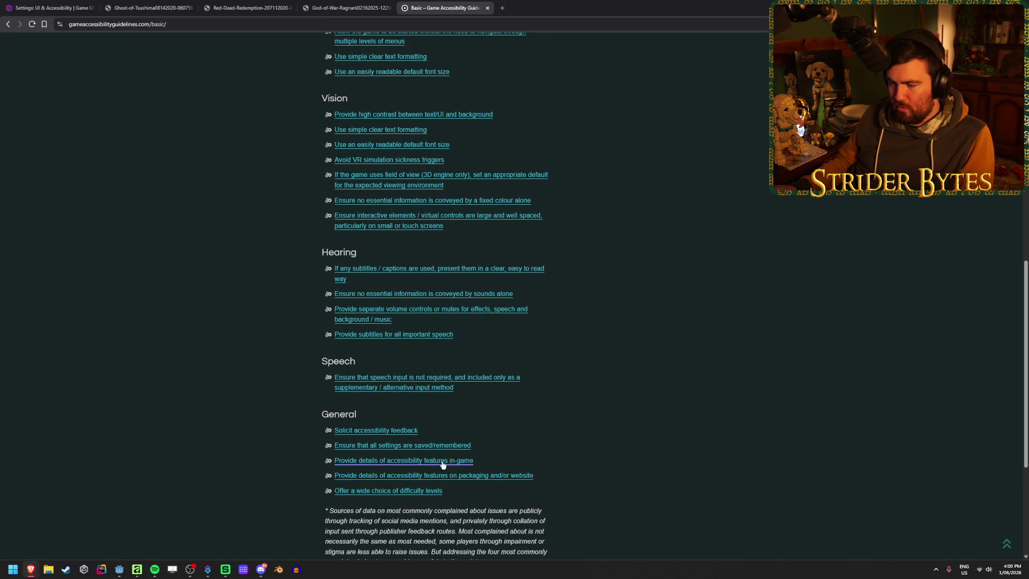
{"action": "scroll", "coordinate": [445, 465], "scroll_direction": "down", "scroll_amount": 2}
{"action": "scroll", "coordinate": [593, 410], "scroll_direction": "up", "scroll_amount": 1}
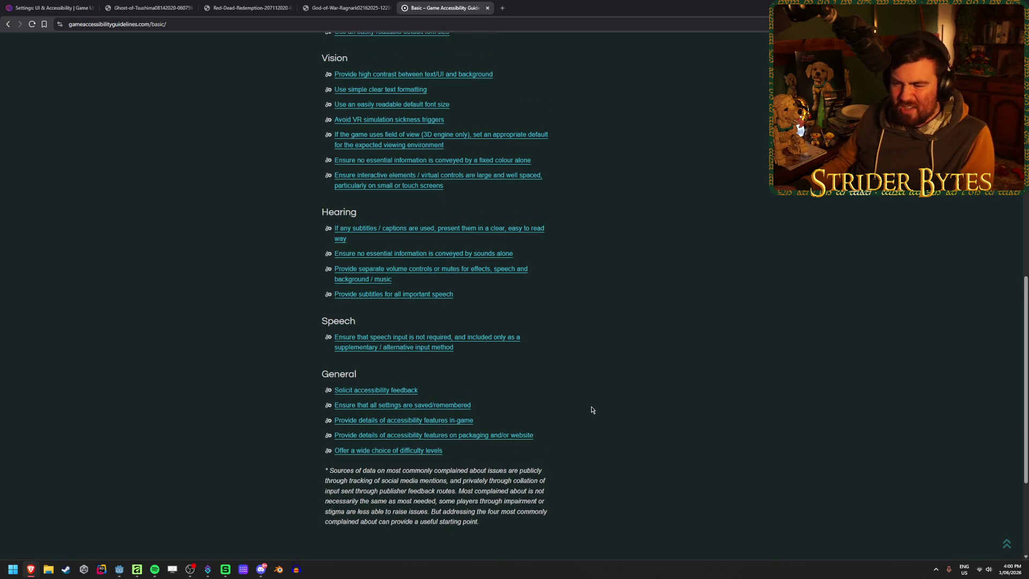
{"action": "scroll", "coordinate": [593, 394], "scroll_direction": "up", "scroll_amount": 1}
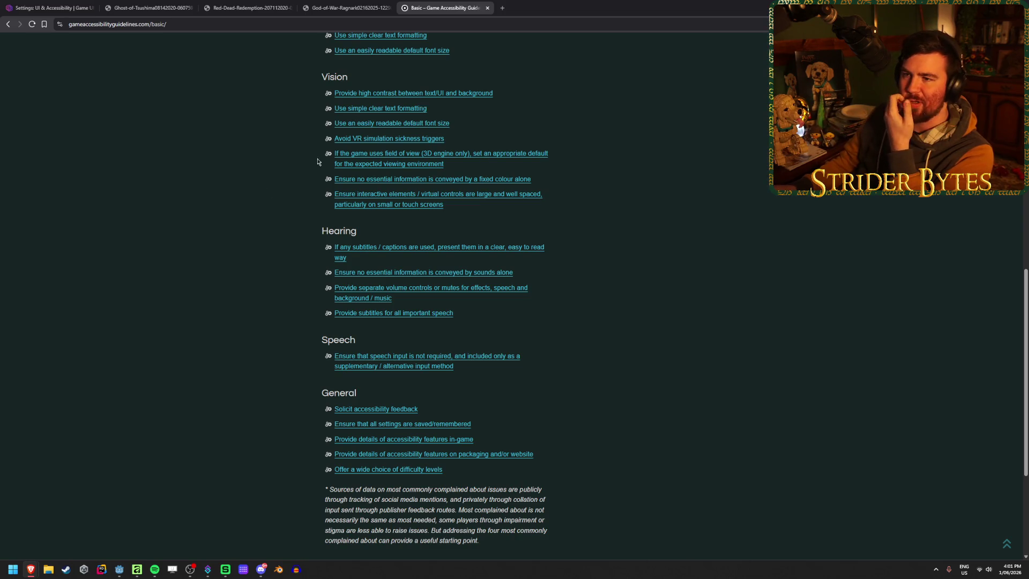
{"action": "key", "text": "Home"}
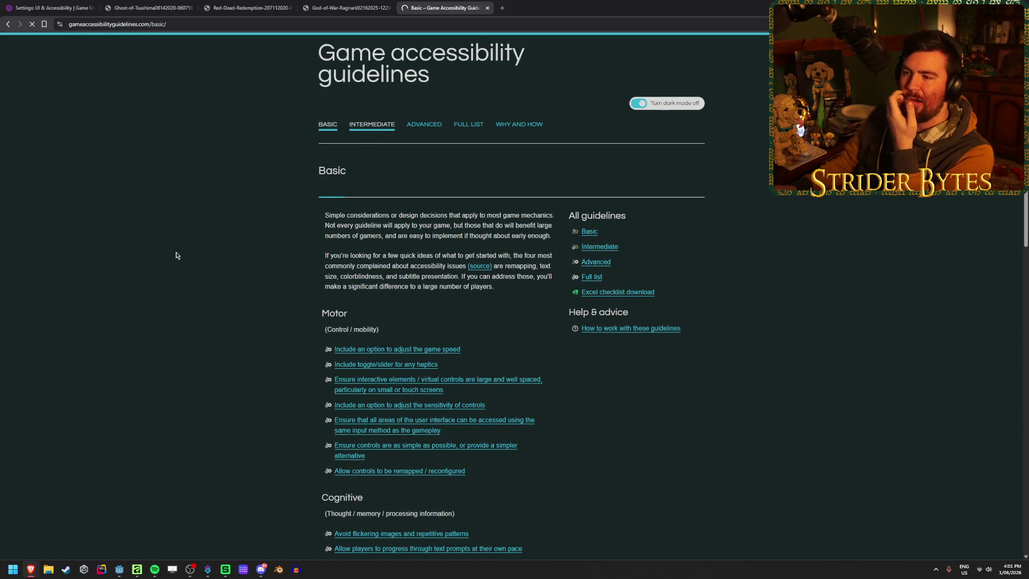
Step: Read the Intermediate Motor and Cognitive guidelines, then return to the Godot editor
{"action": "scroll", "coordinate": [176, 257], "scroll_direction": "down", "scroll_amount": 2}
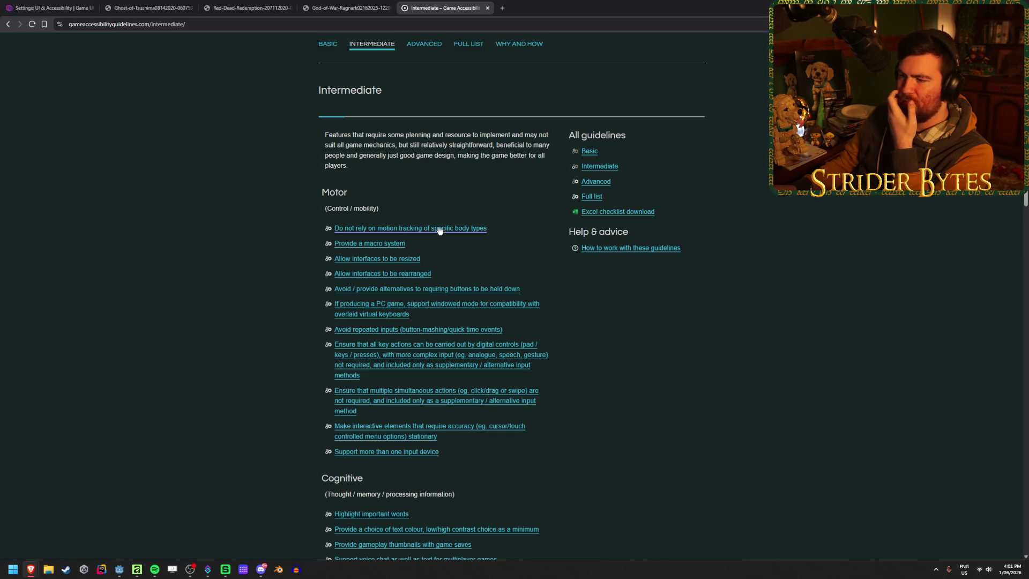
{"action": "scroll", "coordinate": [244, 280], "scroll_direction": "down", "scroll_amount": 1}
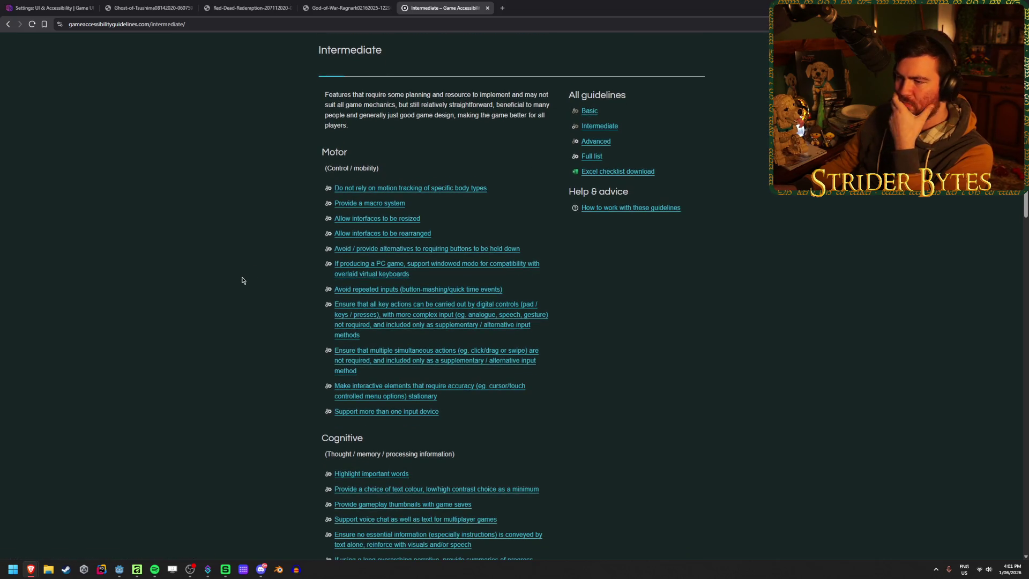
{"action": "scroll", "coordinate": [241, 278], "scroll_direction": "down", "scroll_amount": 2}
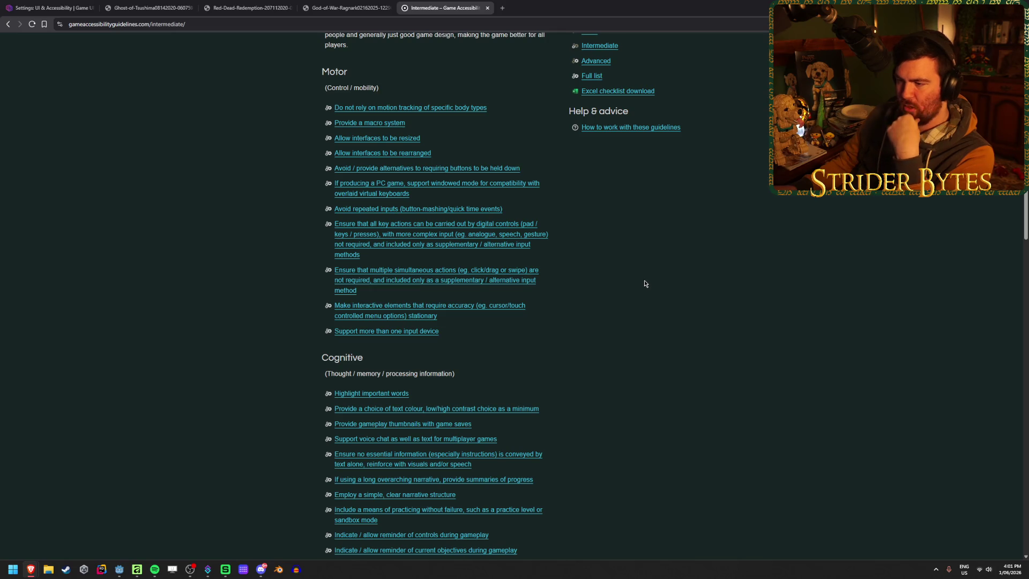
{"action": "left_click_drag", "start_coordinate": [636, 283], "coordinate": [623, 284]}
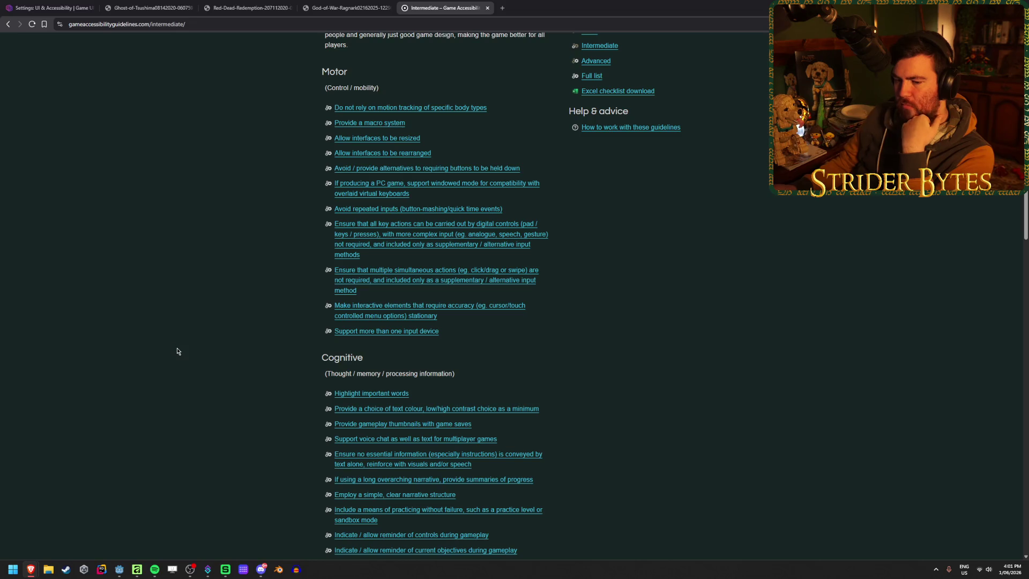
{"action": "left_click", "coordinate": [118, 570]}
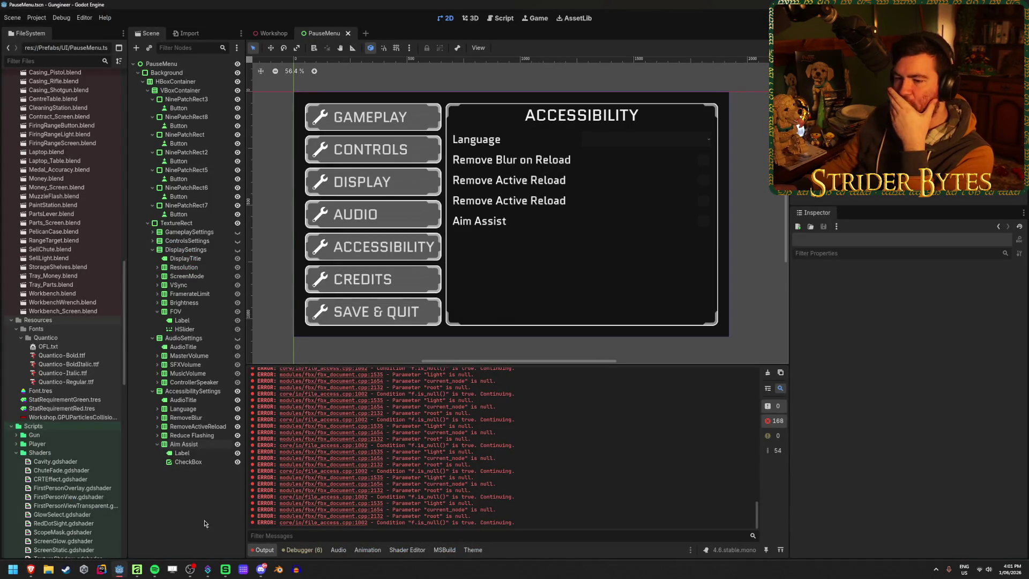
Step: Replace the Reduce Flashing row's label text 'Remove Active Reload' with 'Reduce Flashing' and save
{"action": "left_click", "coordinate": [194, 435]}
{"action": "key", "text": "Right"}
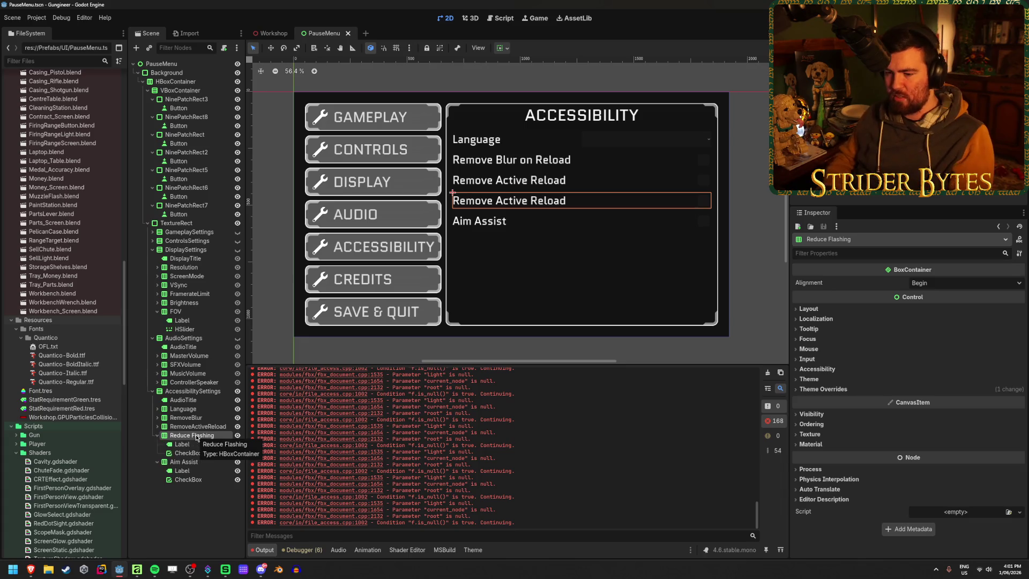
{"action": "key", "text": "Down"}
{"action": "triple_click", "coordinate": [869, 308]}
{"action": "type", "text": "Reduce Flashing"}
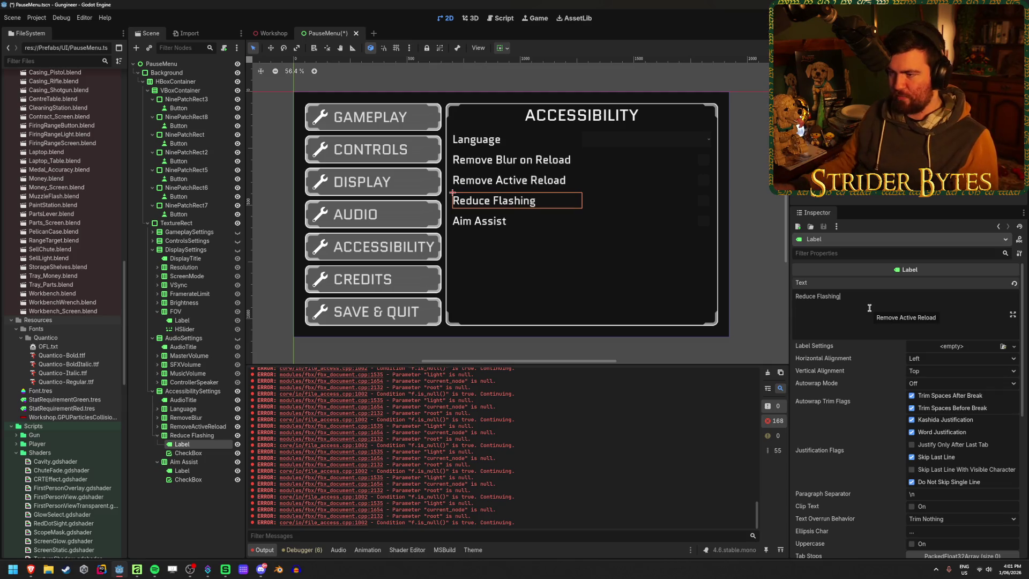
{"action": "left_click", "coordinate": [203, 513]}
{"action": "key", "text": "ctrl+s"}
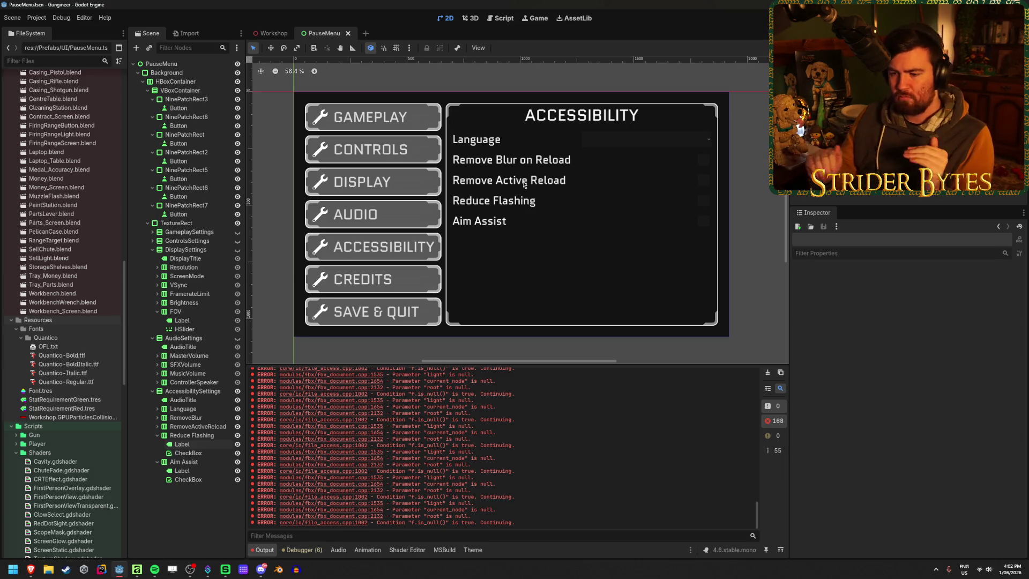
Step: Rename the row node to ActiveReload, relabel it 'Active Reload Mode', and save
{"action": "left_click", "coordinate": [157, 427]}
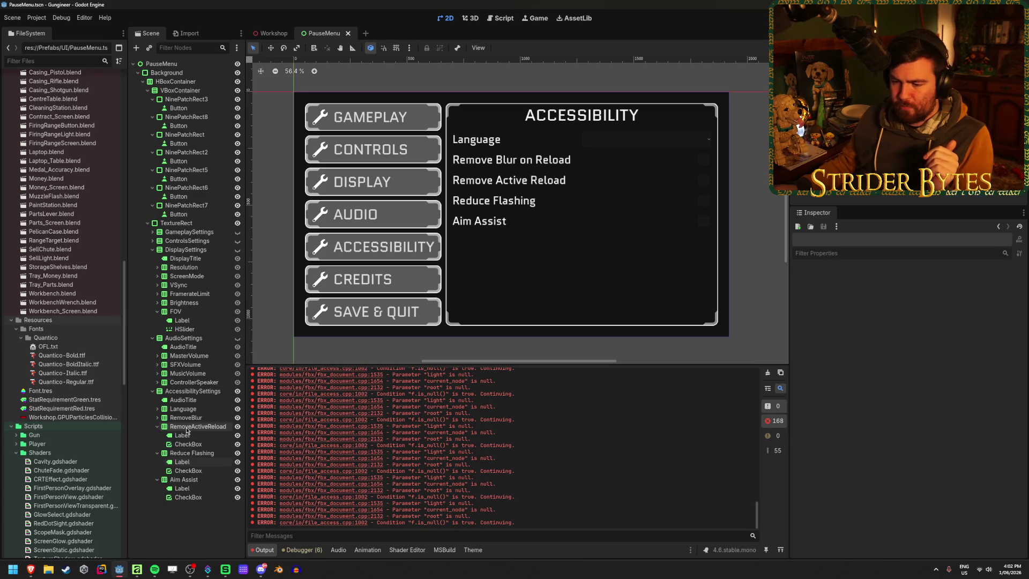
{"action": "left_click", "coordinate": [195, 427]}
{"action": "left_click", "coordinate": [195, 427]}
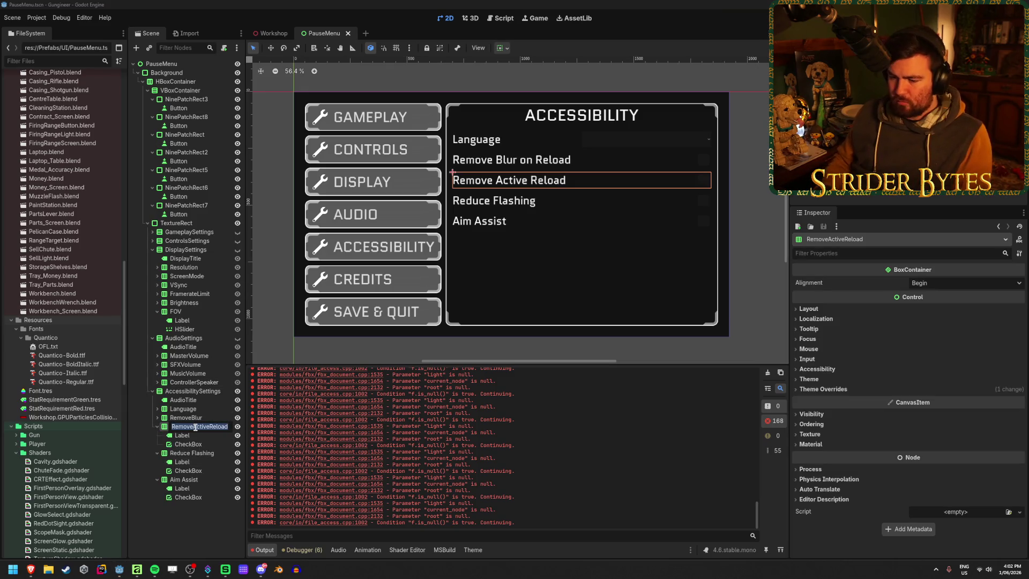
{"action": "type", "text": "Active R"}
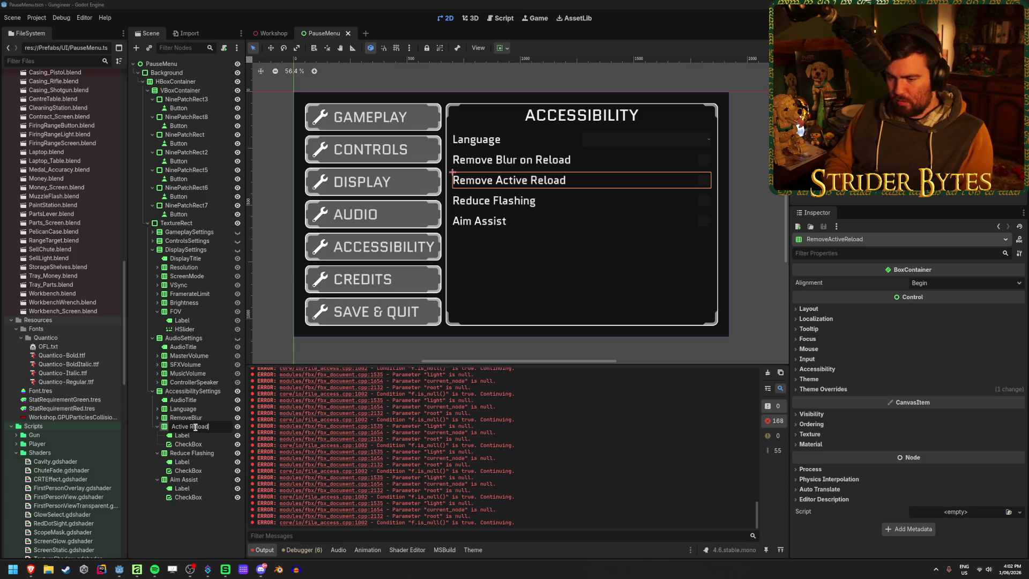
{"action": "key", "text": "Return"}
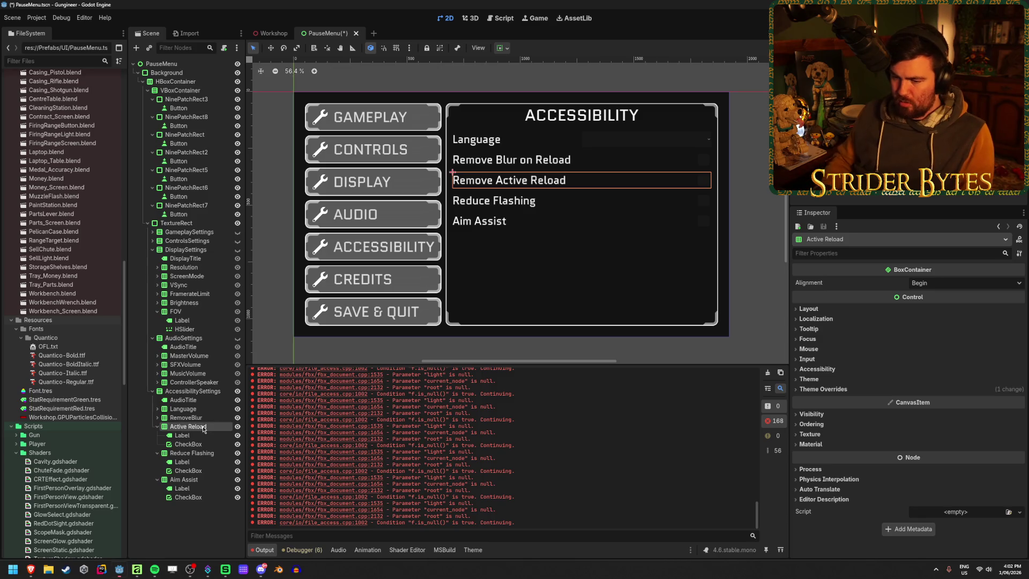
{"action": "key", "text": "Return"}
{"action": "key", "text": "Down"}
{"action": "double_click", "coordinate": [817, 296]}
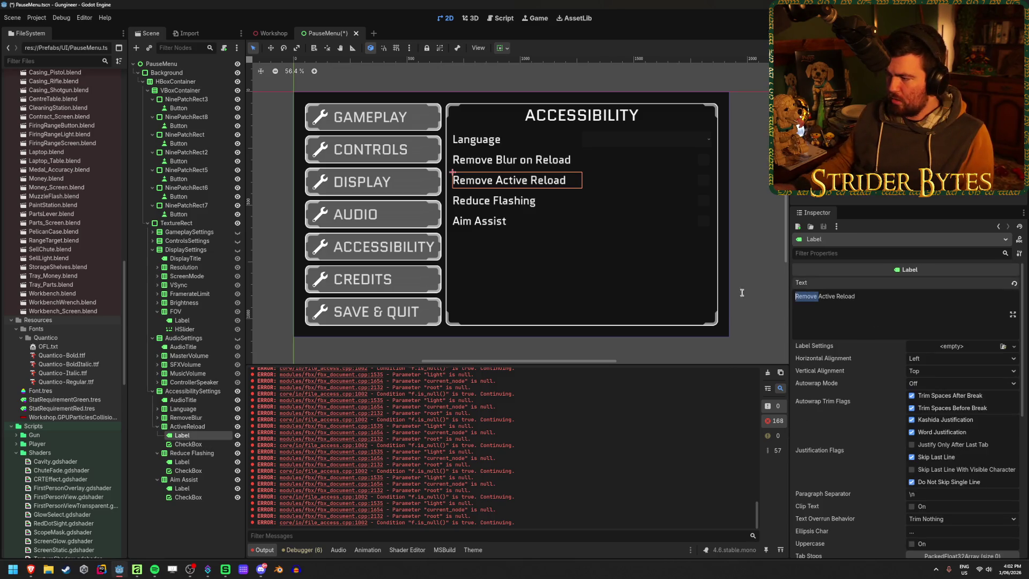
{"action": "key", "text": "BackSpace"}
{"action": "key", "text": "End"}
{"action": "type", "text": "Mode"}
{"action": "key", "text": "ctrl+s"}
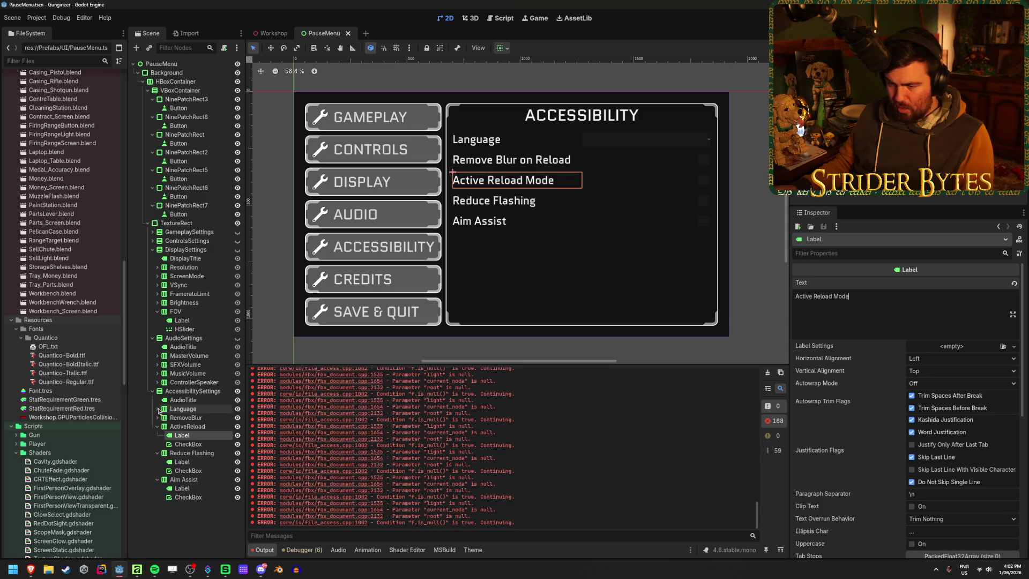
Step: Copy the Language dropdown into ActiveReload, delete its old checkbox, and save the scene
{"action": "left_click", "coordinate": [158, 409]}
{"action": "left_click", "coordinate": [191, 426]}
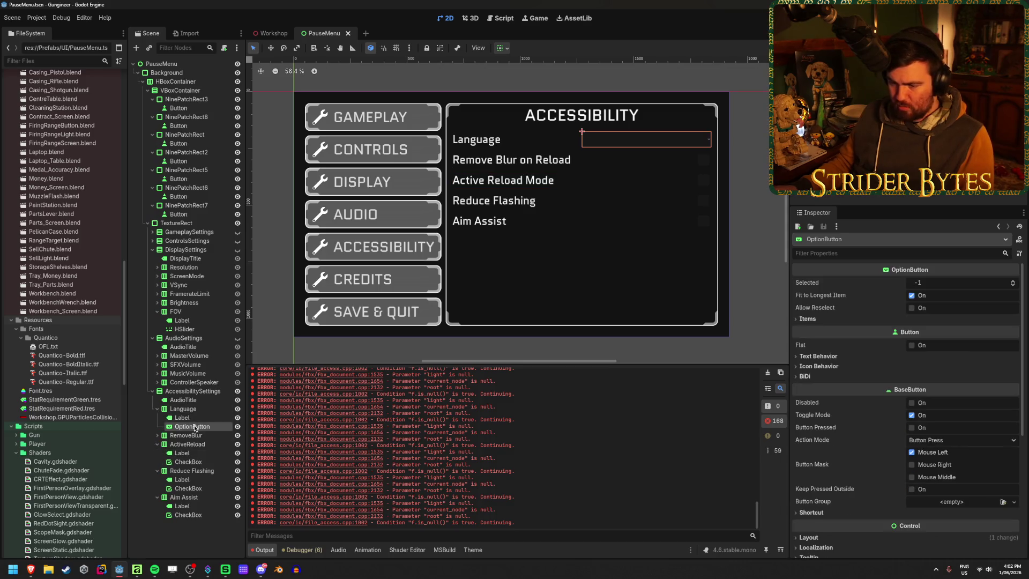
{"action": "key", "text": "ctrl+c"}
{"action": "left_click", "coordinate": [187, 444]}
{"action": "key", "text": "ctrl+v"}
{"action": "left_click", "coordinate": [189, 462]}
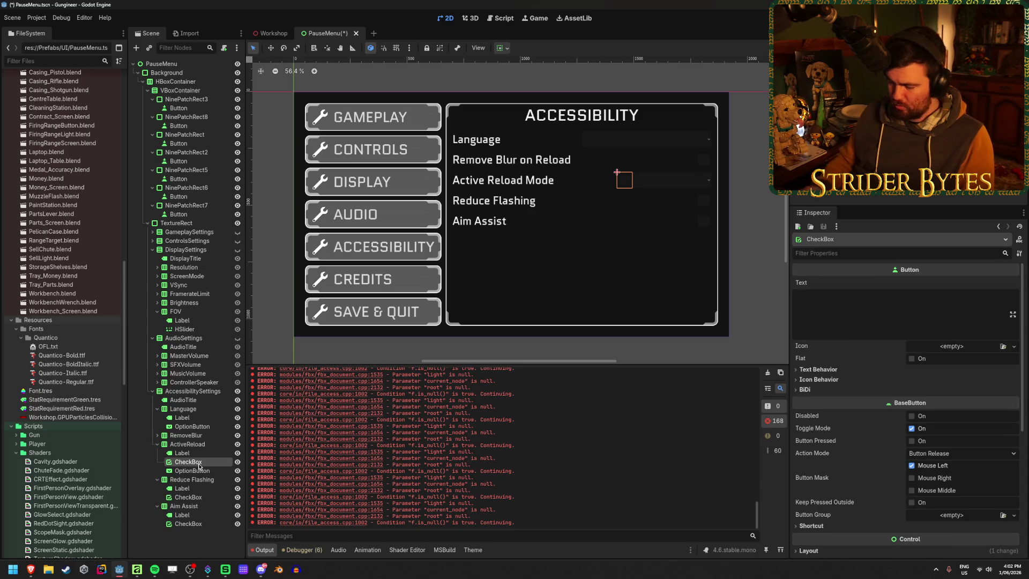
{"action": "key", "text": "Delete"}
{"action": "key", "text": "Return"}
{"action": "key", "text": "ctrl+s"}
Step: Collapse the ActiveReload, Language, Reduce Flashing and Aim Assist nodes in the Scene tree
{"action": "left_click", "coordinate": [157, 444]}
{"action": "left_click", "coordinate": [158, 408]}
{"action": "left_click", "coordinate": [157, 435]}
{"action": "left_click", "coordinate": [157, 444]}
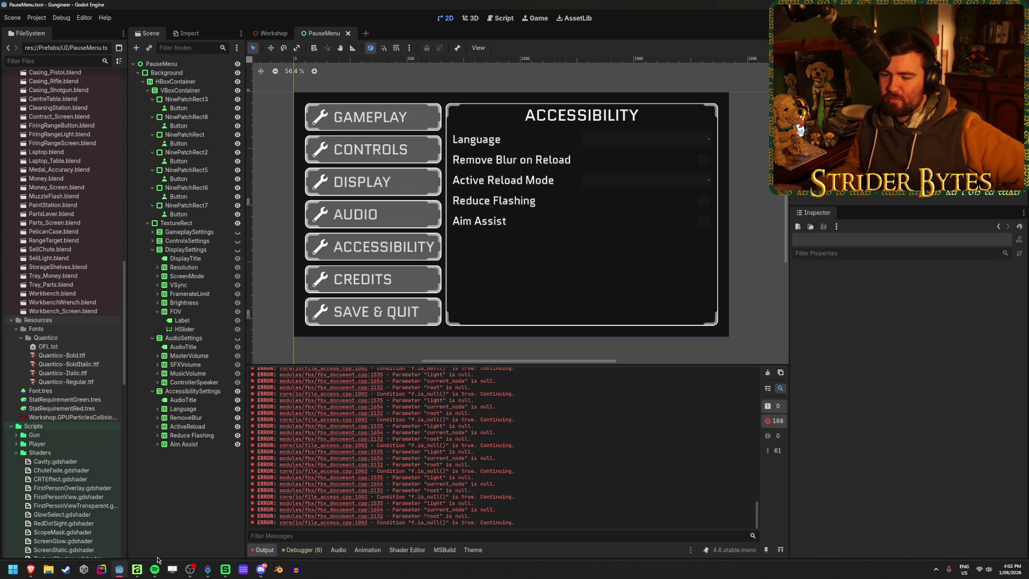
Step: Bring the guidelines browser forward and scroll through the Intermediate guidelines list
{"action": "mouse_move", "coordinate": [31, 569]}
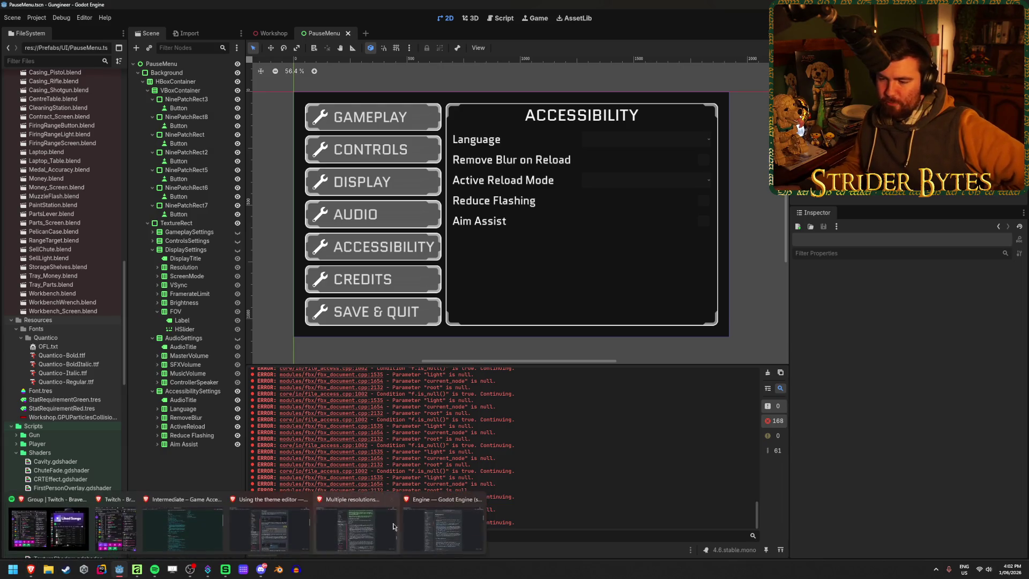
{"action": "left_click", "coordinate": [181, 522]}
{"action": "scroll", "coordinate": [509, 275], "scroll_direction": "down", "scroll_amount": 3}
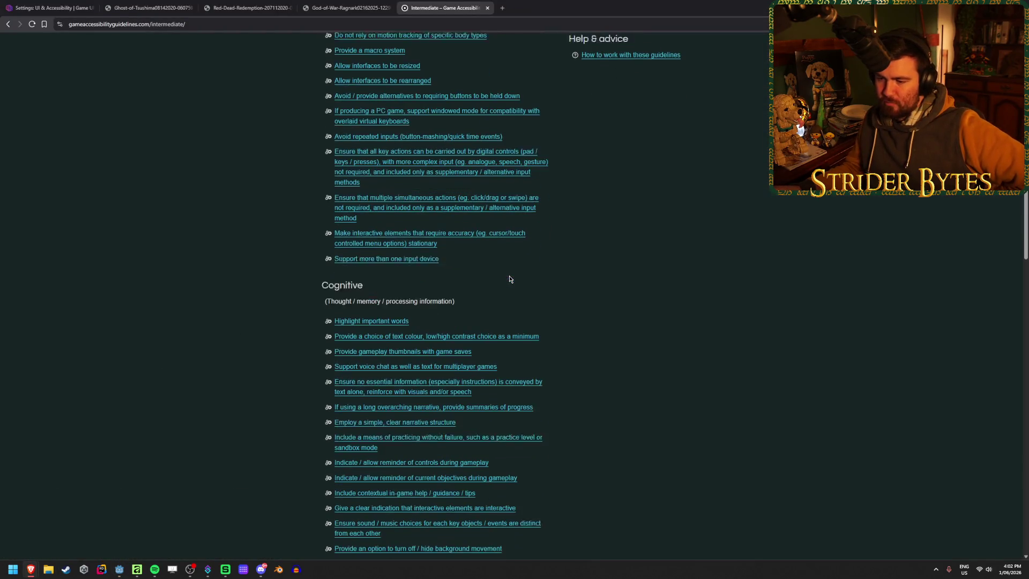
{"action": "scroll", "coordinate": [613, 232], "scroll_direction": "down", "scroll_amount": 1}
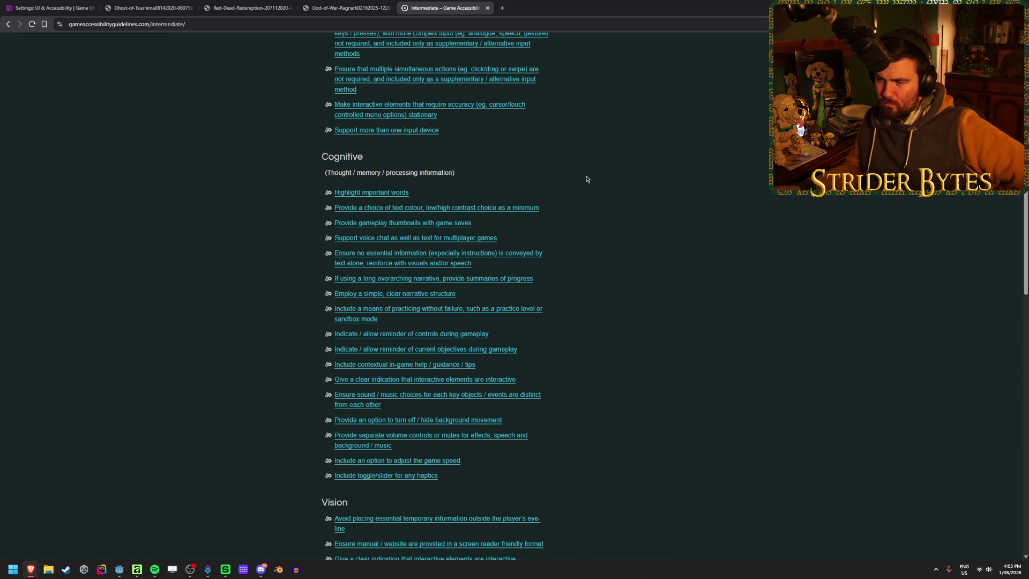
{"action": "scroll", "coordinate": [548, 243], "scroll_direction": "down", "scroll_amount": 1}
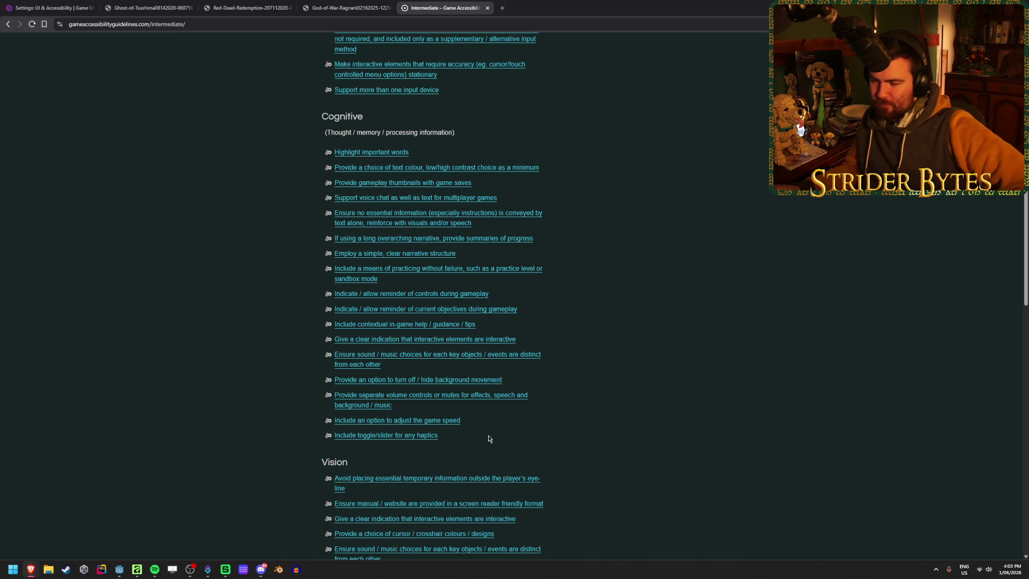
Step: Read the adjust-game-speed guideline's slow-motion note, then return and continue down the list
{"action": "left_click", "coordinate": [450, 422]}
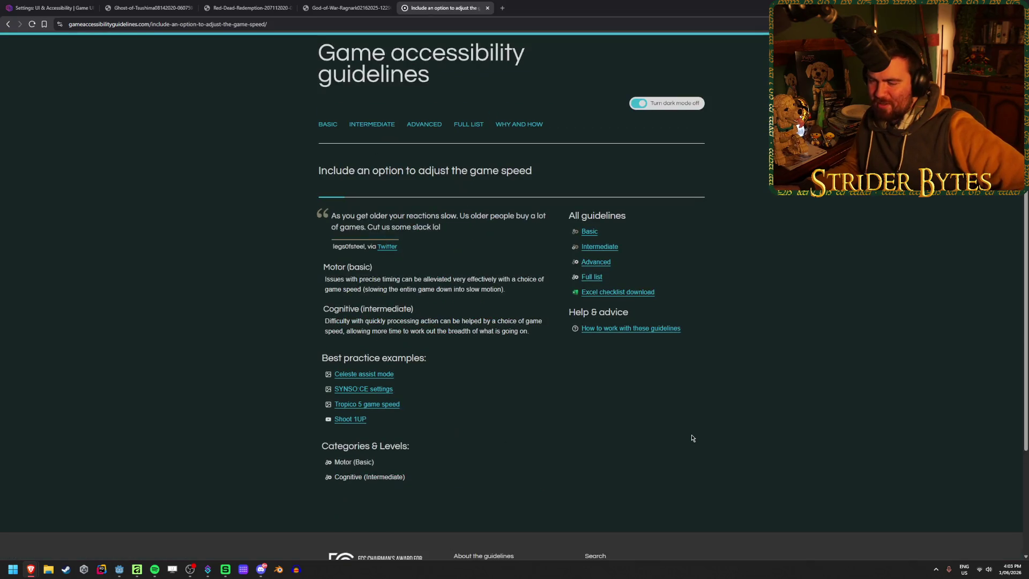
{"action": "mouse_move", "coordinate": [455, 277]}
{"action": "left_mouse_down"}
{"action": "mouse_move", "coordinate": [518, 328]}
{"action": "mouse_move", "coordinate": [333, 278]}
{"action": "mouse_move", "coordinate": [354, 279]}
{"action": "left_mouse_up"}
{"action": "left_click", "coordinate": [354, 279]}
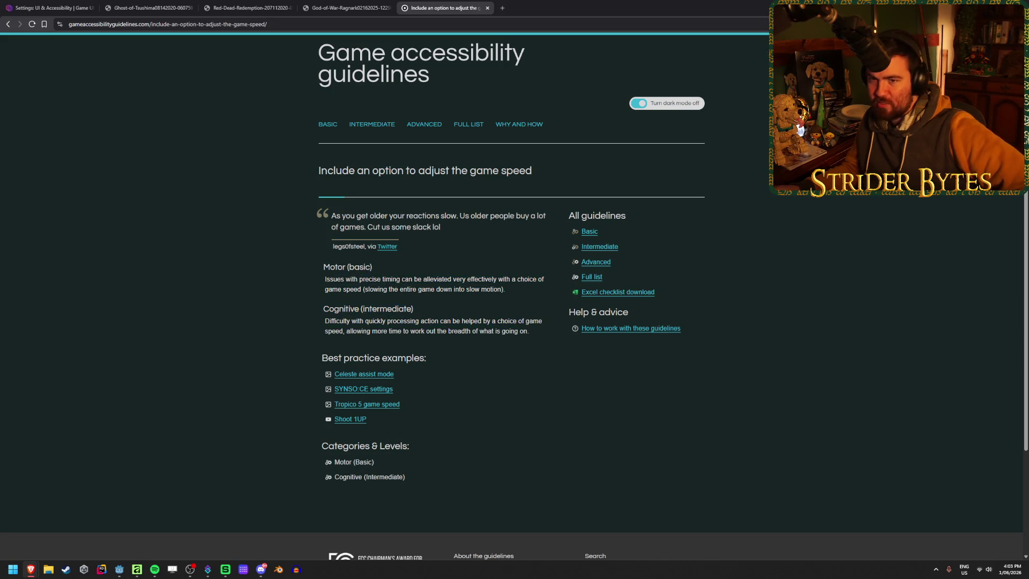
{"action": "left_click", "coordinate": [8, 25]}
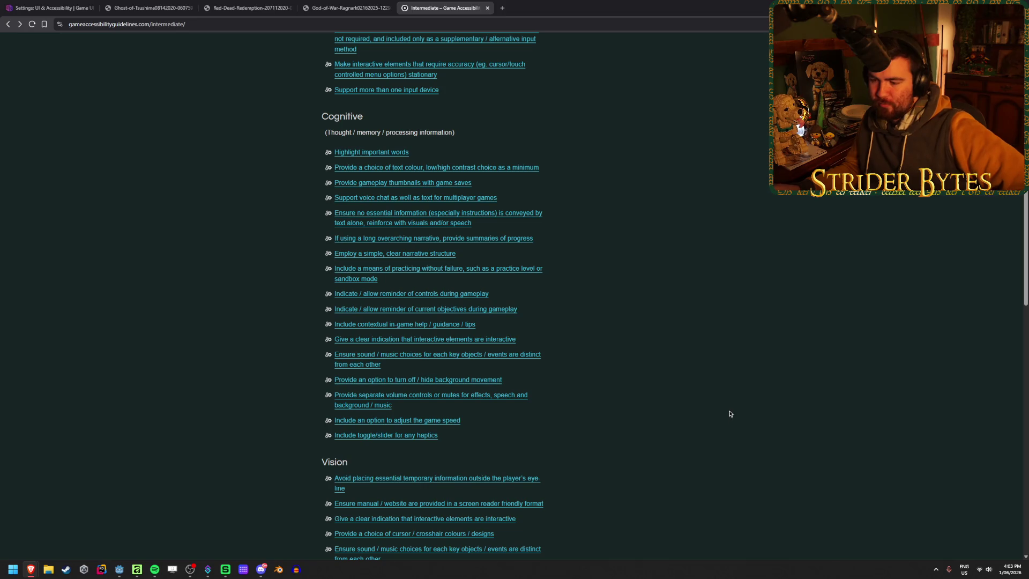
{"action": "scroll", "coordinate": [728, 416], "scroll_direction": "down", "scroll_amount": 4}
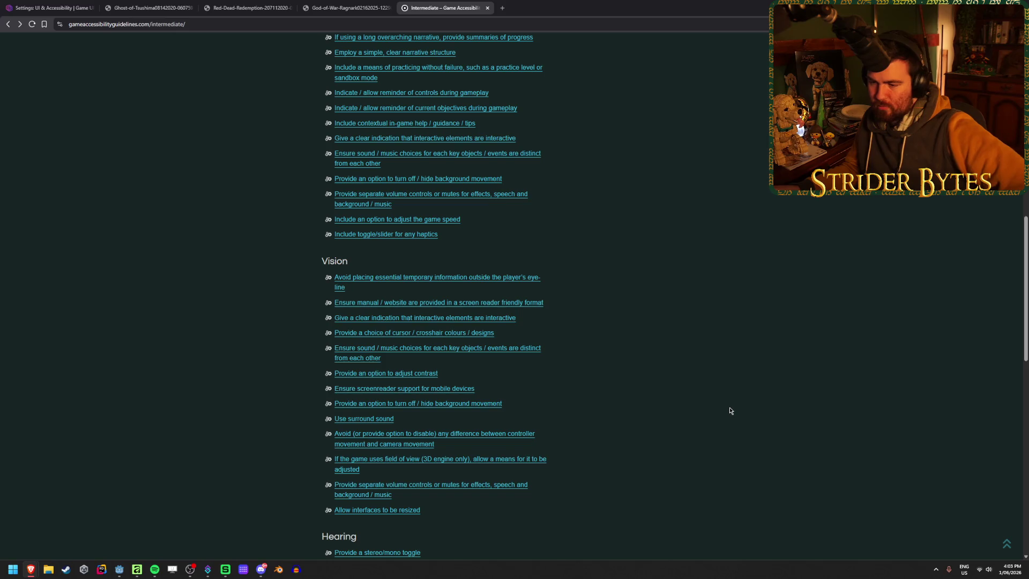
{"action": "scroll", "coordinate": [731, 411], "scroll_direction": "down", "scroll_amount": 1}
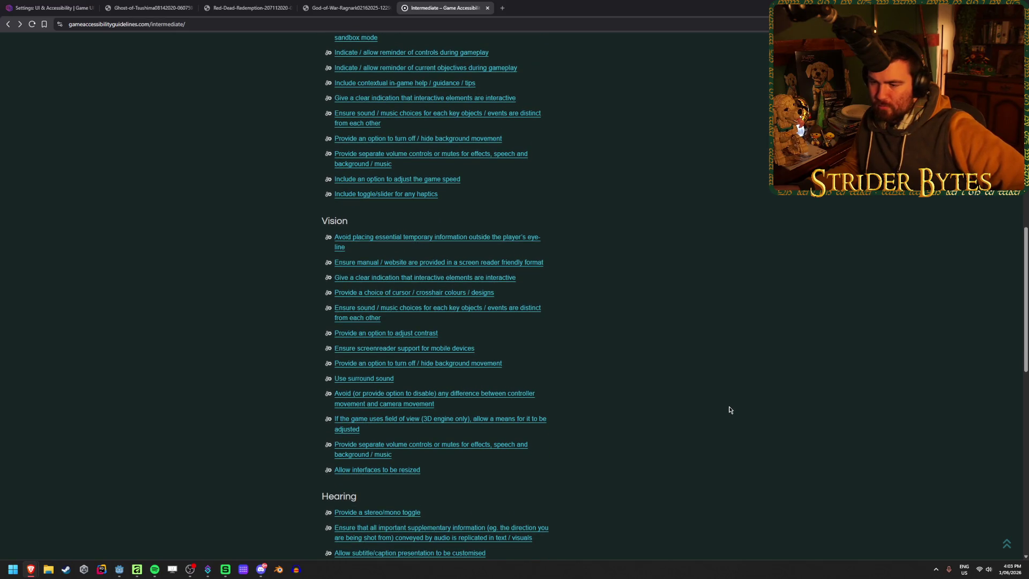
{"action": "scroll", "coordinate": [729, 410], "scroll_direction": "down", "scroll_amount": 1}
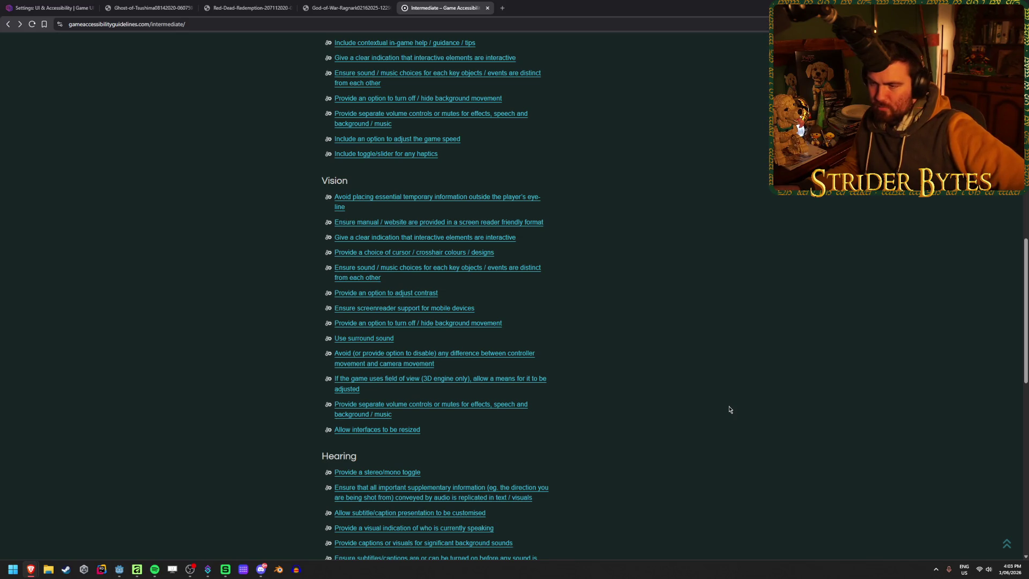
{"action": "scroll", "coordinate": [729, 410], "scroll_direction": "down", "scroll_amount": 2}
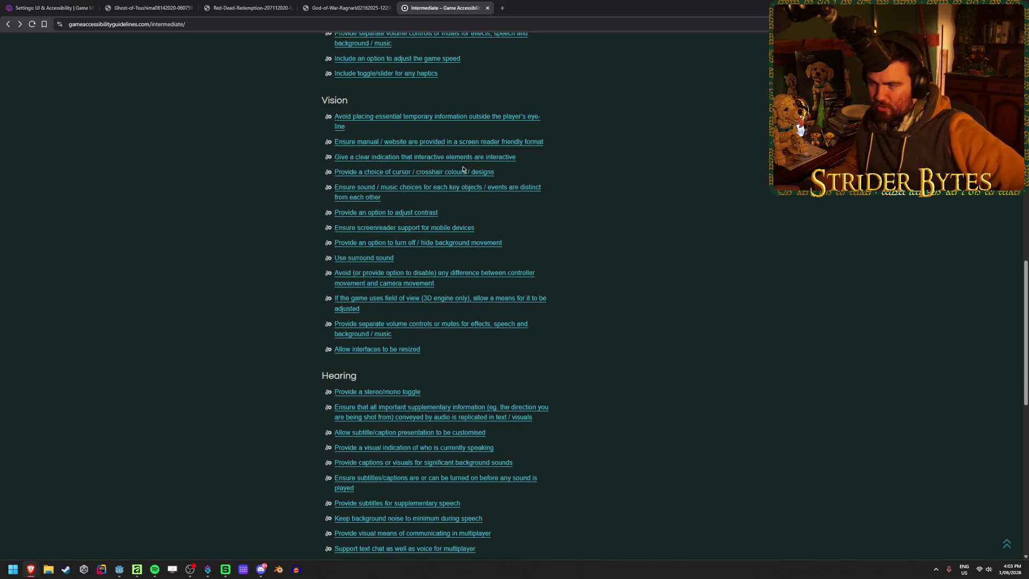
{"action": "scroll", "coordinate": [238, 248], "scroll_direction": "down", "scroll_amount": 5}
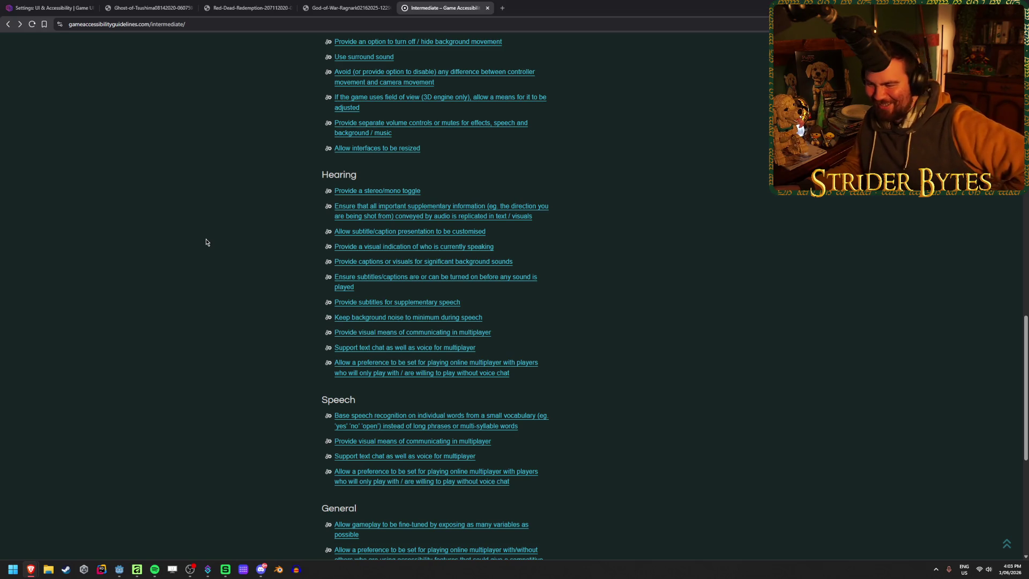
{"action": "scroll", "coordinate": [206, 242], "scroll_direction": "down", "scroll_amount": 1}
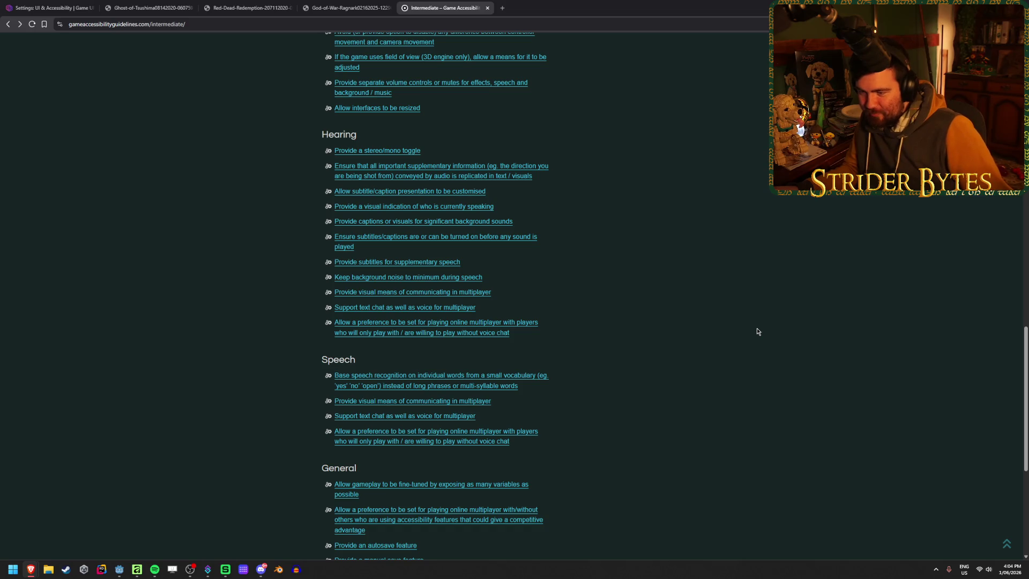
{"action": "scroll", "coordinate": [750, 332], "scroll_direction": "down", "scroll_amount": 1}
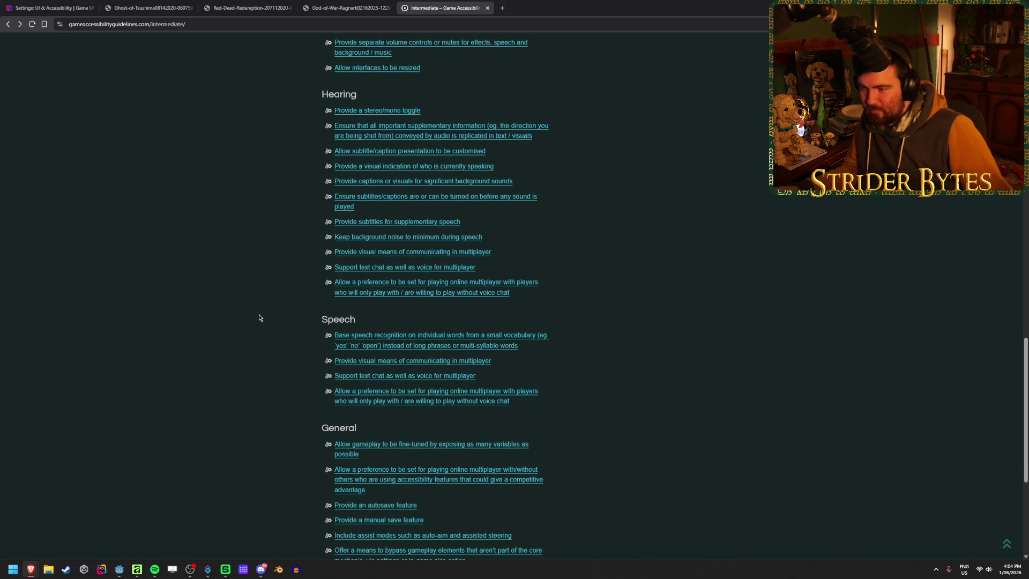
{"action": "scroll", "coordinate": [259, 316], "scroll_direction": "down", "scroll_amount": 2}
{"action": "scroll", "coordinate": [260, 311], "scroll_direction": "down", "scroll_amount": 1}
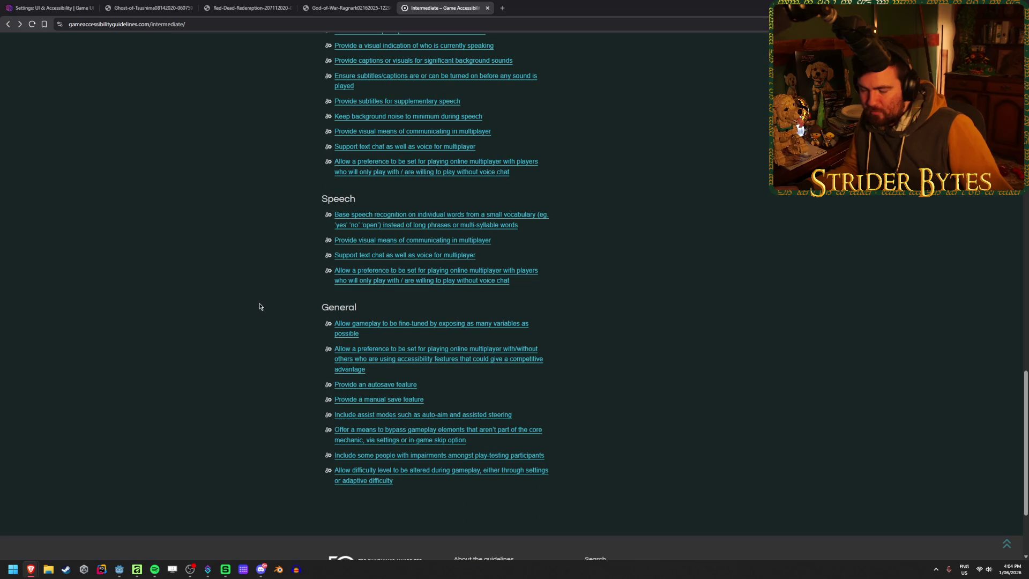
{"action": "scroll", "coordinate": [260, 307], "scroll_direction": "up", "scroll_amount": 1}
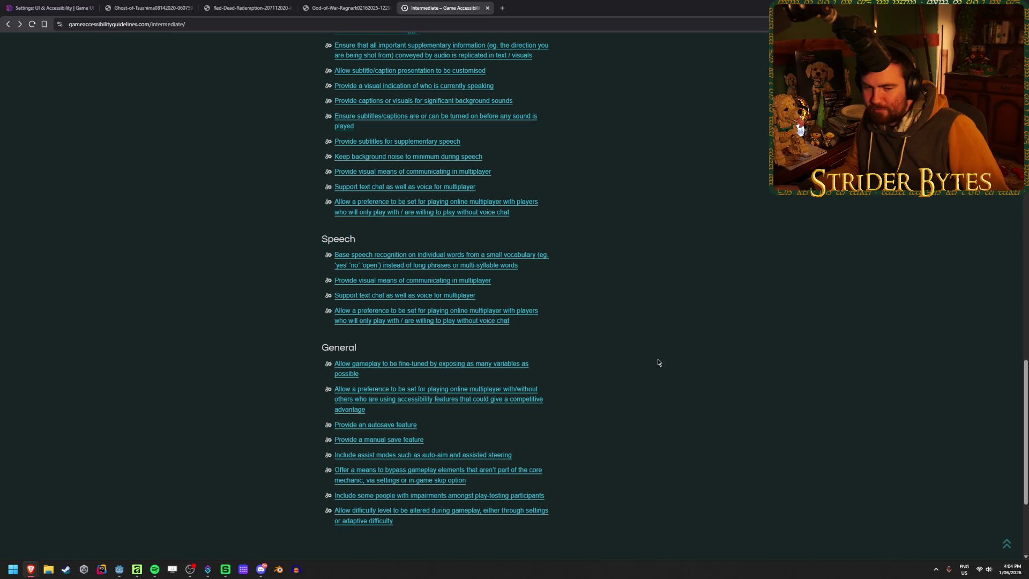
{"action": "scroll", "coordinate": [187, 283], "scroll_direction": "down", "scroll_amount": 1}
{"action": "scroll", "coordinate": [187, 282], "scroll_direction": "down", "scroll_amount": 1}
{"action": "scroll", "coordinate": [188, 280], "scroll_direction": "up", "scroll_amount": 1}
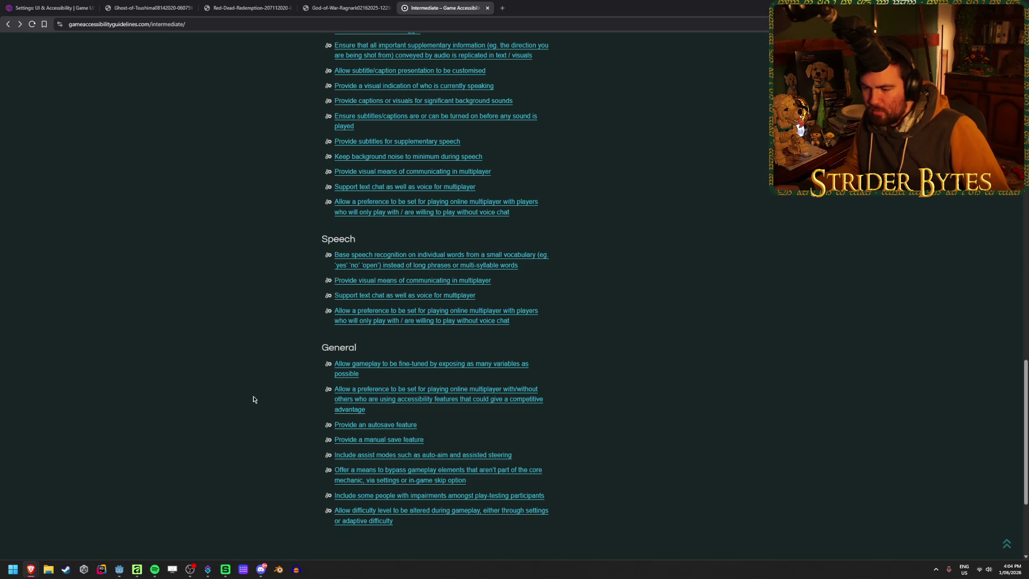
{"action": "key", "text": "Home"}
Step: Review the Advanced guidelines list, then return to Godot and clear the Output log
{"action": "left_click", "coordinate": [418, 126]}
{"action": "scroll", "coordinate": [230, 191], "scroll_direction": "down", "scroll_amount": 3}
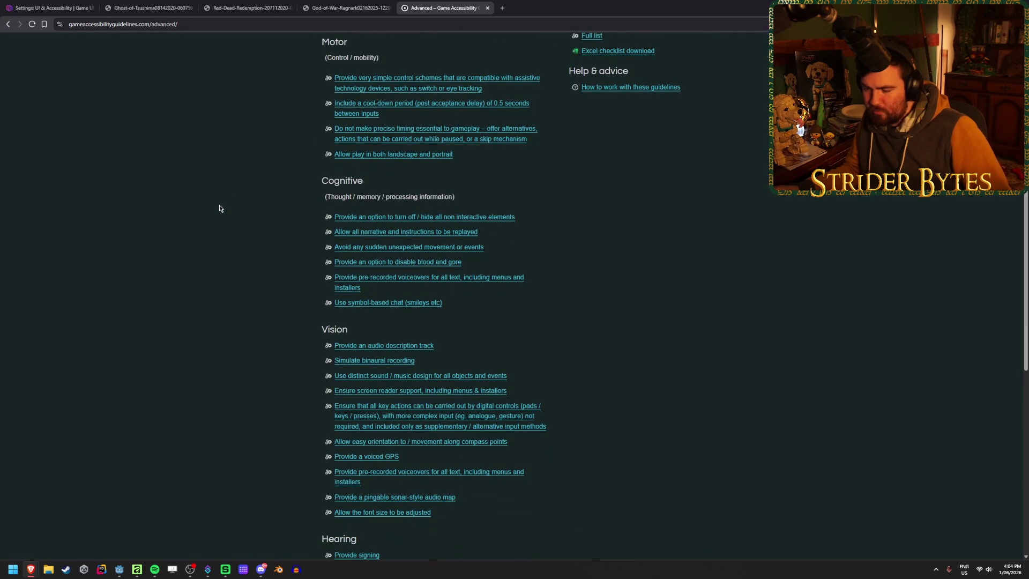
{"action": "scroll", "coordinate": [220, 209], "scroll_direction": "up", "scroll_amount": 2}
{"action": "scroll", "coordinate": [219, 209], "scroll_direction": "up", "scroll_amount": 3}
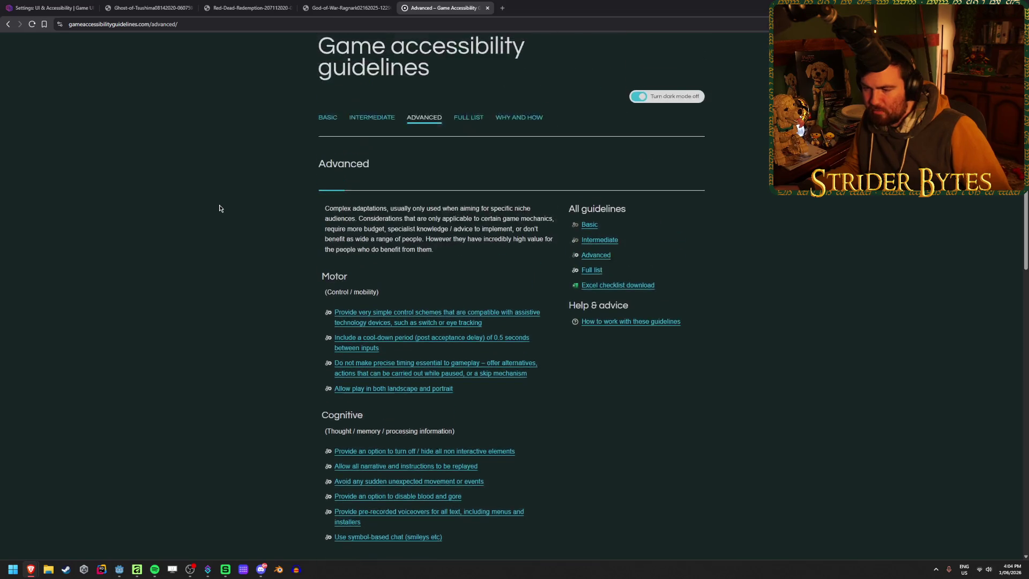
{"action": "scroll", "coordinate": [220, 209], "scroll_direction": "down", "scroll_amount": 1}
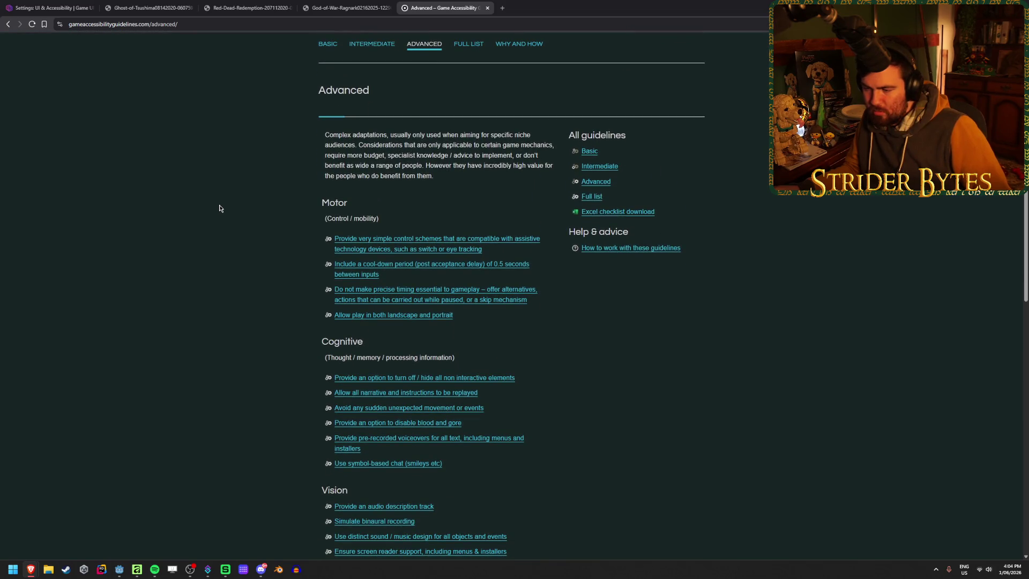
{"action": "scroll", "coordinate": [220, 208], "scroll_direction": "down", "scroll_amount": 1}
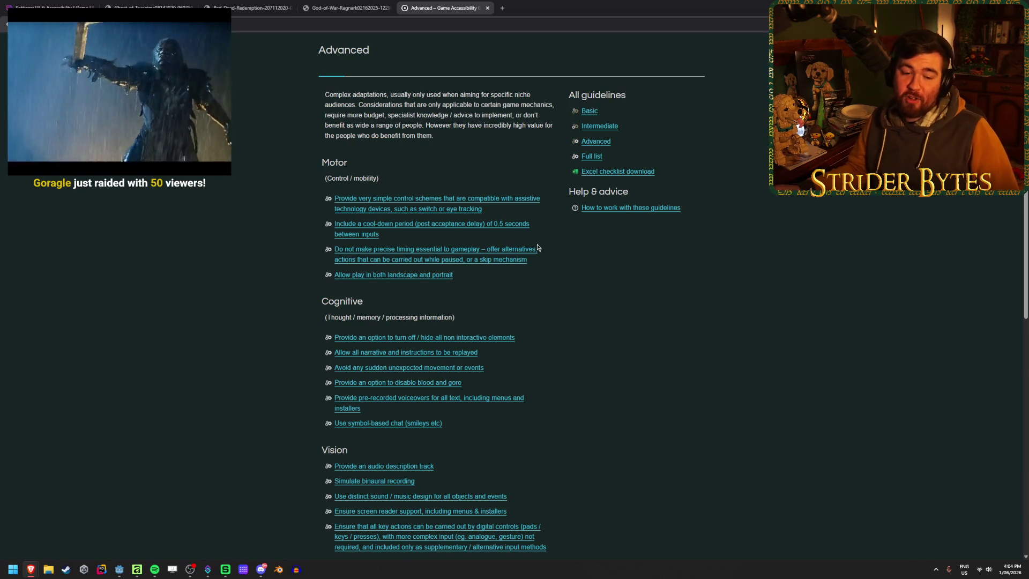
{"action": "left_click", "coordinate": [968, 8]}
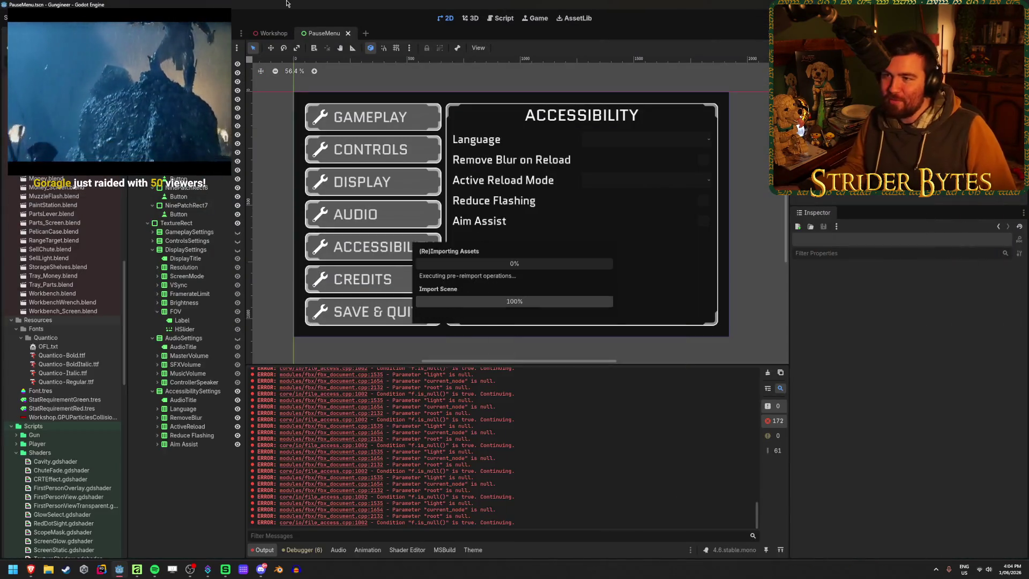
{"action": "left_click", "coordinate": [766, 373]}
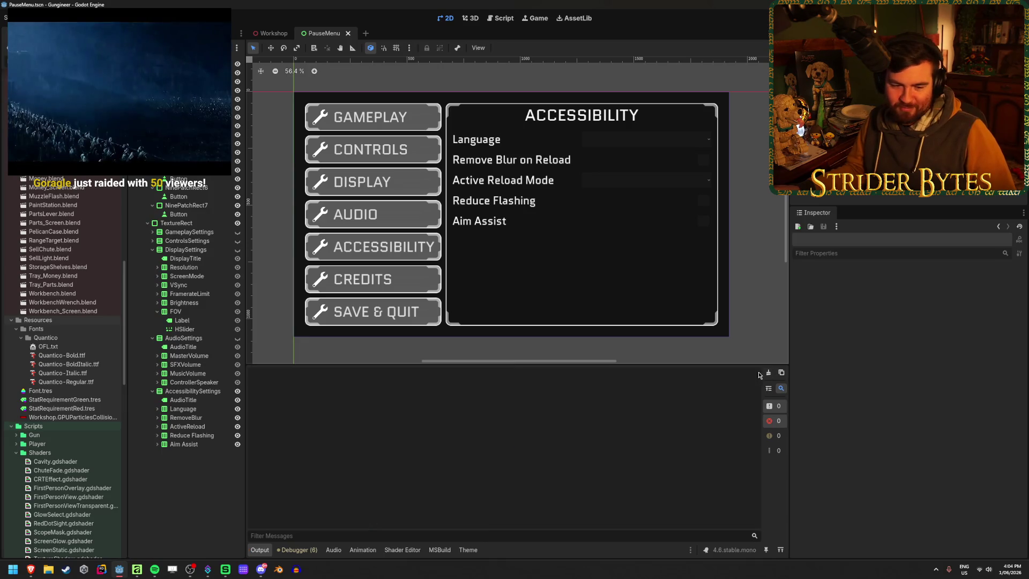
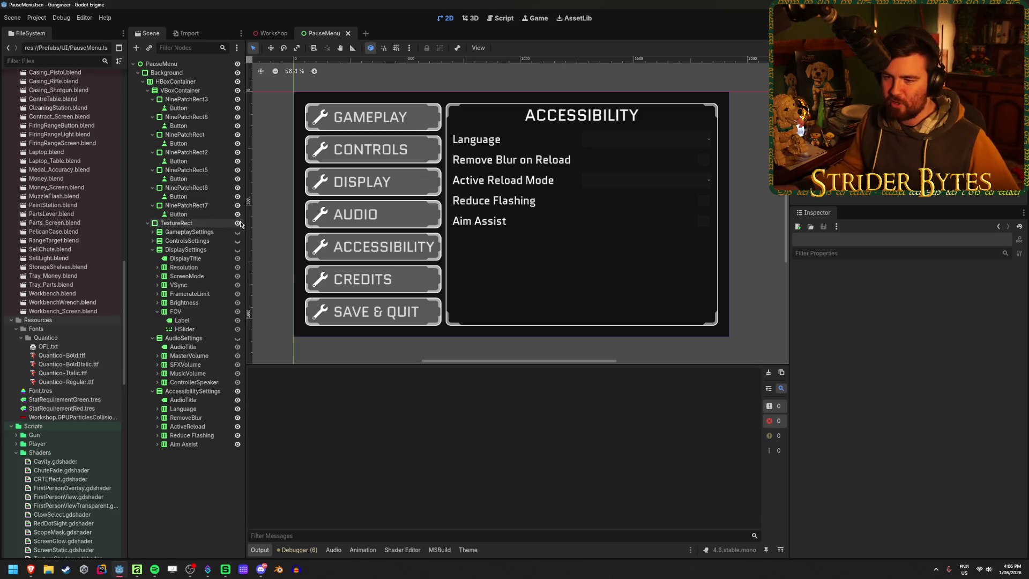
Step: Hide the Accessibility panel and preview the Gameplay and Controls settings panels in turn
{"action": "left_click", "coordinate": [237, 391]}
{"action": "left_click", "coordinate": [237, 231]}
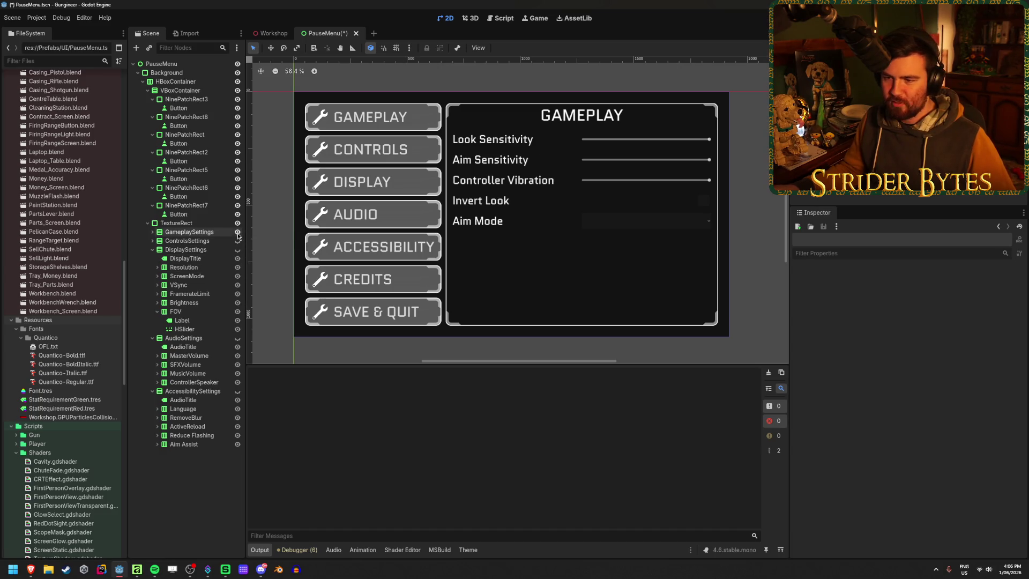
{"action": "left_click", "coordinate": [237, 231]}
{"action": "left_click", "coordinate": [237, 241]}
{"action": "left_click", "coordinate": [237, 240]}
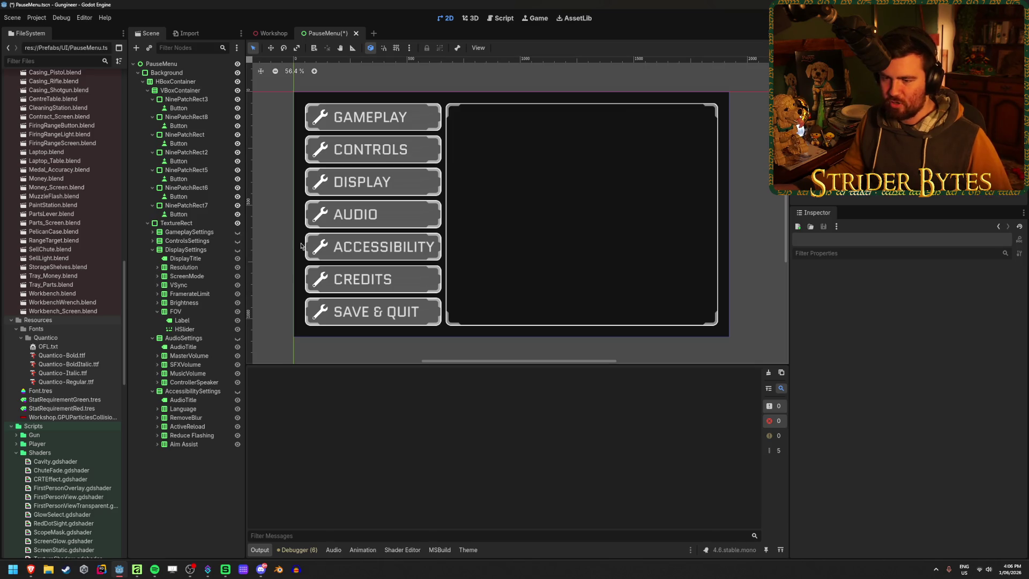
Step: Leave the Display settings panel showing, save the pause menu scene, and switch to Workshop
{"action": "left_click", "coordinate": [237, 249]}
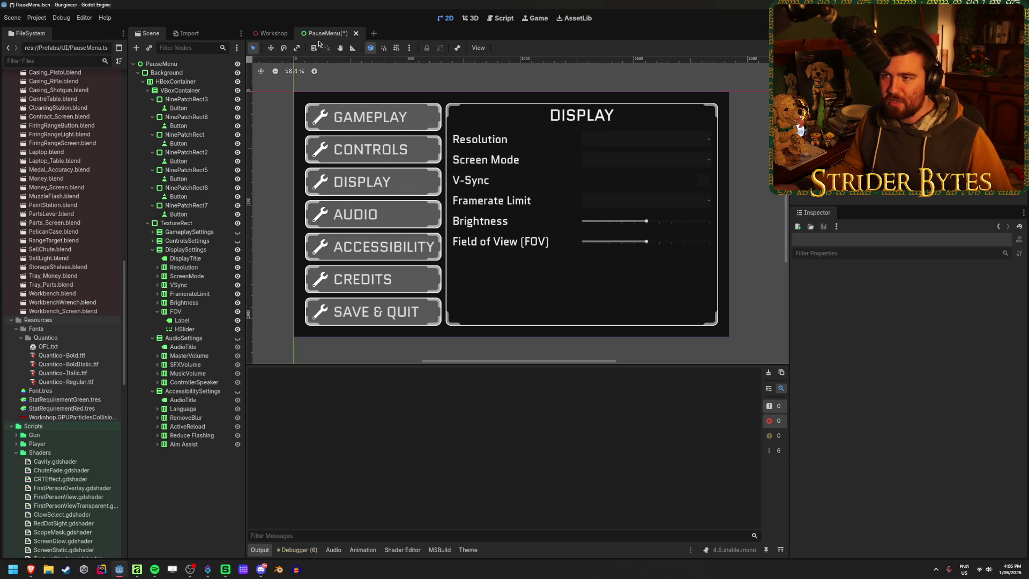
{"action": "key", "text": "ctrl+s"}
{"action": "left_click", "coordinate": [273, 33]}
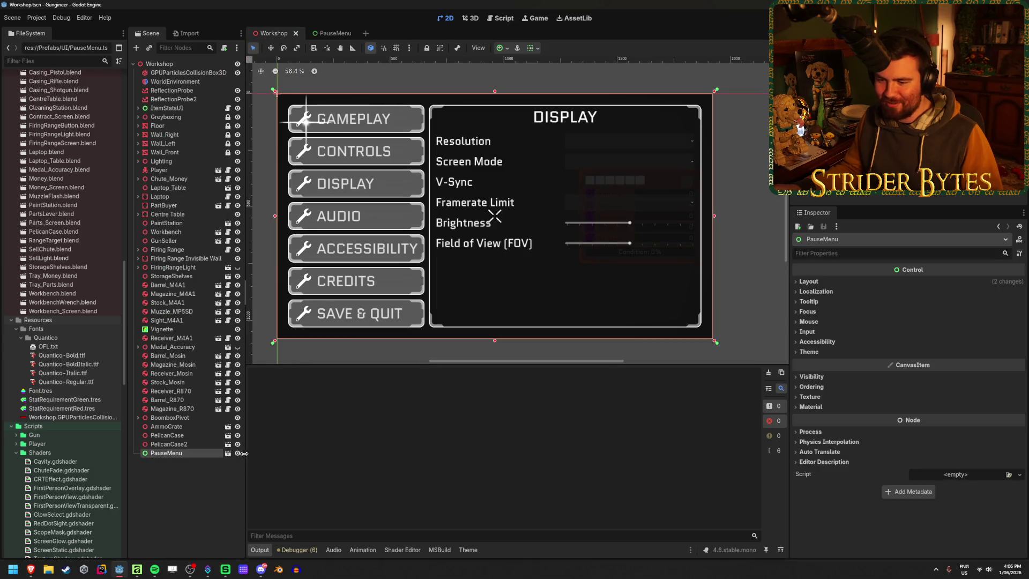
Step: Hide the PauseMenu instance in the Workshop scene and run the project with F5
{"action": "left_click", "coordinate": [237, 452]}
{"action": "key", "text": "F5"}
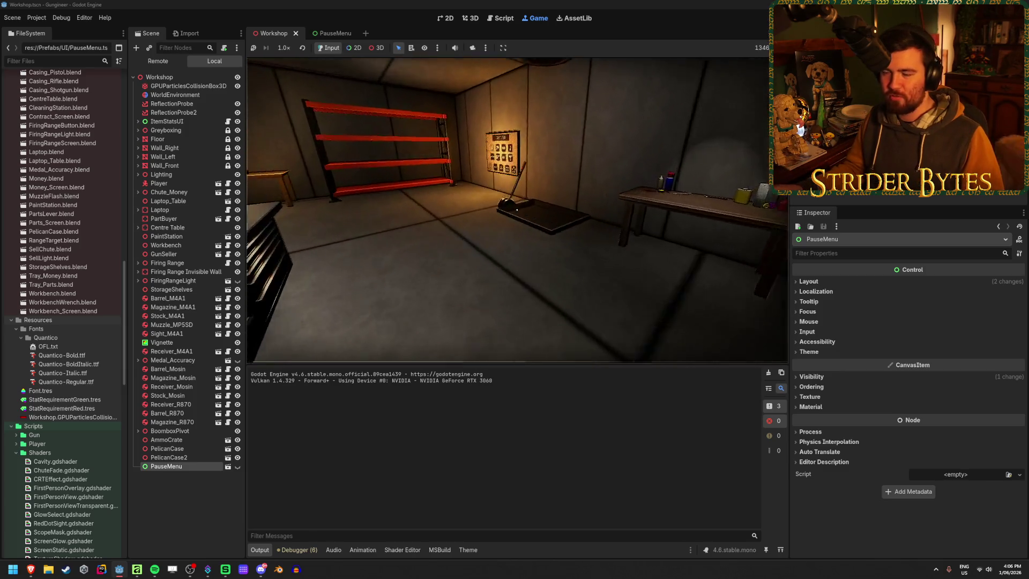
{"action": "key", "text": "w"}
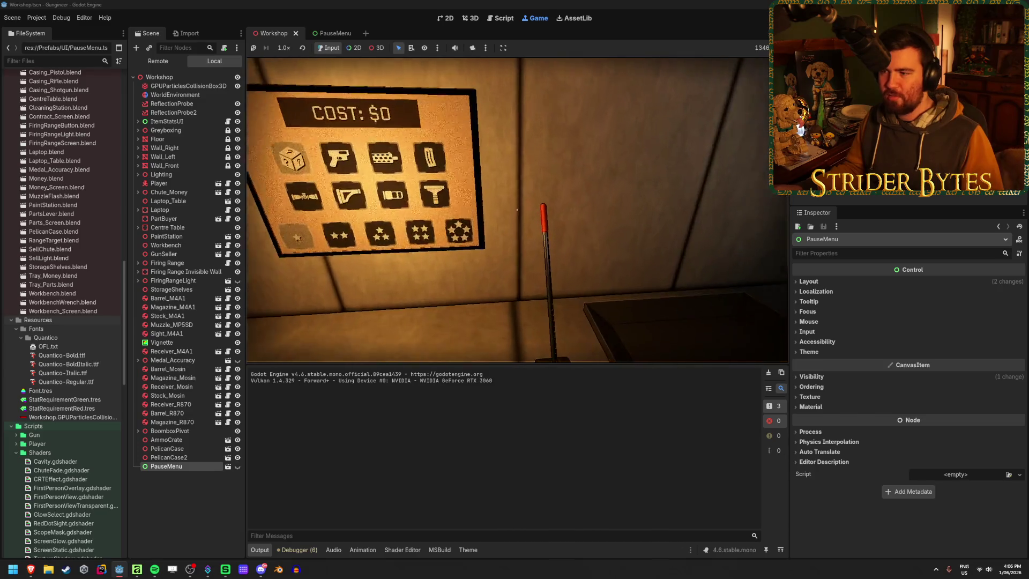
{"action": "key", "text": "w"}
{"action": "key", "text": "e"}
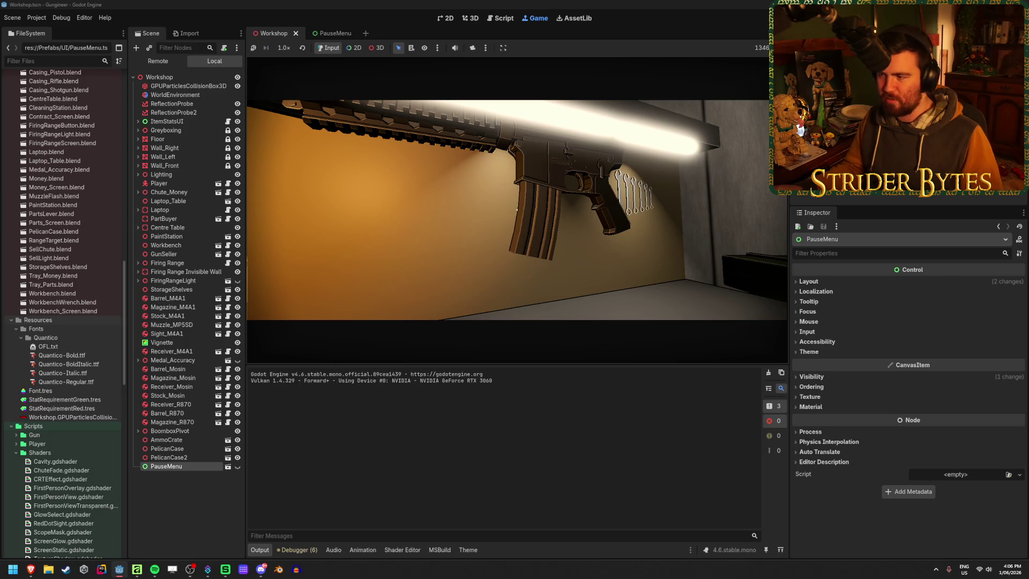
{"action": "key", "text": "e"}
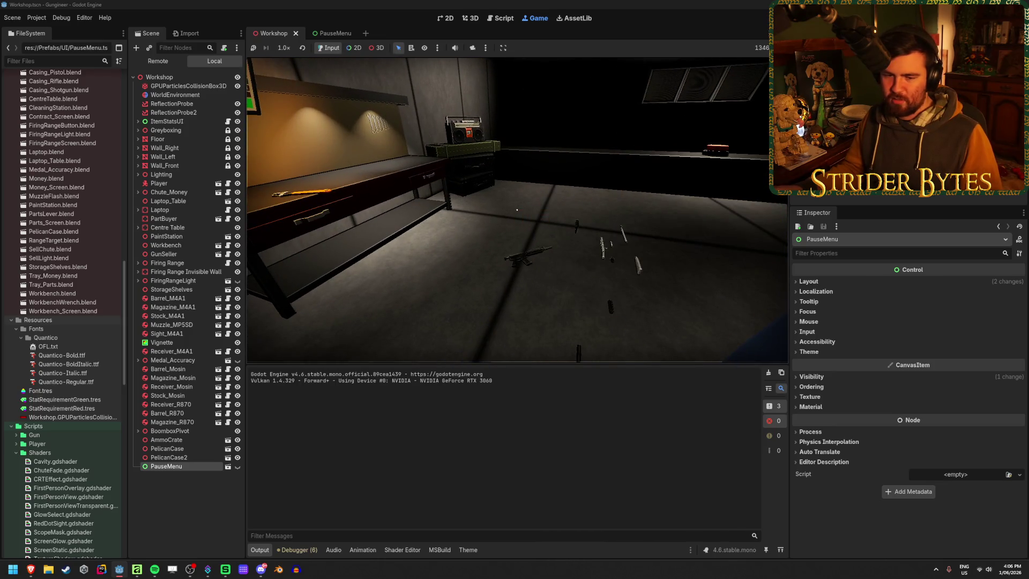
{"action": "key", "text": "w"}
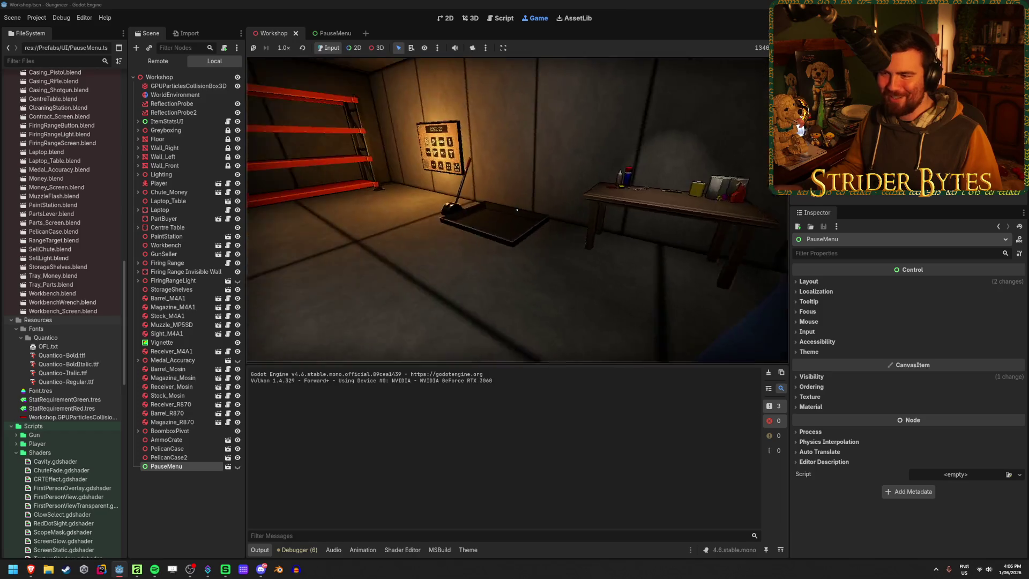
{"action": "key", "text": "w"}
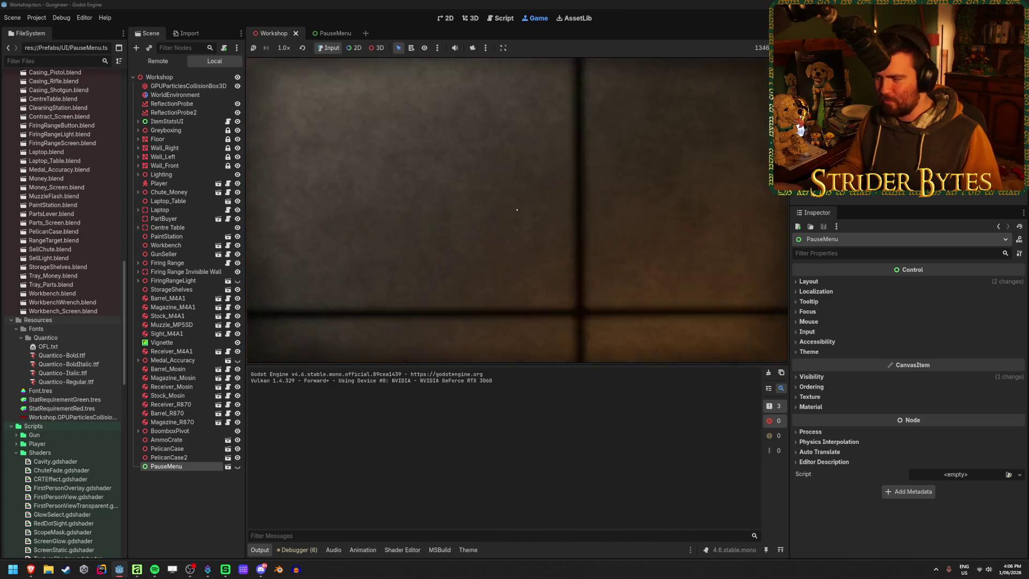
{"action": "key", "text": "w"}
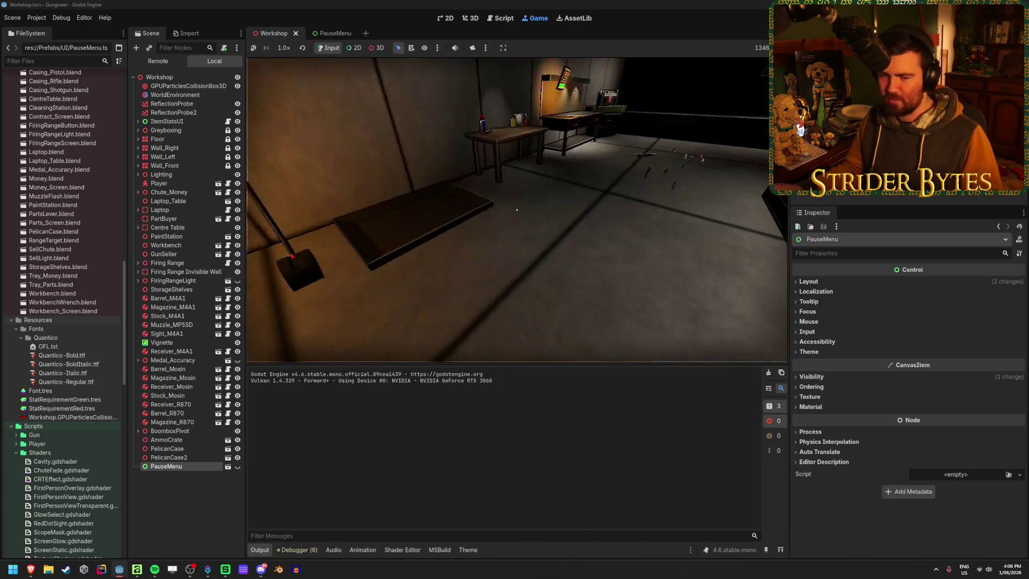
{"action": "key", "text": "s"}
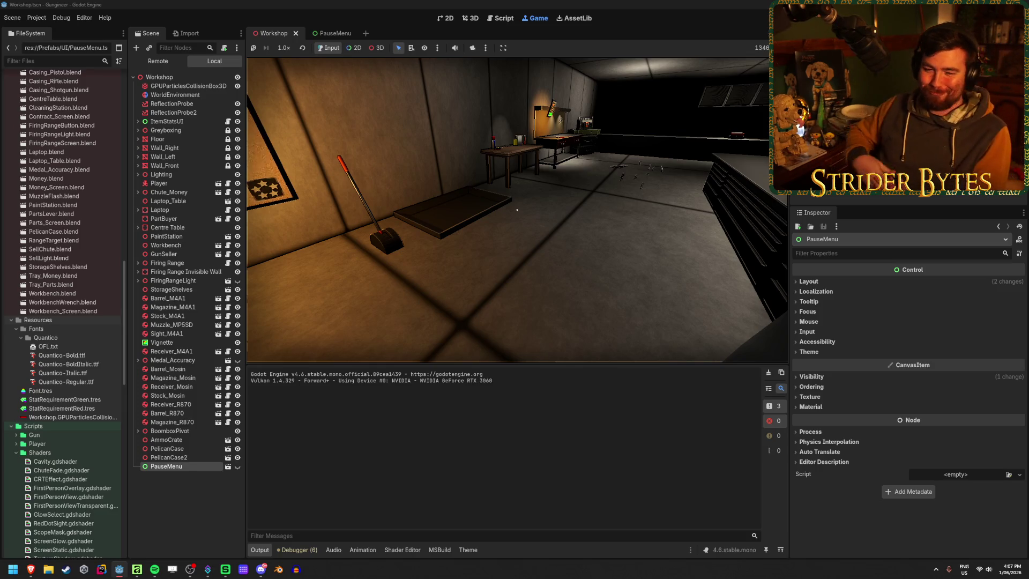
{"action": "mouse_move", "coordinate": [517, 210]}
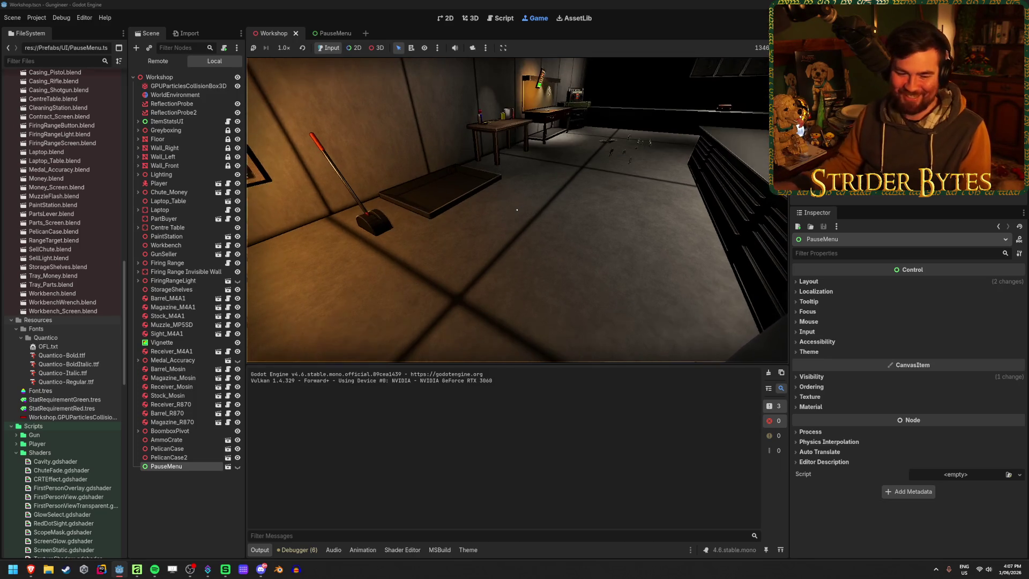
{"action": "key", "text": "w"}
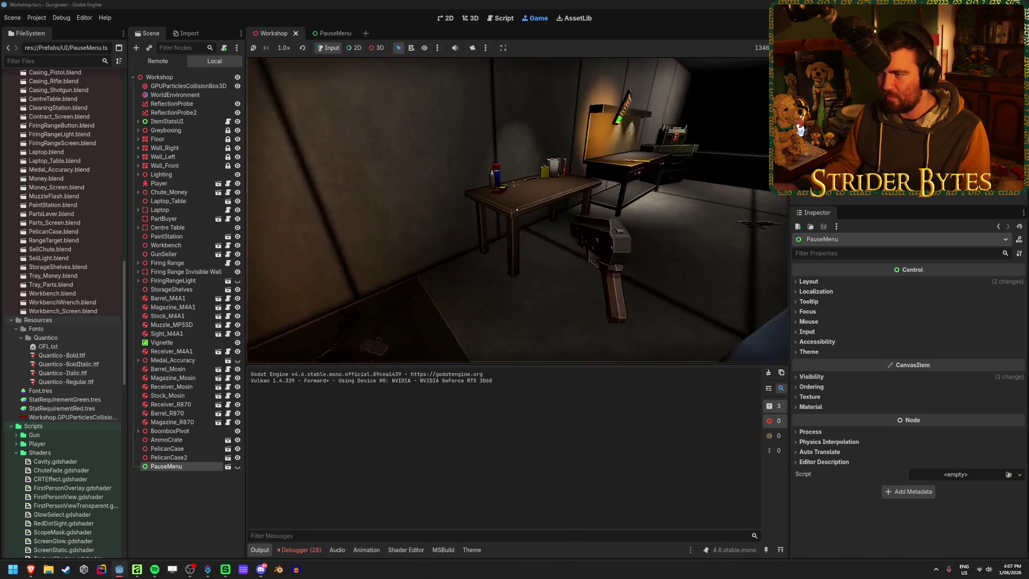
Step: Walk to the workbench and hang guns on the wall rack, then stop the game with F8
{"action": "key", "text": "w"}
{"action": "left_click", "coordinate": [517, 210]}
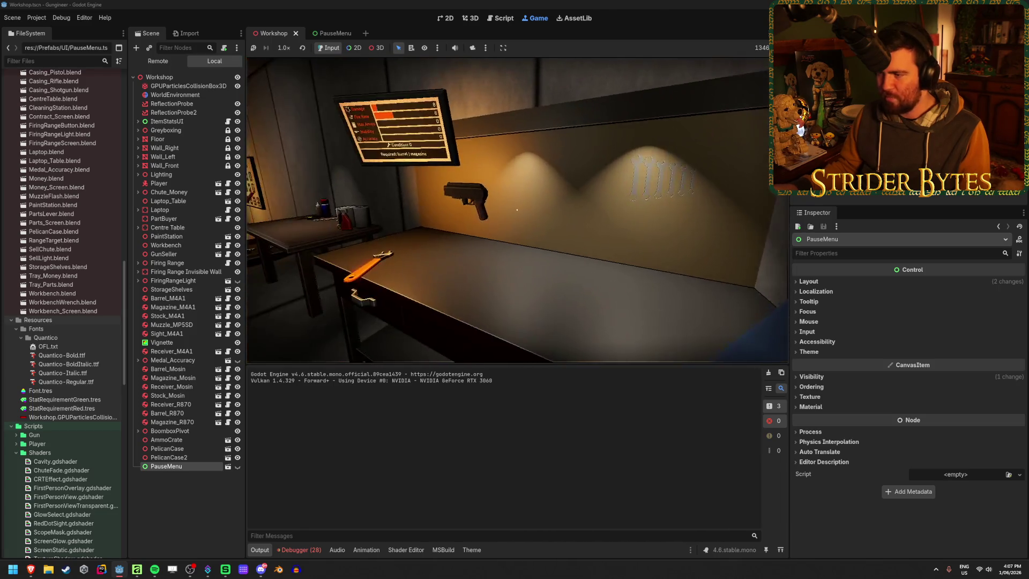
{"action": "mouse_move", "coordinate": [517, 209]}
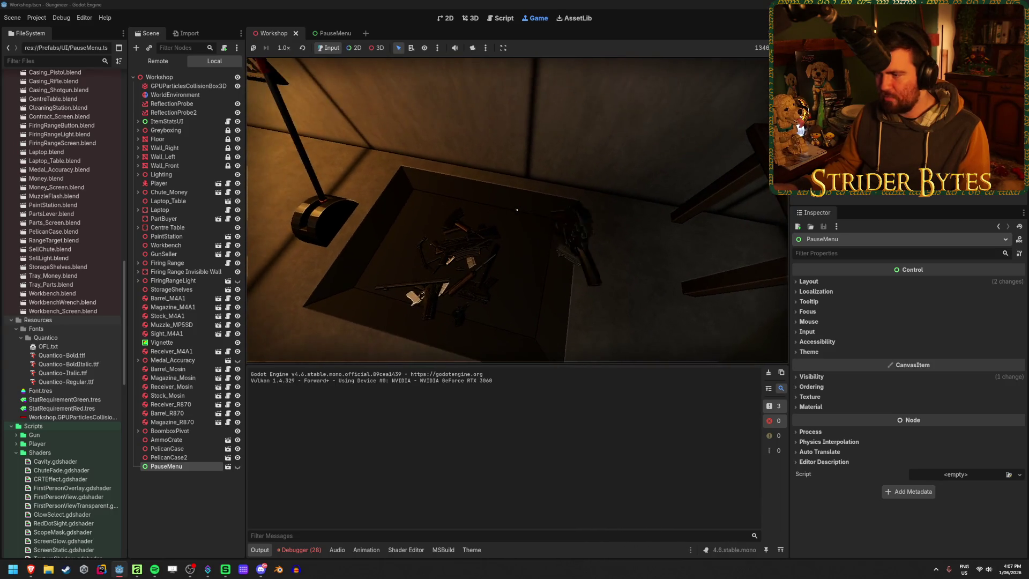
{"action": "left_click", "coordinate": [517, 210]}
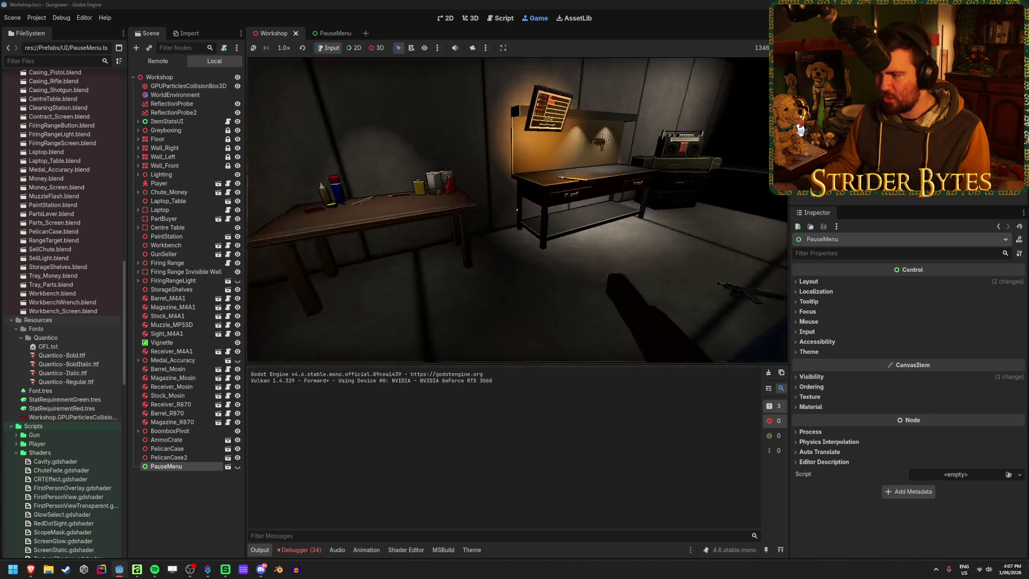
{"action": "left_click", "coordinate": [517, 209]}
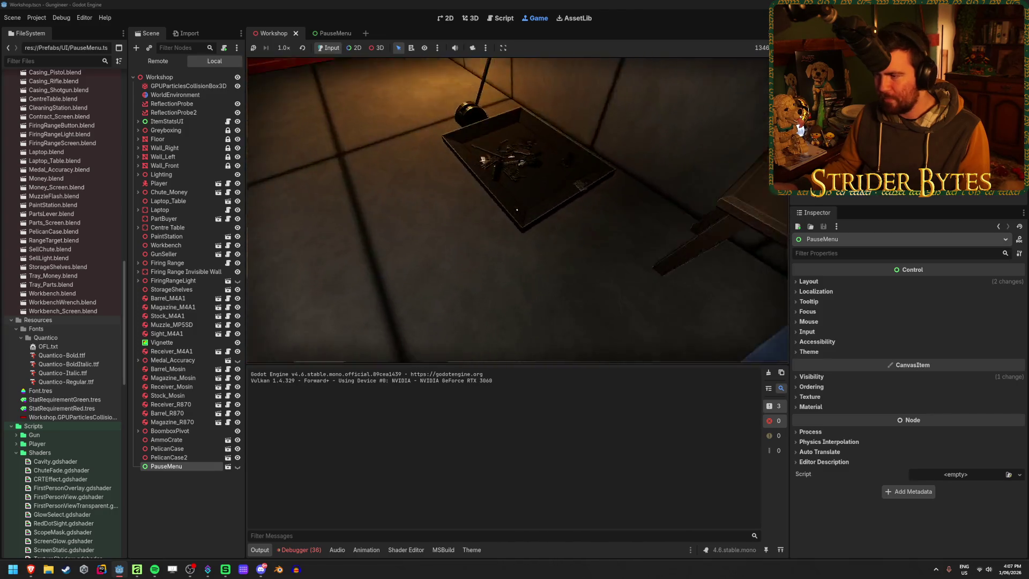
{"action": "mouse_move", "coordinate": [516, 210]}
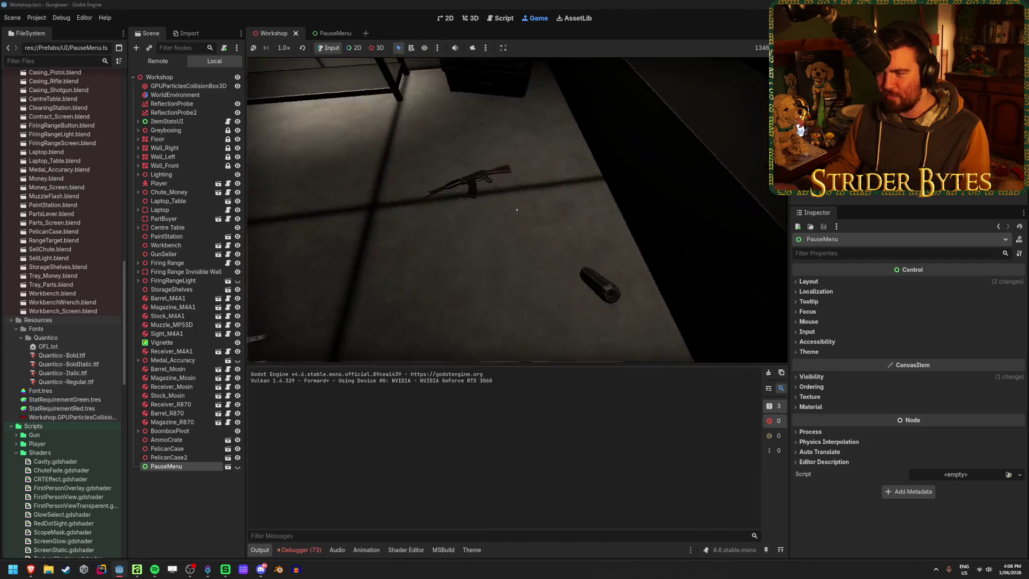
{"action": "mouse_move", "coordinate": [517, 210]}
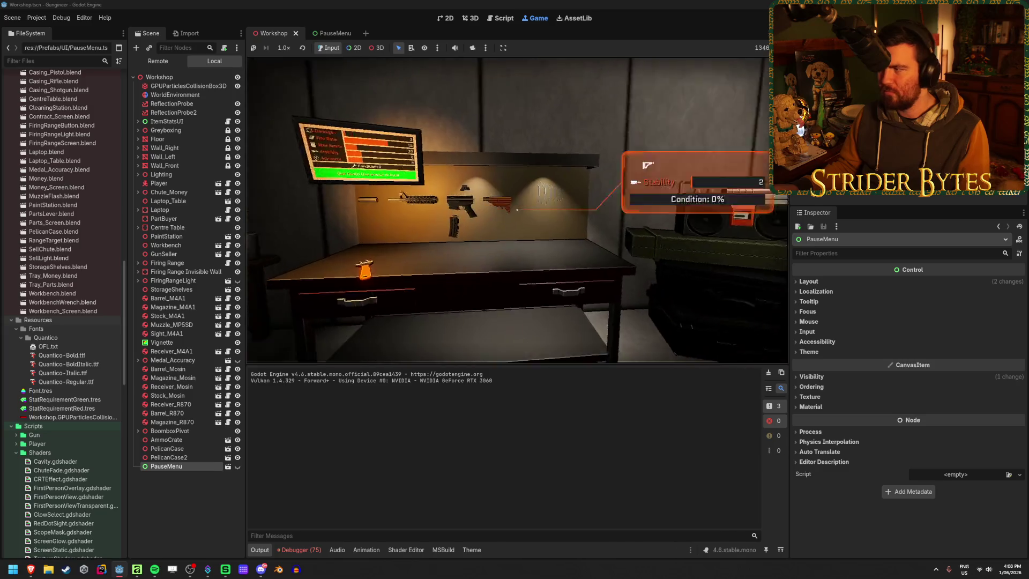
{"action": "key", "text": "F8"}
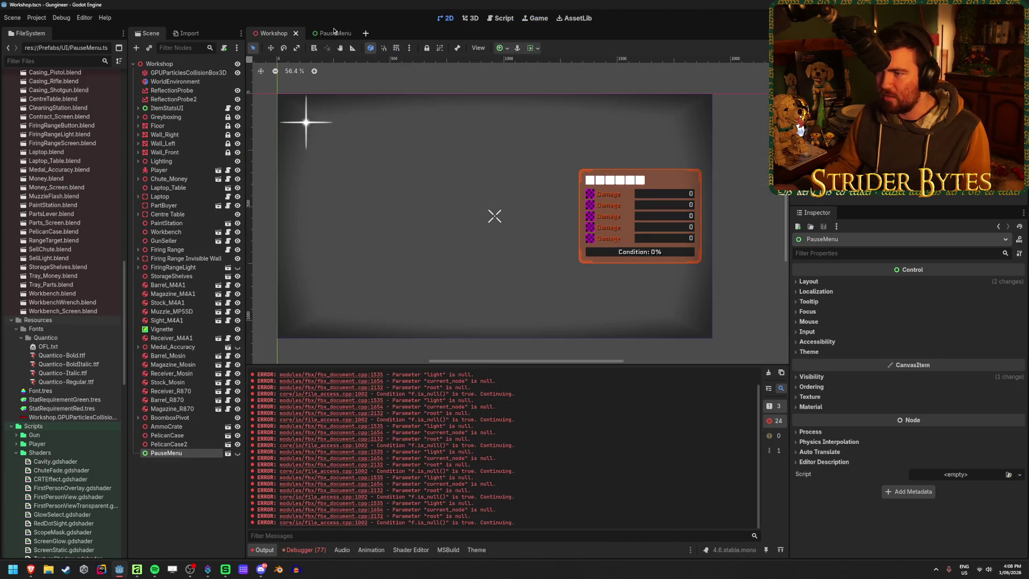
Step: Switch to the Game view so the project relaunches in its own debug window
{"action": "left_click", "coordinate": [539, 18]}
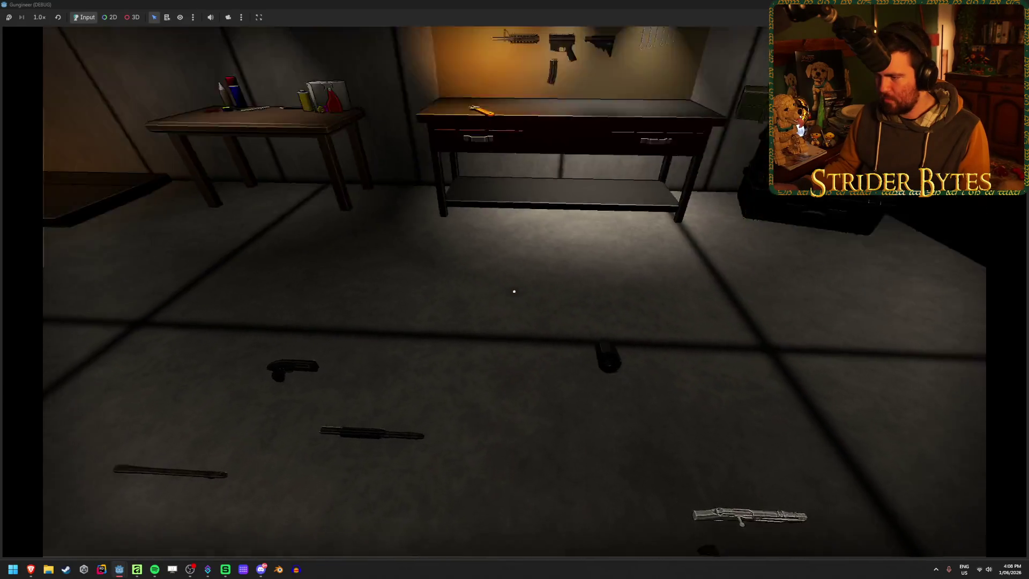
{"action": "key", "text": "e"}
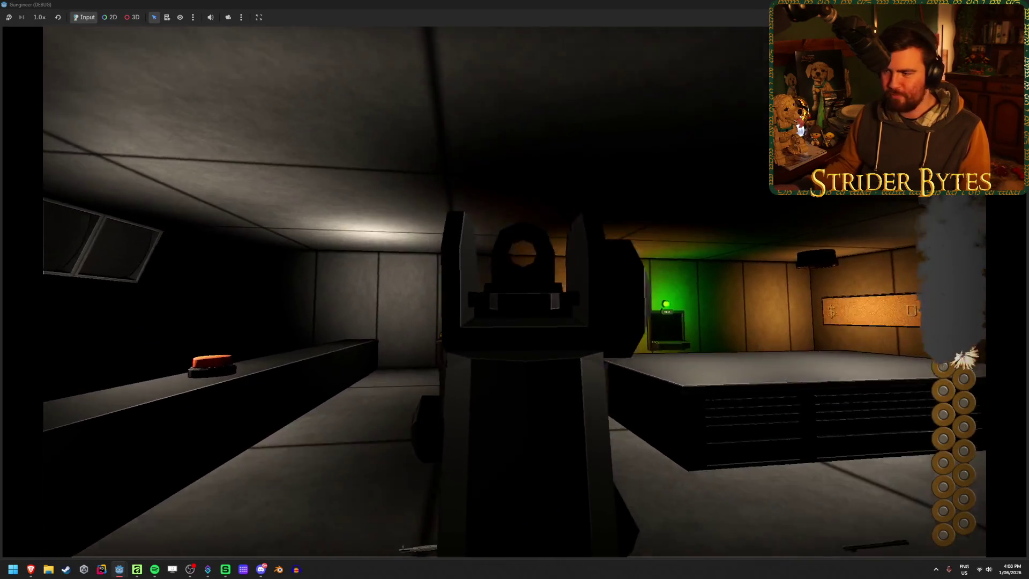
{"action": "key", "text": "r"}
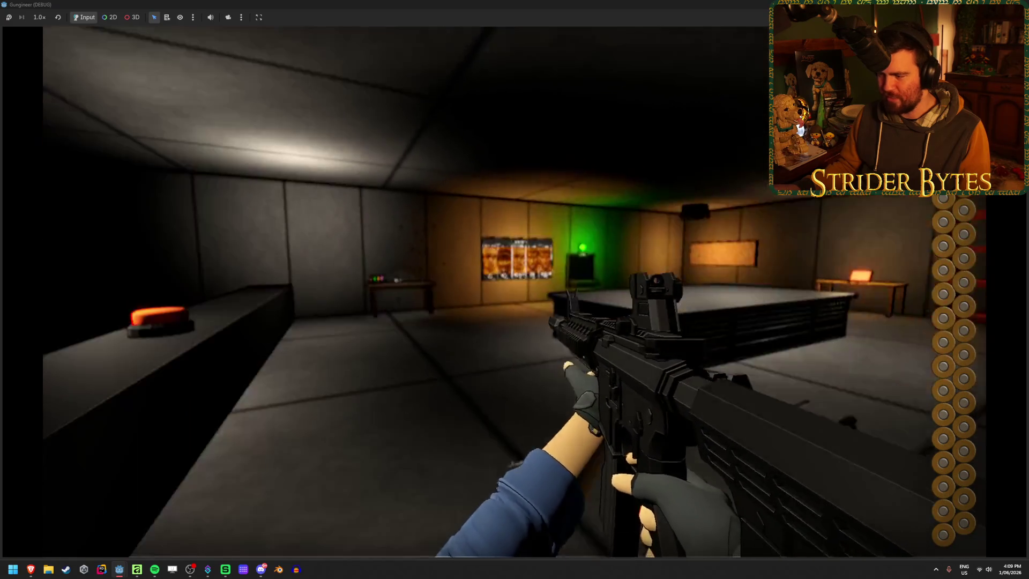
{"action": "right_click", "coordinate": [515, 289]}
{"action": "left_click", "coordinate": [514, 289]}
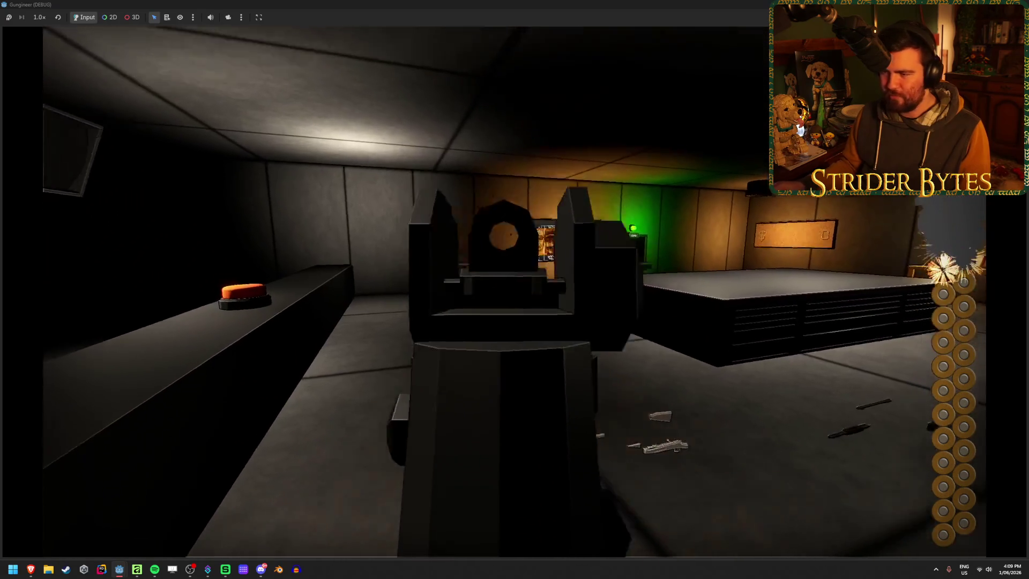
{"action": "right_click", "coordinate": [515, 290]}
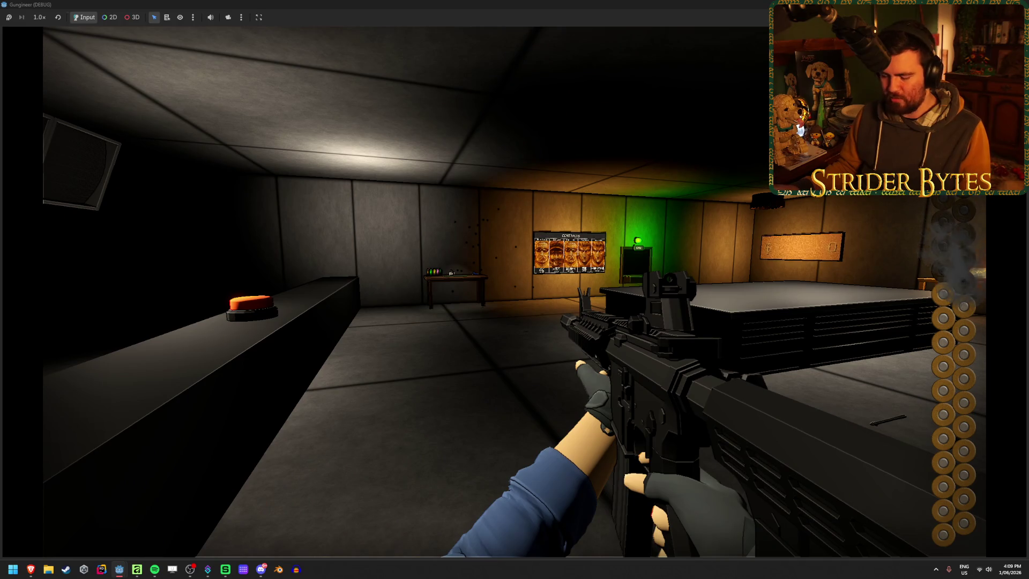
{"action": "key", "text": "r"}
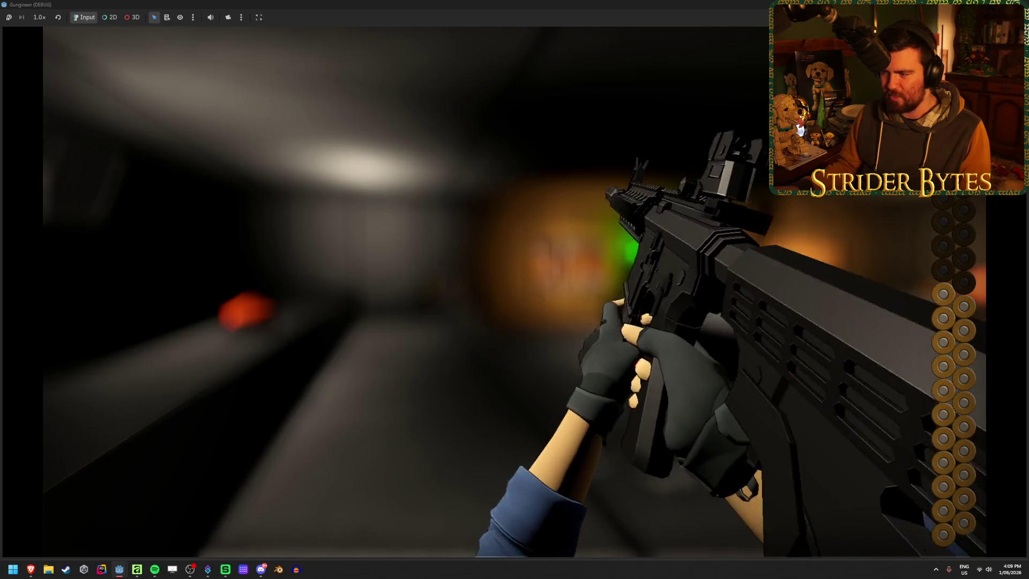
{"action": "right_click", "coordinate": [514, 289]}
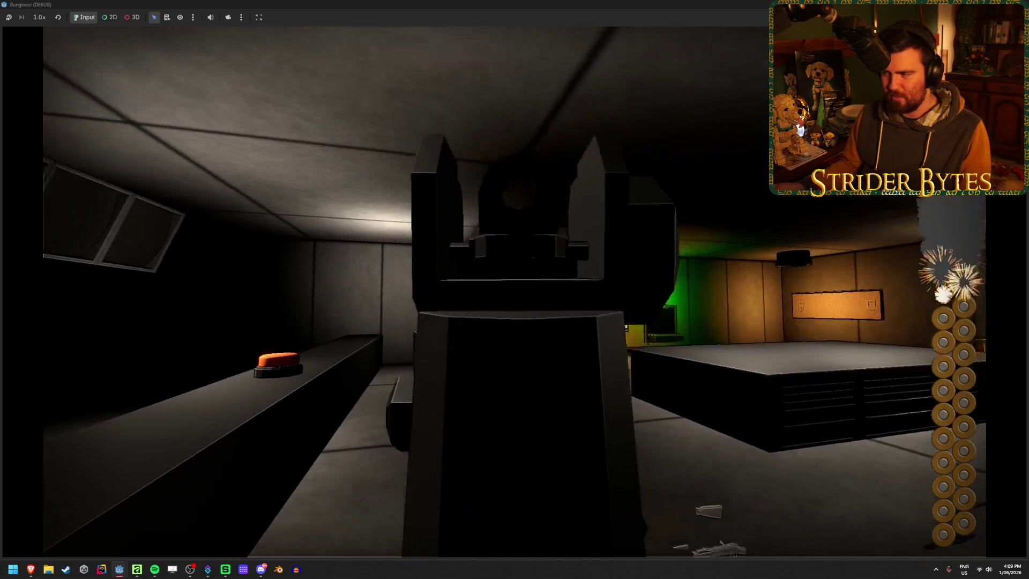
{"action": "right_click", "coordinate": [514, 289]}
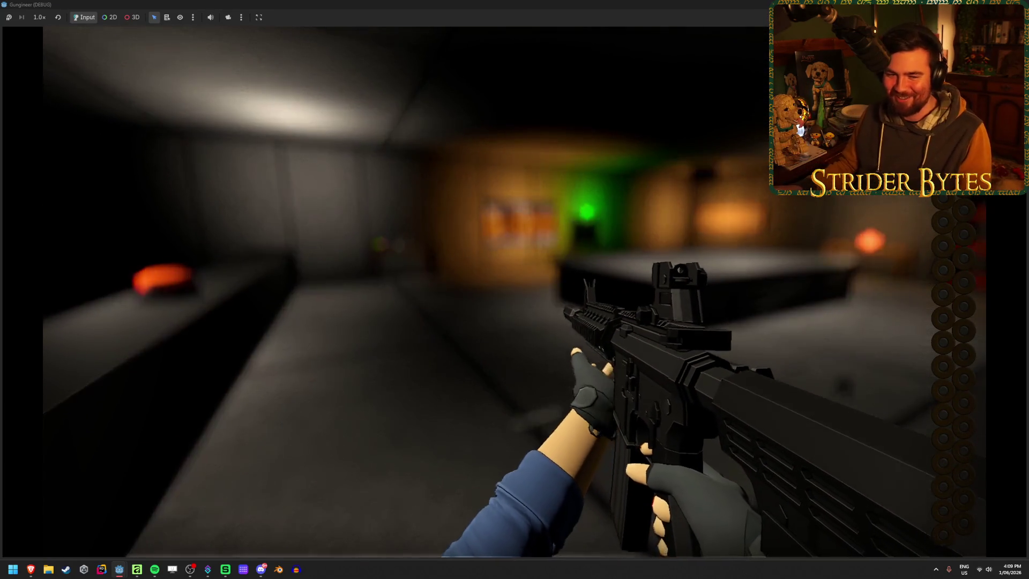
{"action": "key", "text": "r"}
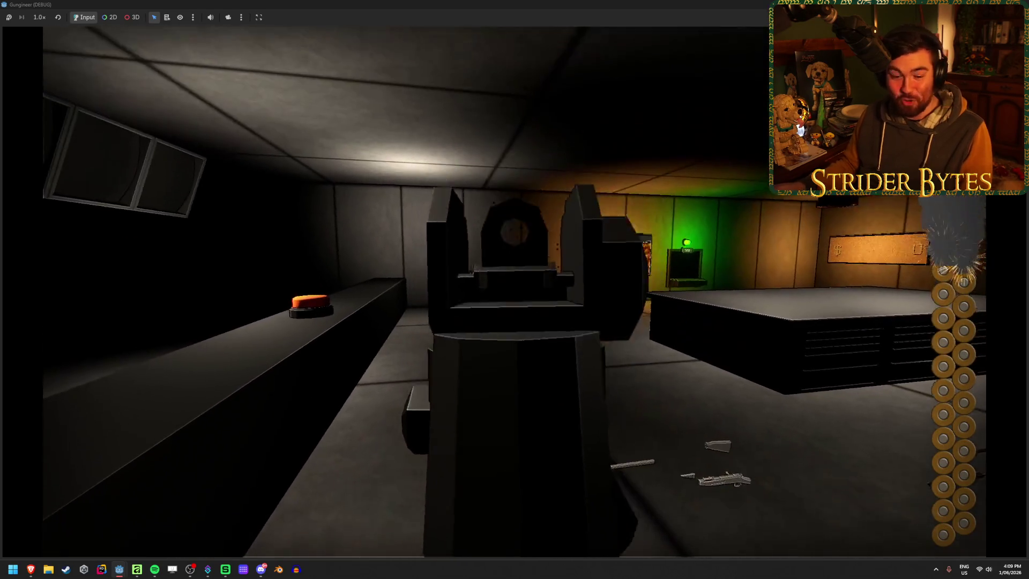
{"action": "left_click", "coordinate": [514, 292]}
{"action": "key", "text": "r"}
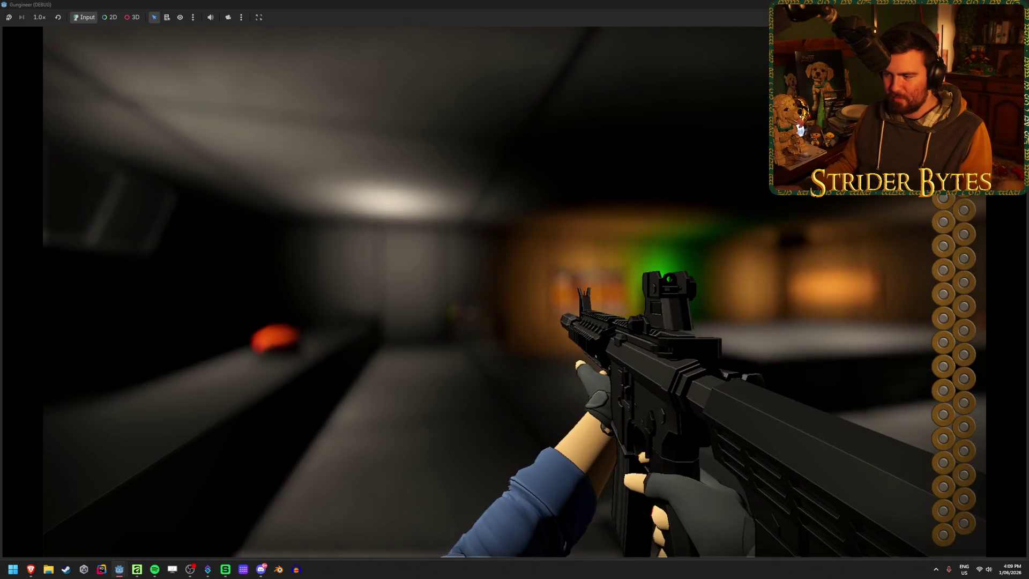
{"action": "right_click", "coordinate": [514, 290]}
{"action": "right_click", "coordinate": [515, 289]}
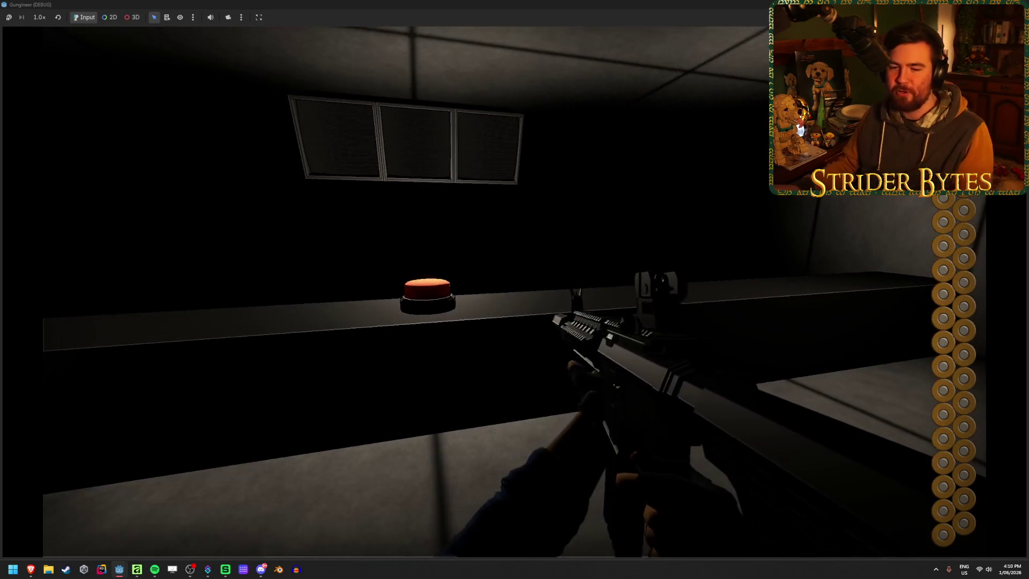
Step: Walk to the range counter, aim down sights, fire bursts at the target, then reload
{"action": "key", "text": "w"}
{"action": "key", "text": "e"}
{"action": "right_click", "coordinate": [514, 289]}
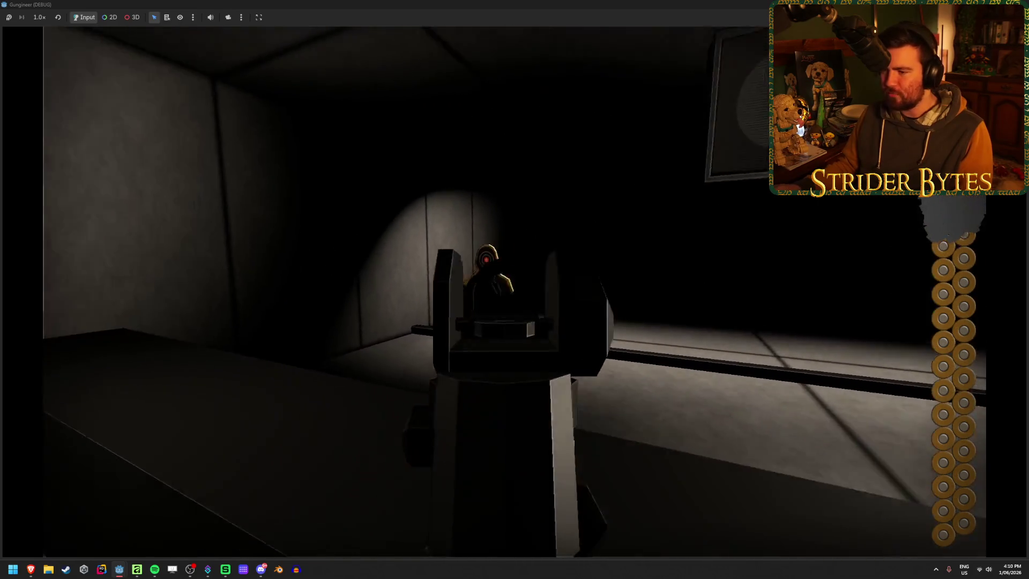
{"action": "left_click", "coordinate": [514, 290]}
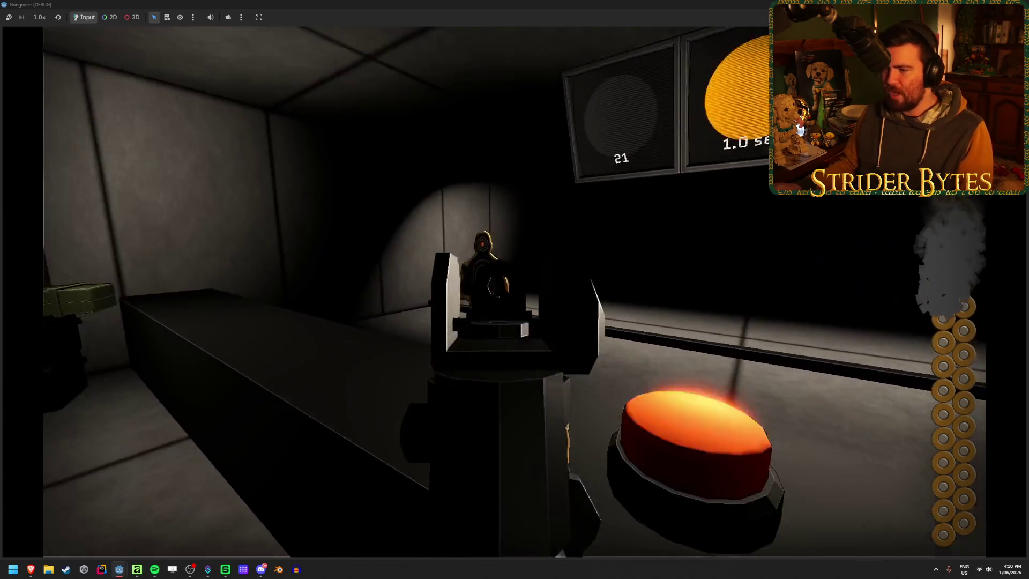
{"action": "left_click", "coordinate": [514, 290]}
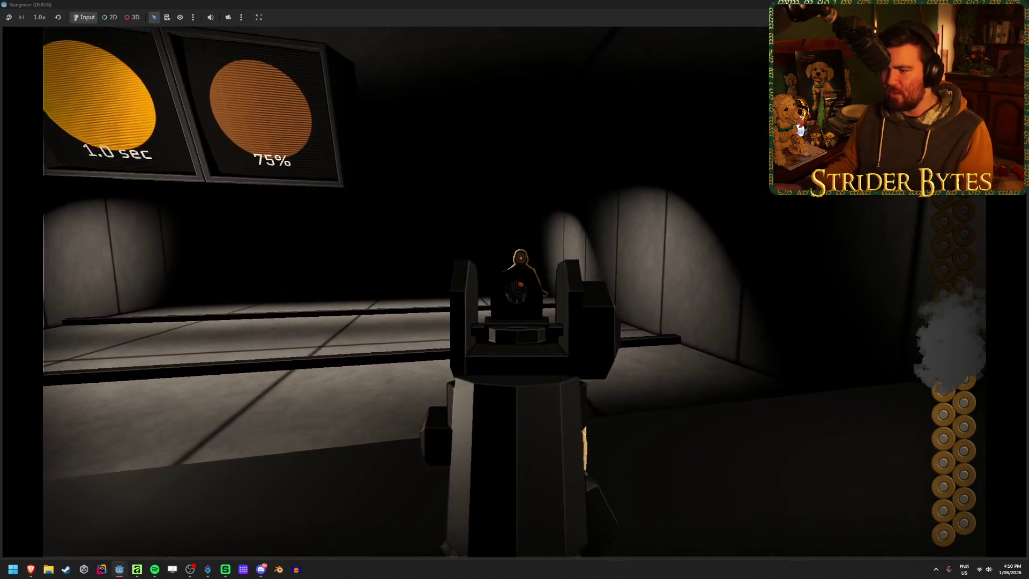
{"action": "left_click", "coordinate": [515, 289]}
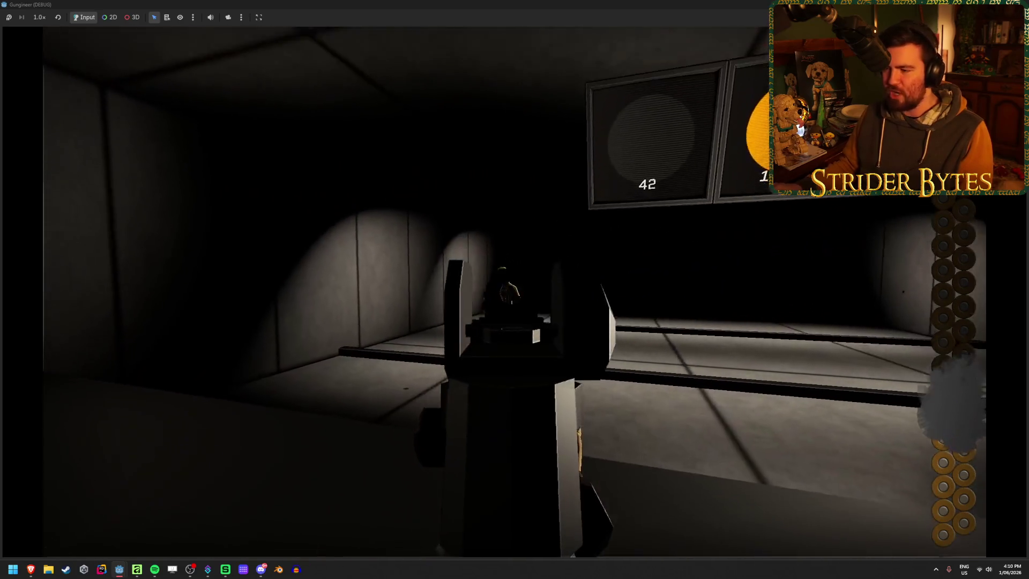
{"action": "left_click", "coordinate": [515, 290]}
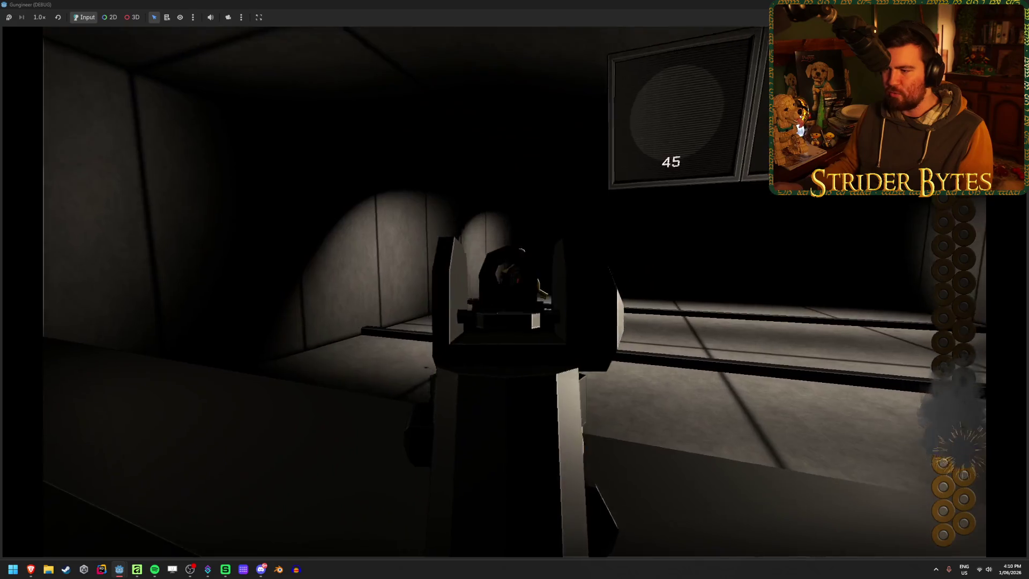
{"action": "left_click", "coordinate": [515, 290]}
{"action": "left_click", "coordinate": [515, 289]}
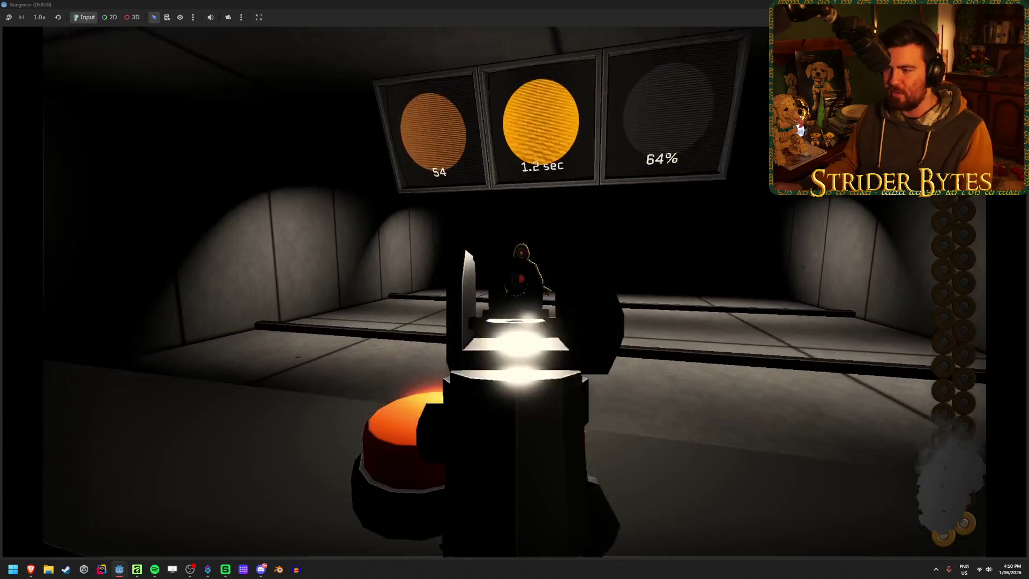
{"action": "left_click", "coordinate": [514, 289]}
{"action": "key", "text": "r"}
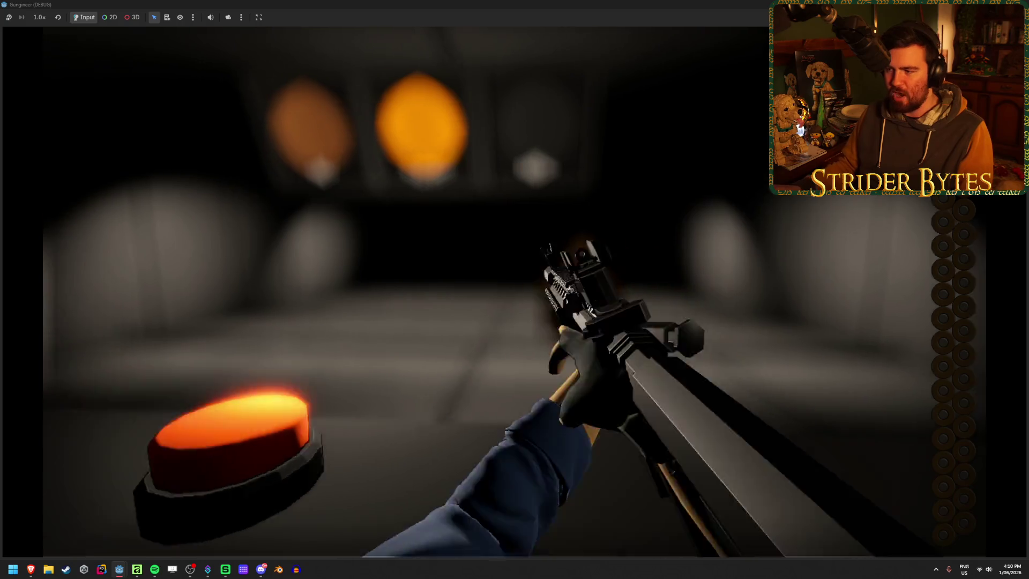
Step: Aim again and fire more bursts at the targets down range, then reload the rifle
{"action": "right_click", "coordinate": [514, 290]}
{"action": "left_click", "coordinate": [514, 289]}
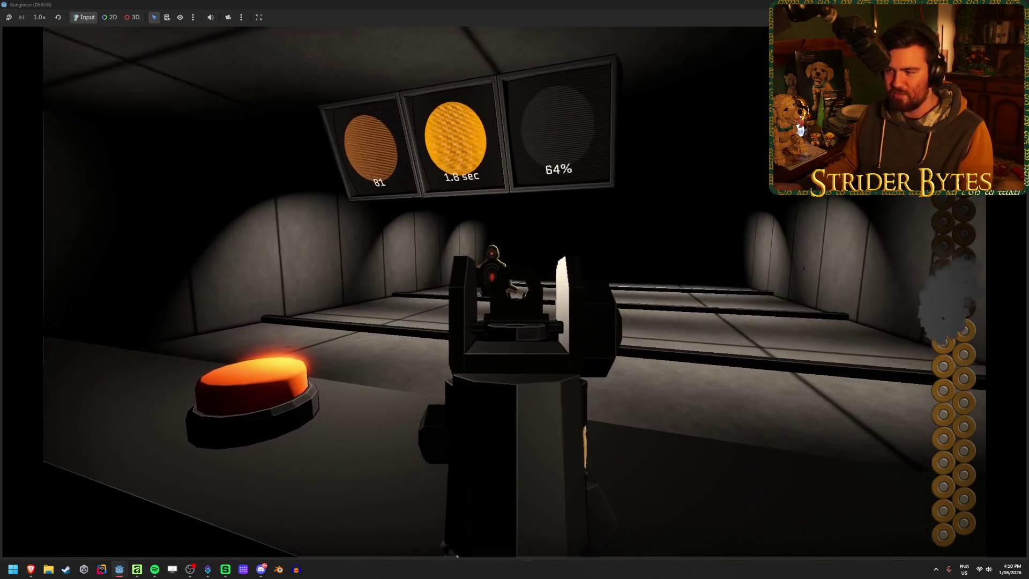
{"action": "left_click", "coordinate": [514, 290]}
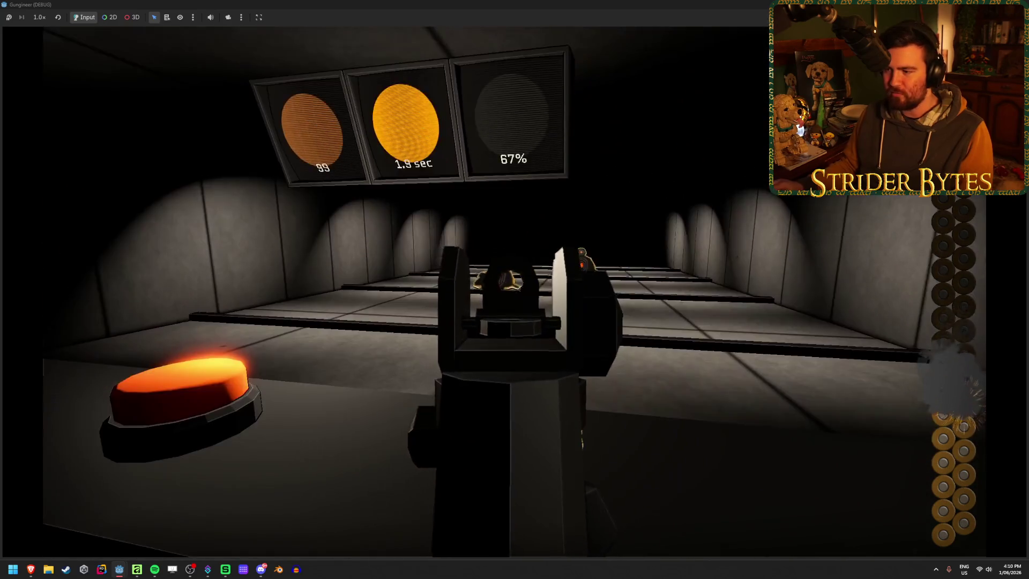
{"action": "left_click", "coordinate": [515, 290]}
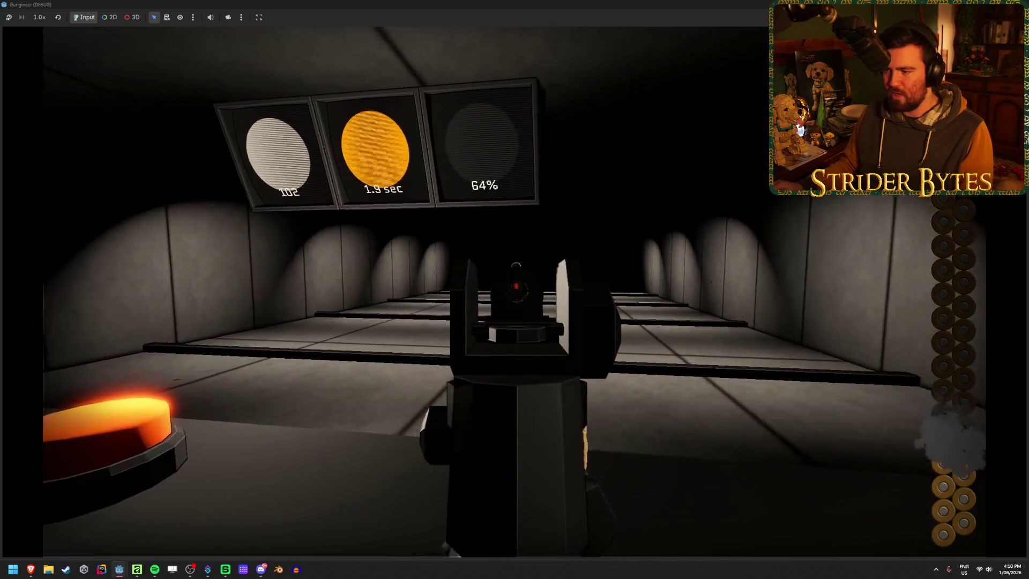
{"action": "left_click", "coordinate": [515, 289]}
{"action": "left_click", "coordinate": [515, 289]}
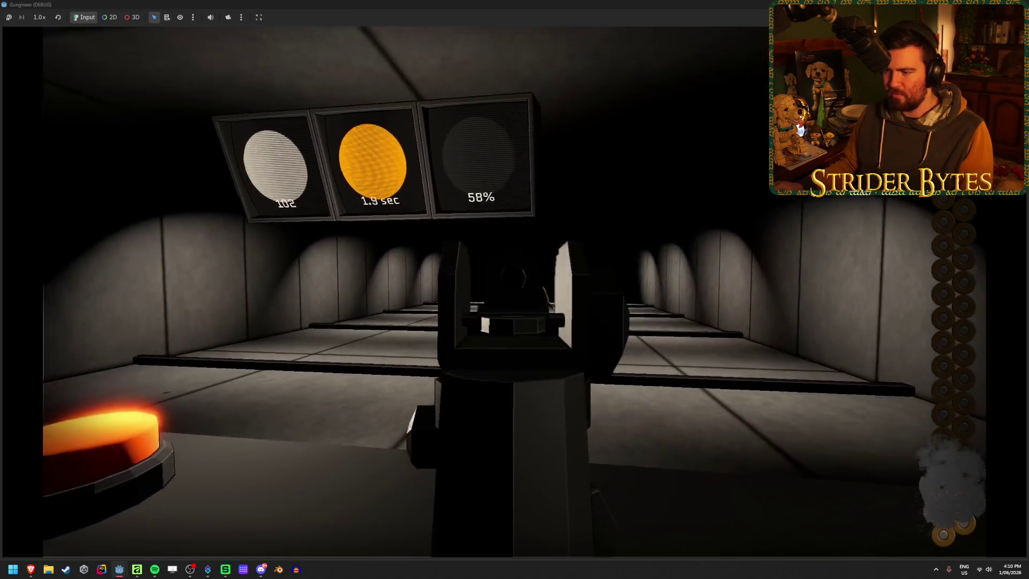
{"action": "left_click", "coordinate": [514, 289]}
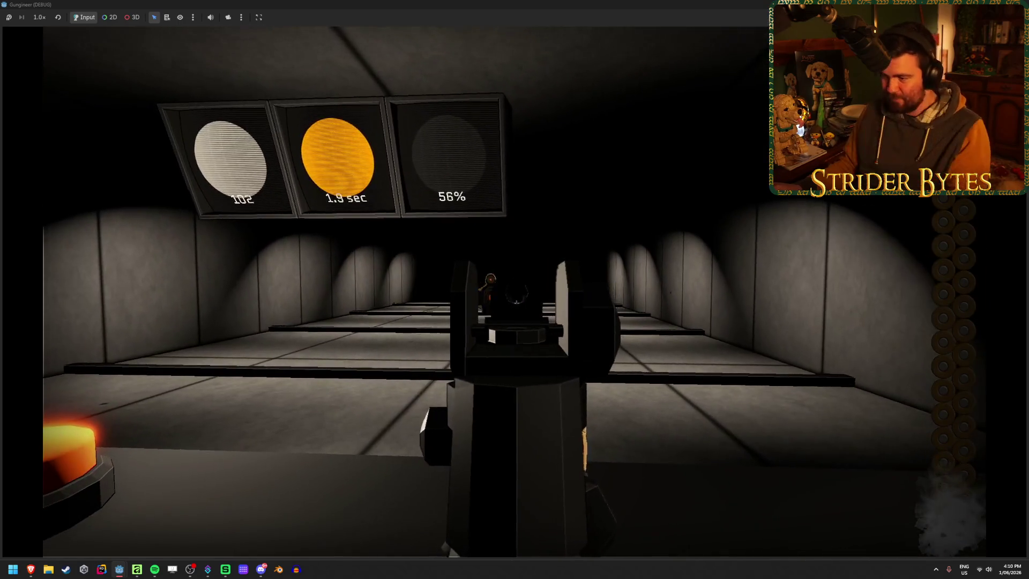
{"action": "key", "text": "r"}
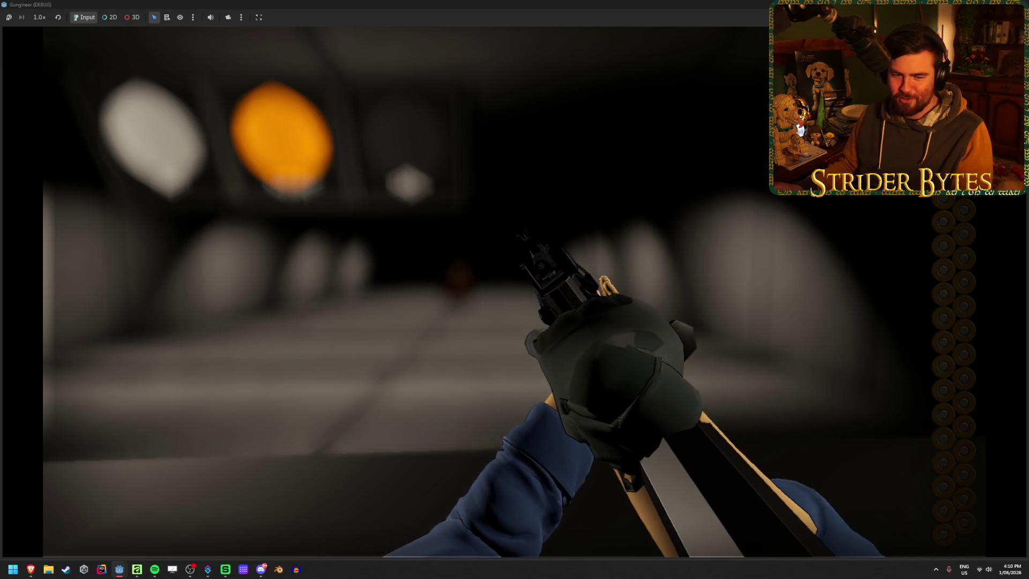
Step: Fire the final bursts for a 117 score at 2.8 sec, then walk back toward the workshop
{"action": "right_click", "coordinate": [514, 290]}
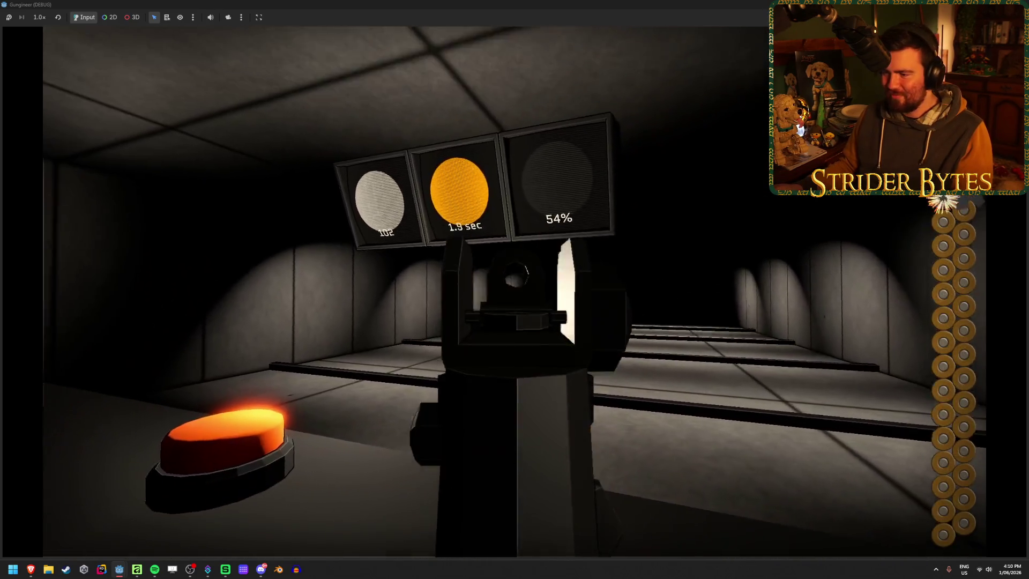
{"action": "left_click", "coordinate": [514, 289]}
{"action": "left_click", "coordinate": [514, 290]}
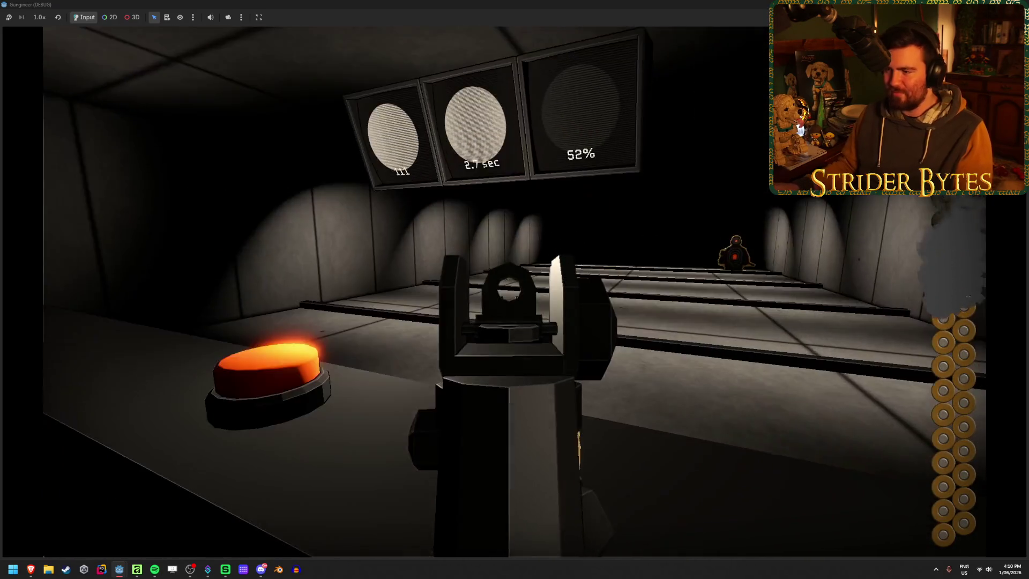
{"action": "left_click", "coordinate": [515, 290]}
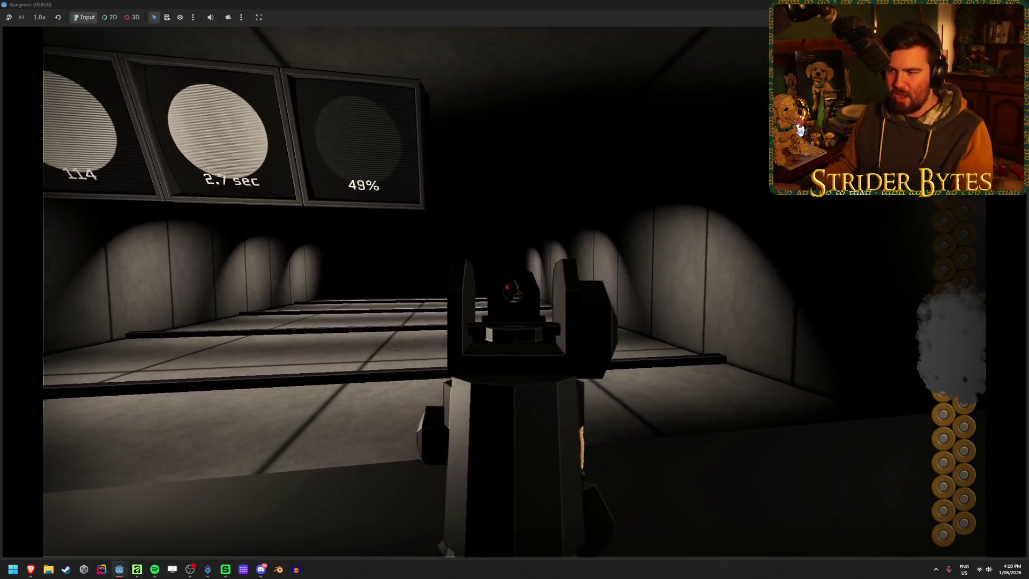
{"action": "left_click", "coordinate": [515, 289]}
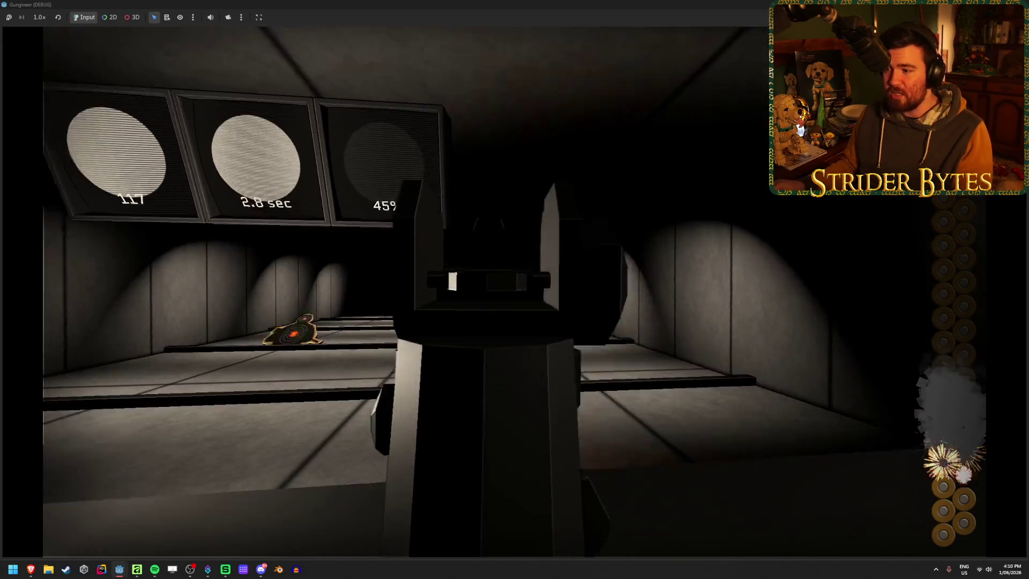
{"action": "key", "text": "w"}
{"action": "key", "text": "w"}
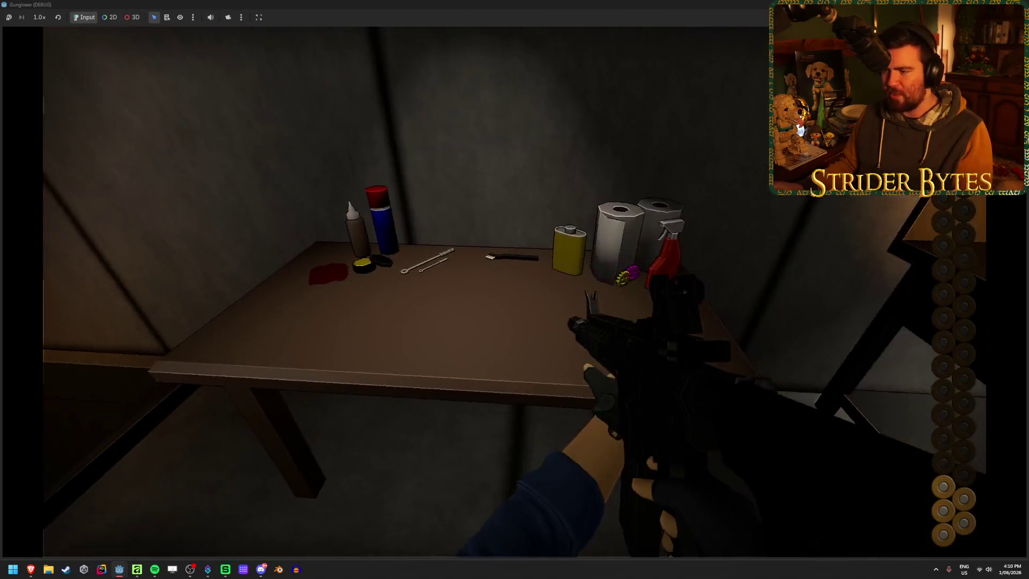
Step: Walk from the range to the spray-can table, briefly aiming down sights, then head for the Contracts board
{"action": "key", "text": "s"}
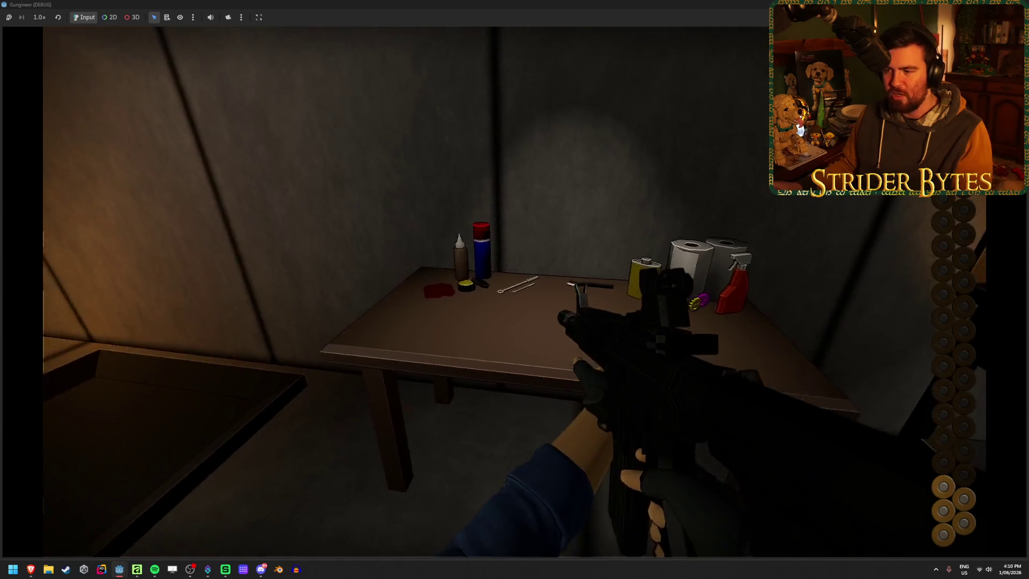
{"action": "key", "text": "w"}
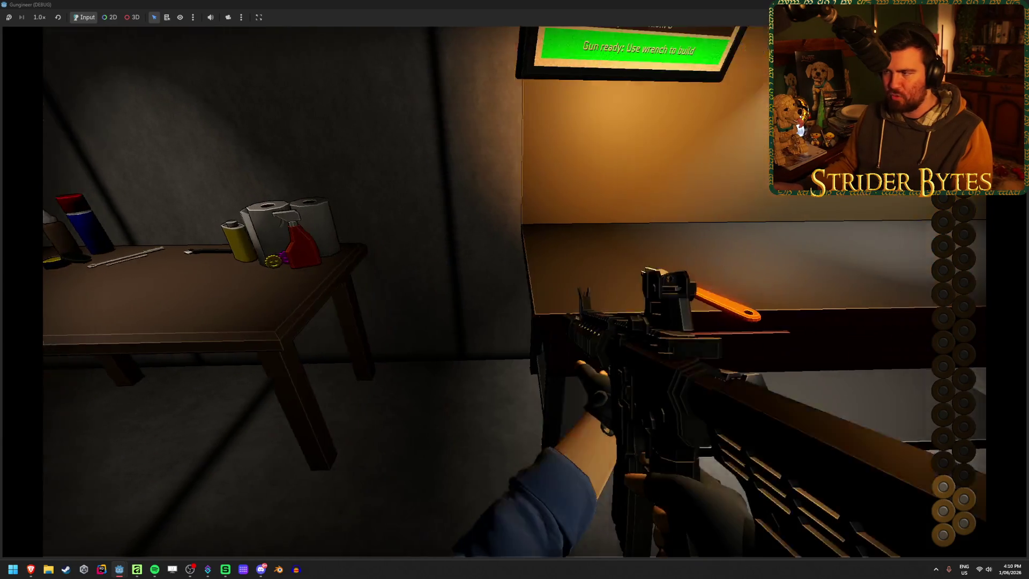
{"action": "key", "text": "w"}
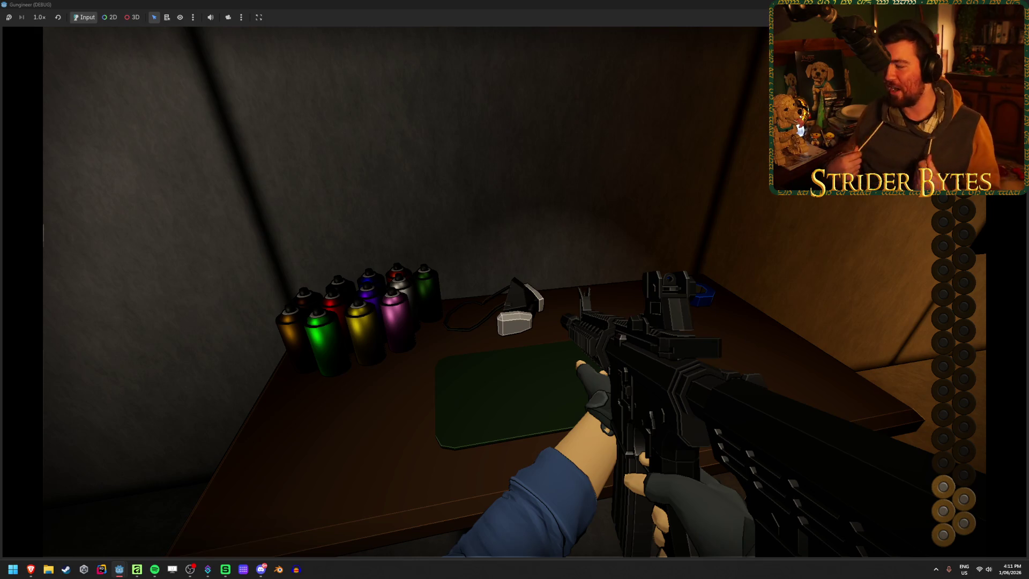
{"action": "key", "text": "s"}
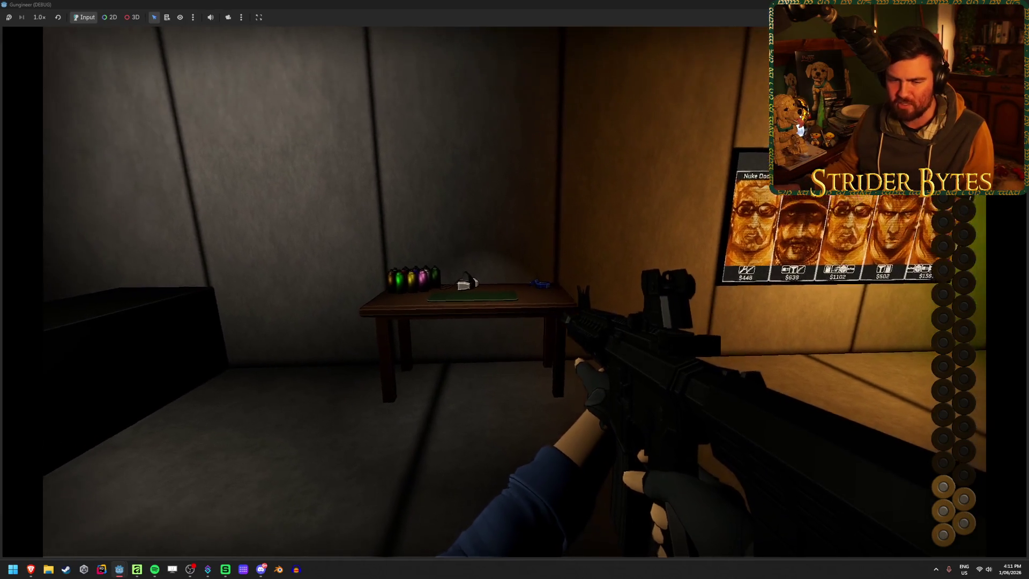
{"action": "key", "text": "w"}
{"action": "right_click", "coordinate": [514, 289]}
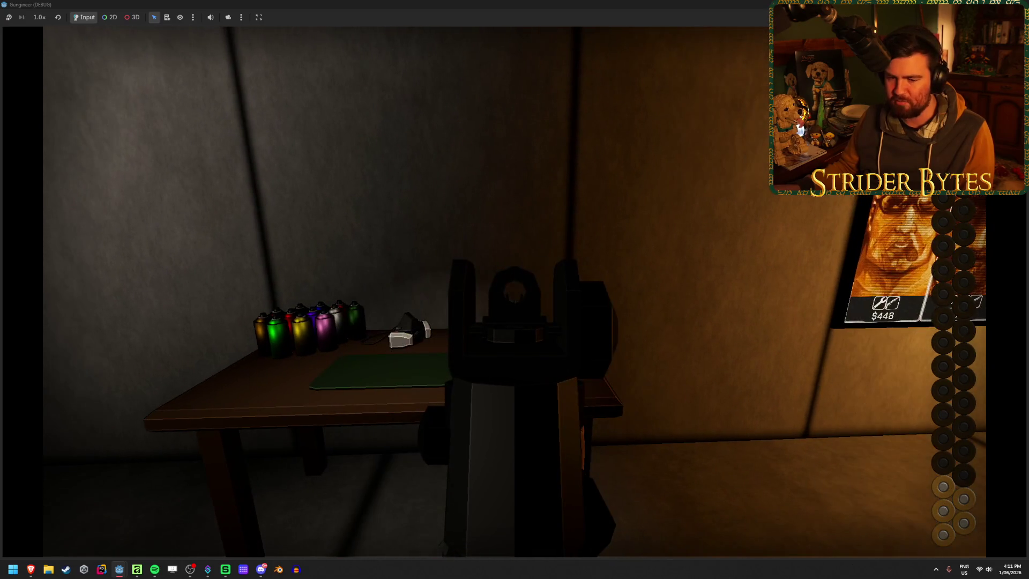
{"action": "right_click", "coordinate": [514, 290]}
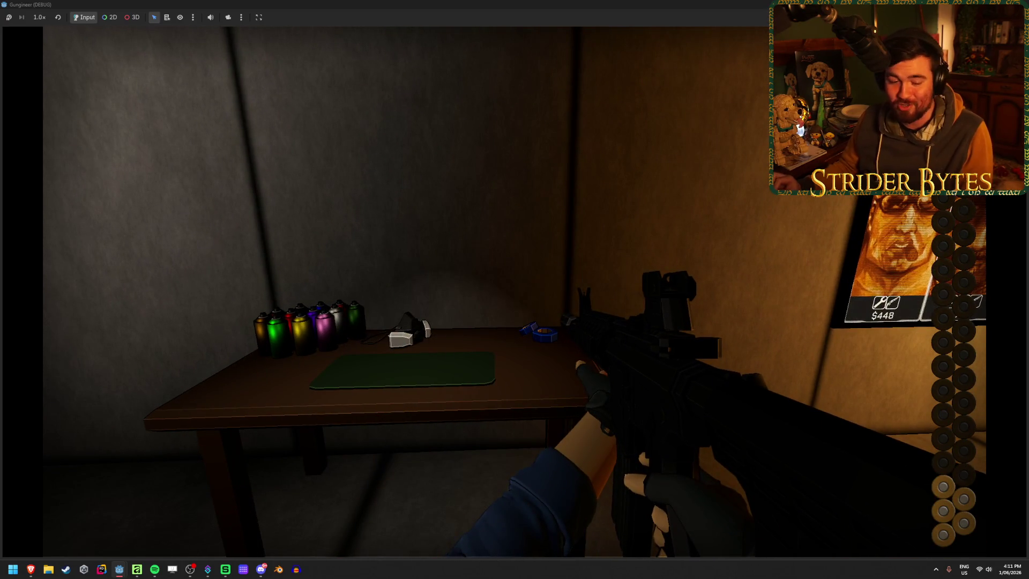
{"action": "key", "text": "a"}
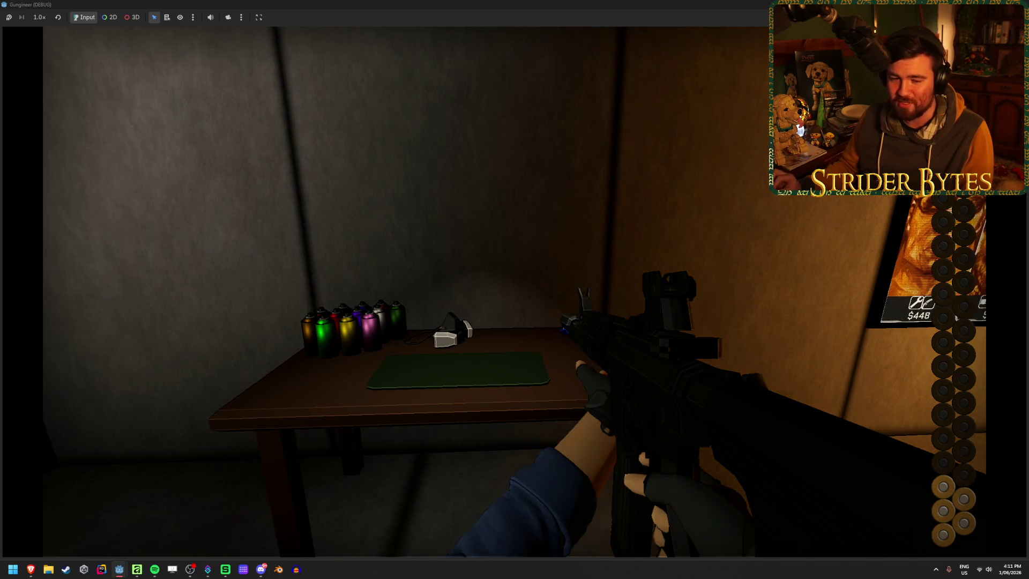
{"action": "mouse_move", "coordinate": [515, 289]}
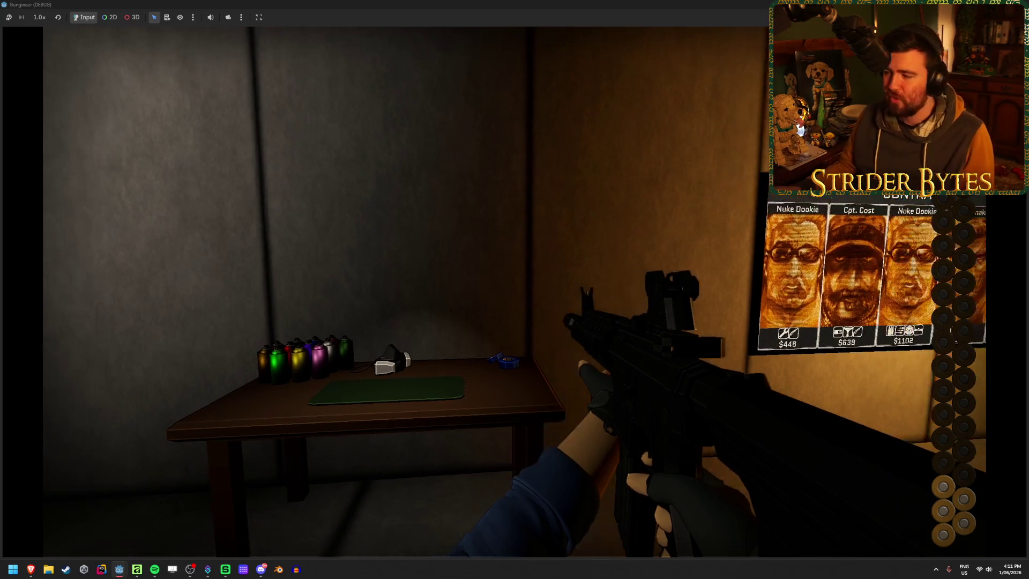
{"action": "key", "text": "w"}
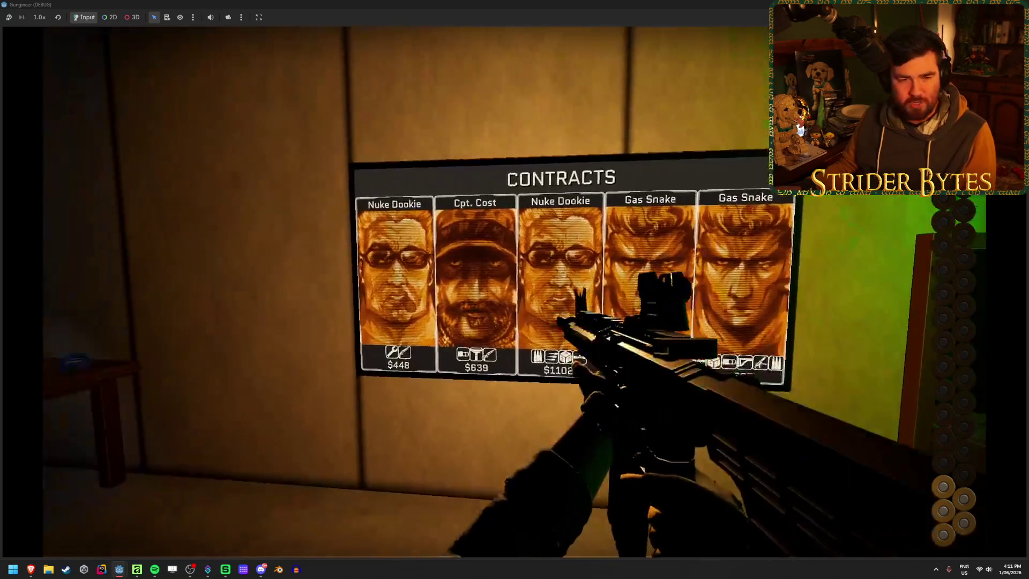
Step: Approach the Contracts board and open a contract card's requirement details, then move to the $262 delivery doorway
{"action": "key", "text": "w"}
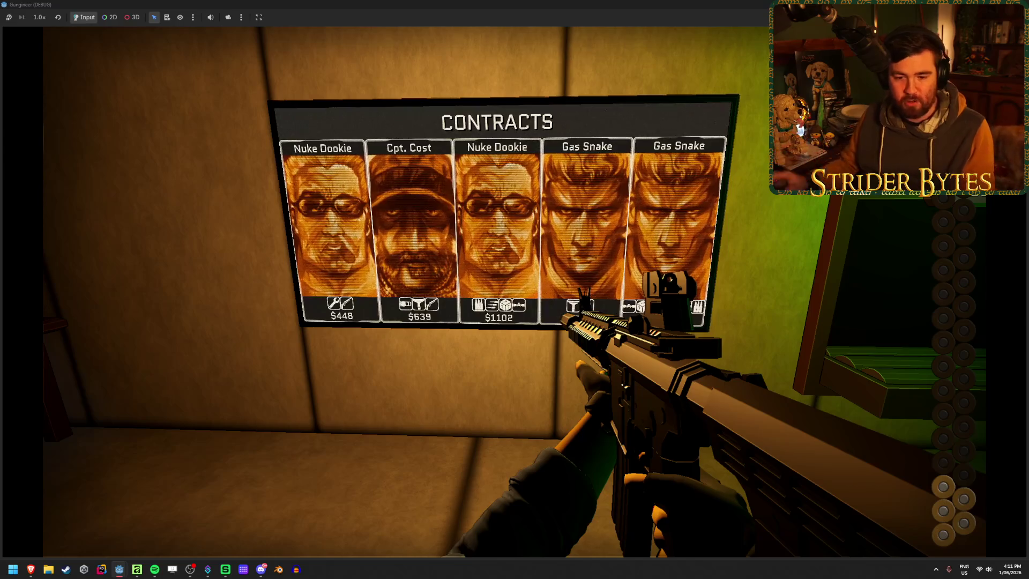
{"action": "key", "text": "w"}
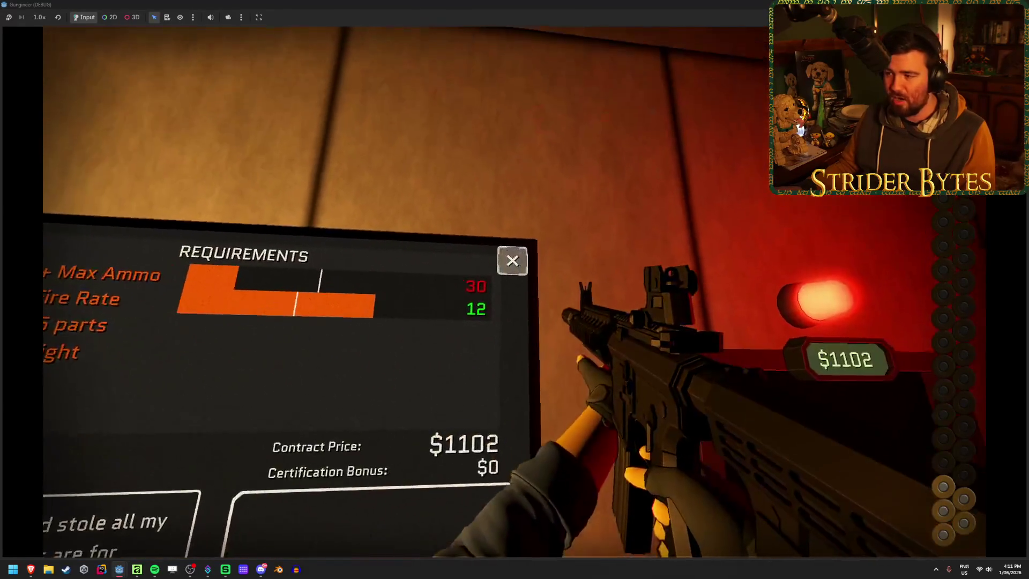
{"action": "left_click", "coordinate": [509, 259]}
{"action": "left_click", "coordinate": [515, 290]}
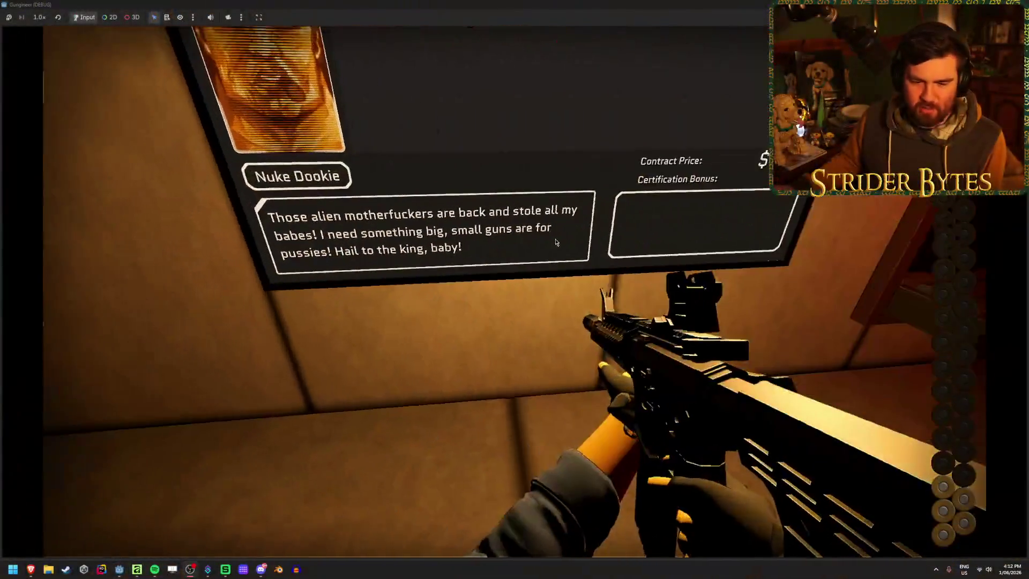
{"action": "left_click", "coordinate": [555, 242]}
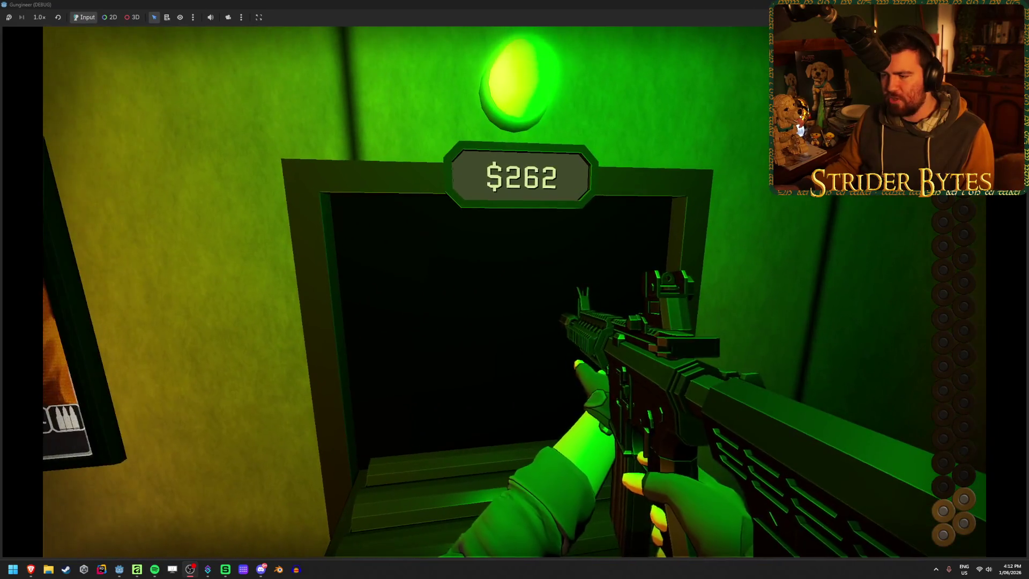
Step: Place the rifle on the delivery shelf and walk past the payout sign to the cash stacks
{"action": "key", "text": "e"}
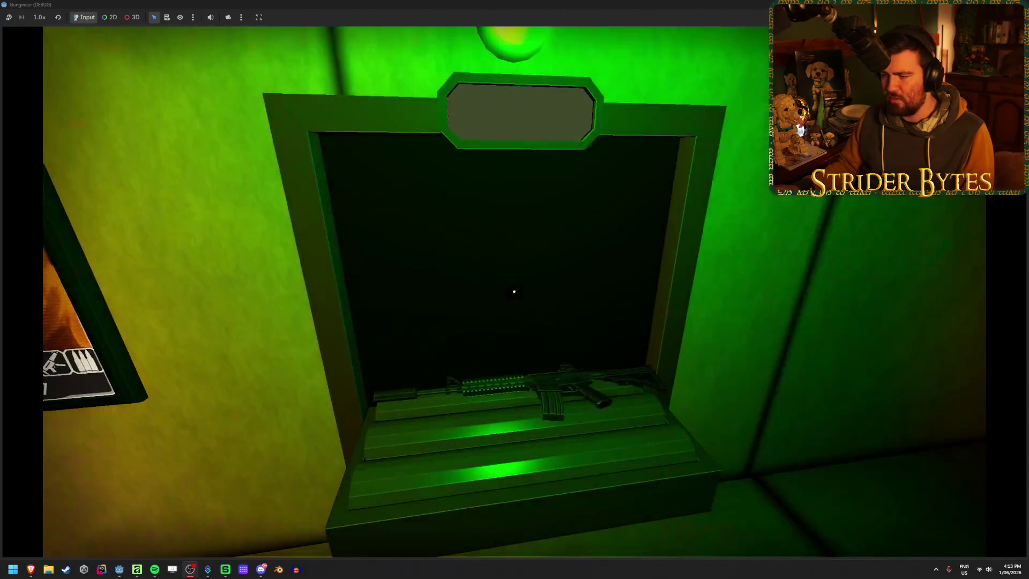
{"action": "key", "text": "w"}
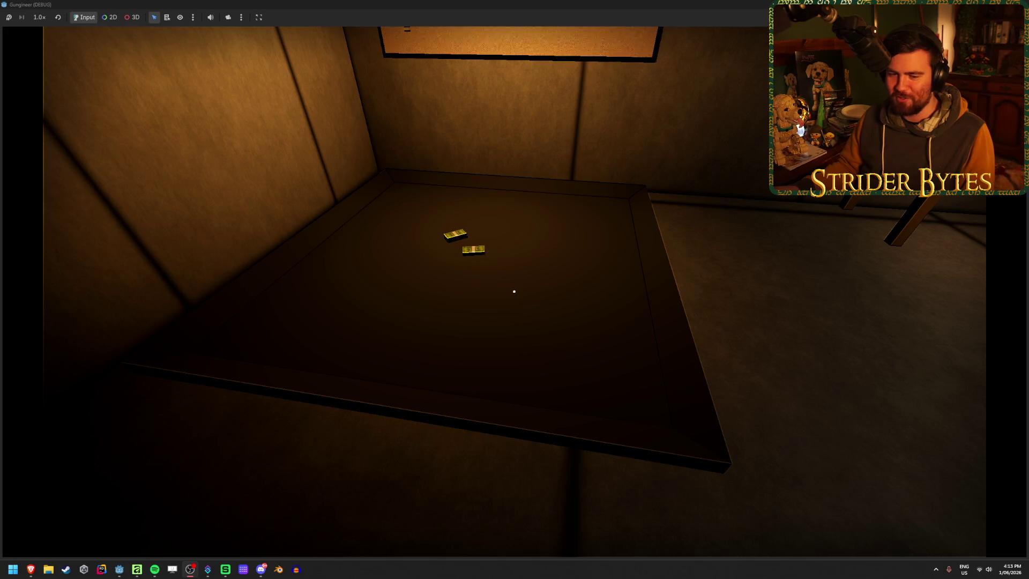
{"action": "key", "text": "w"}
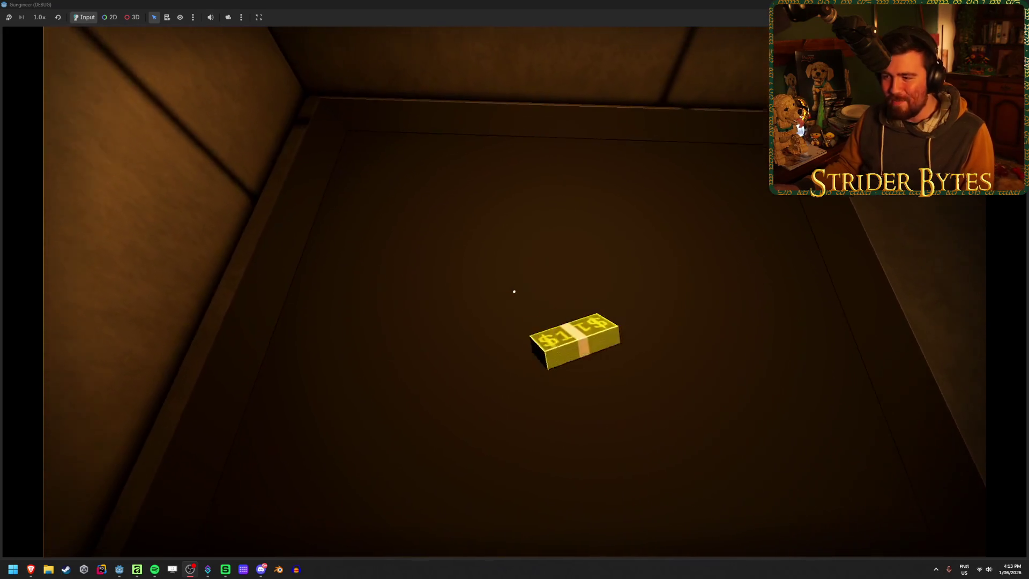
{"action": "key", "text": "w"}
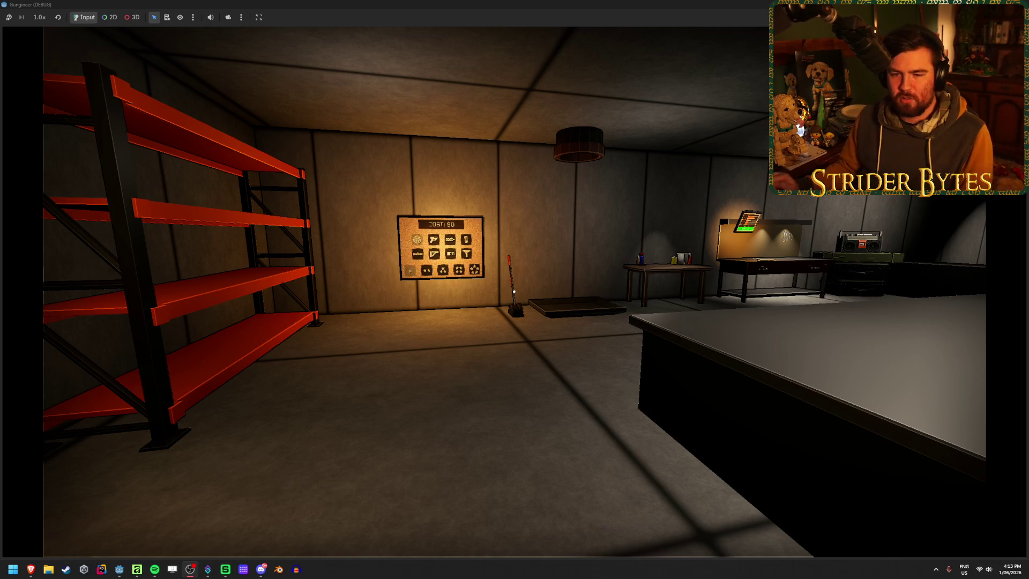
Step: Walk around the workshop past the Contracts poster and cost board, then stop the game with F8
{"action": "key", "text": "d"}
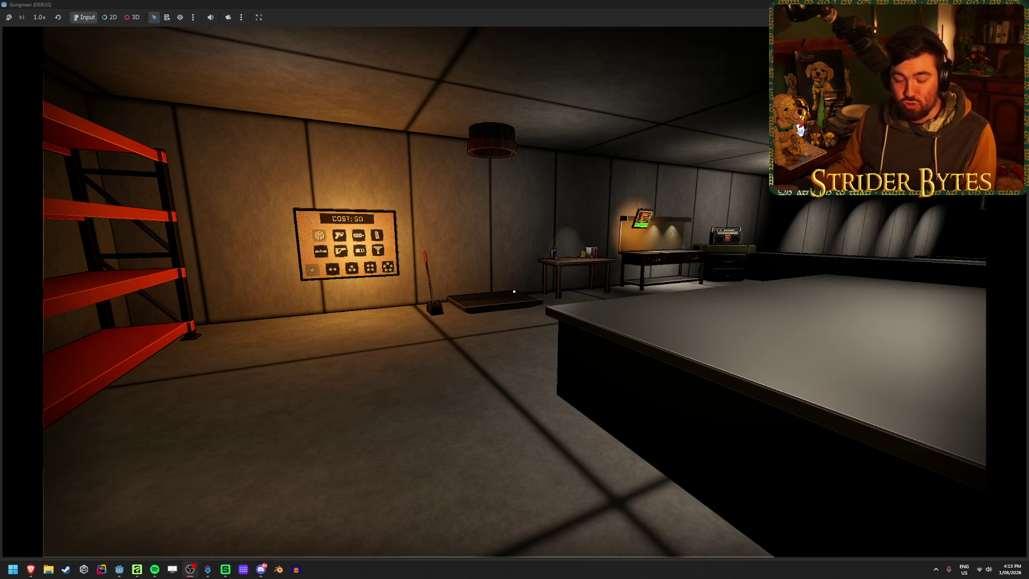
{"action": "key", "text": "w"}
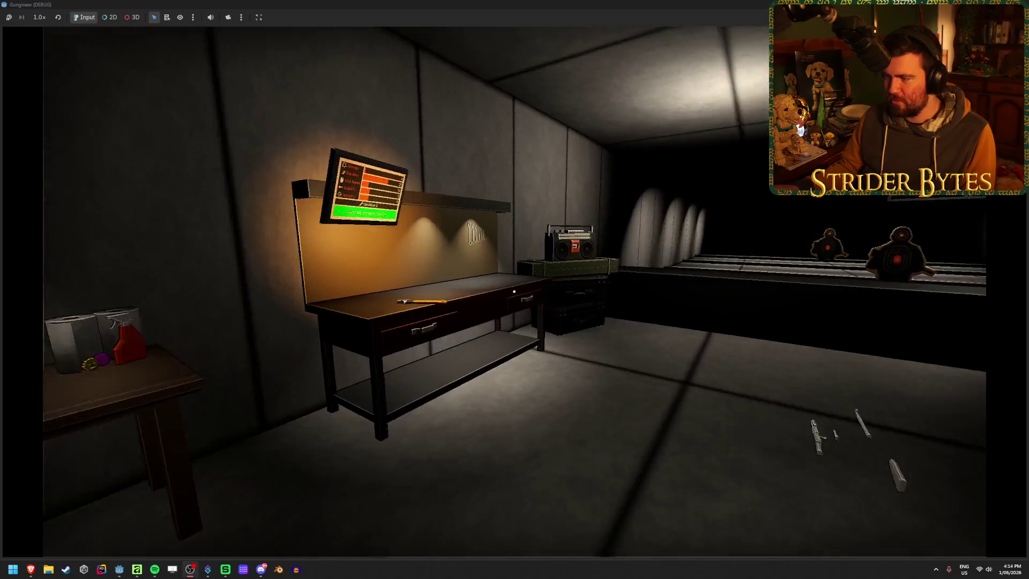
{"action": "key", "text": "s"}
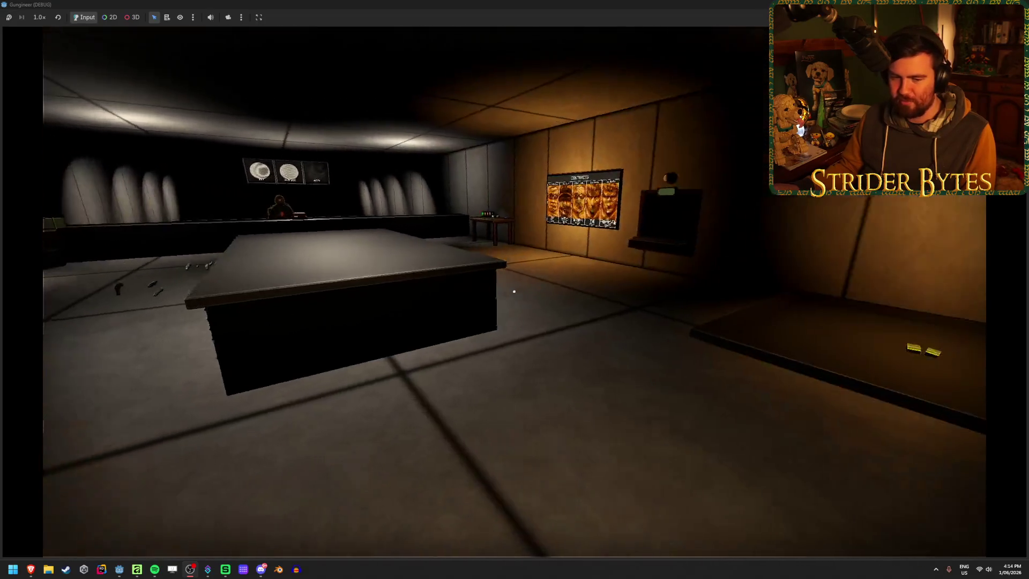
{"action": "key", "text": "w"}
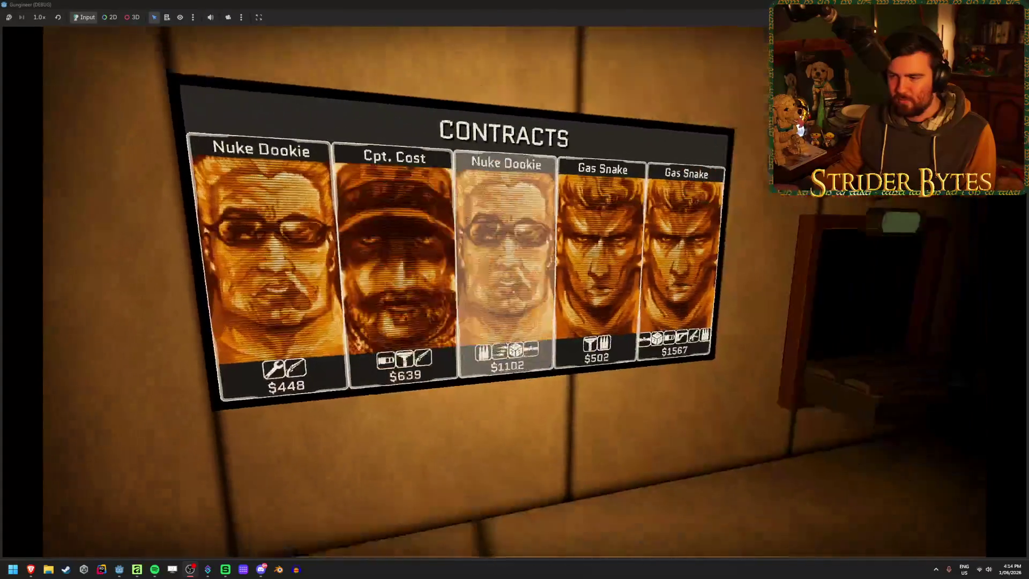
{"action": "key", "text": "w"}
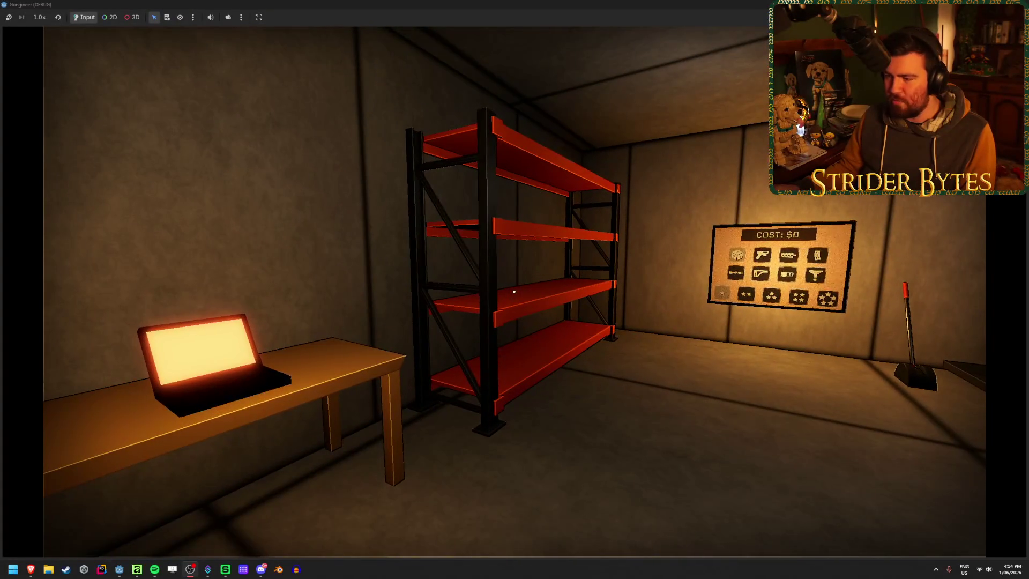
{"action": "key", "text": "w"}
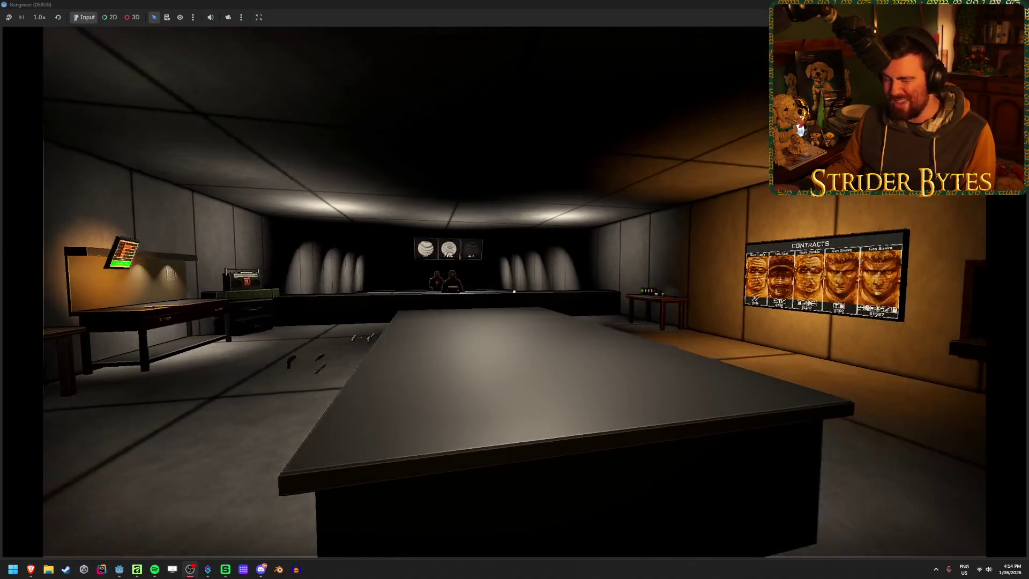
{"action": "key", "text": "F8"}
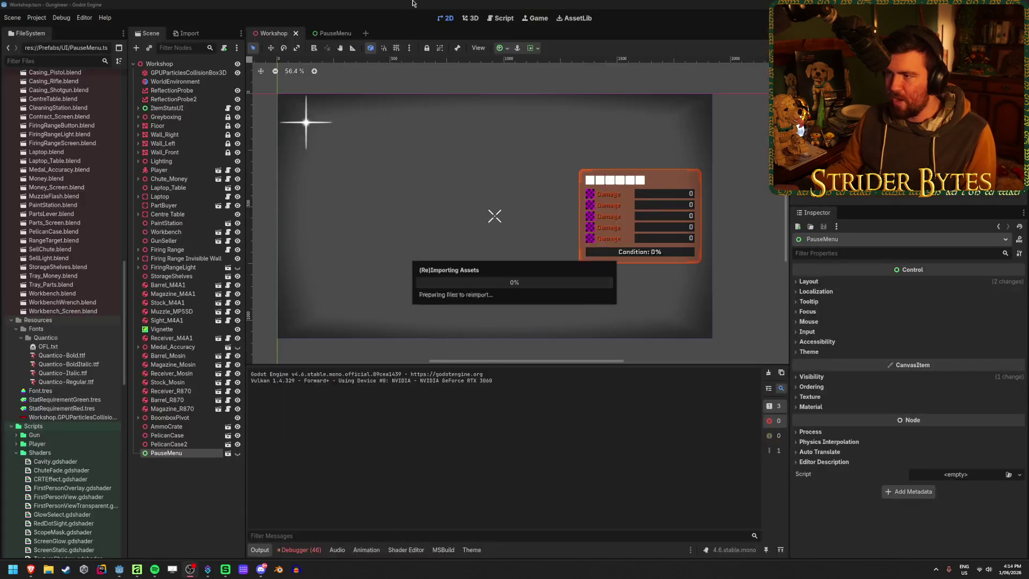
Step: Clear the Output log, save the Workshop scene with PauseMenu briefly shown, and open the PauseMenu scene
{"action": "left_click", "coordinate": [768, 373]}
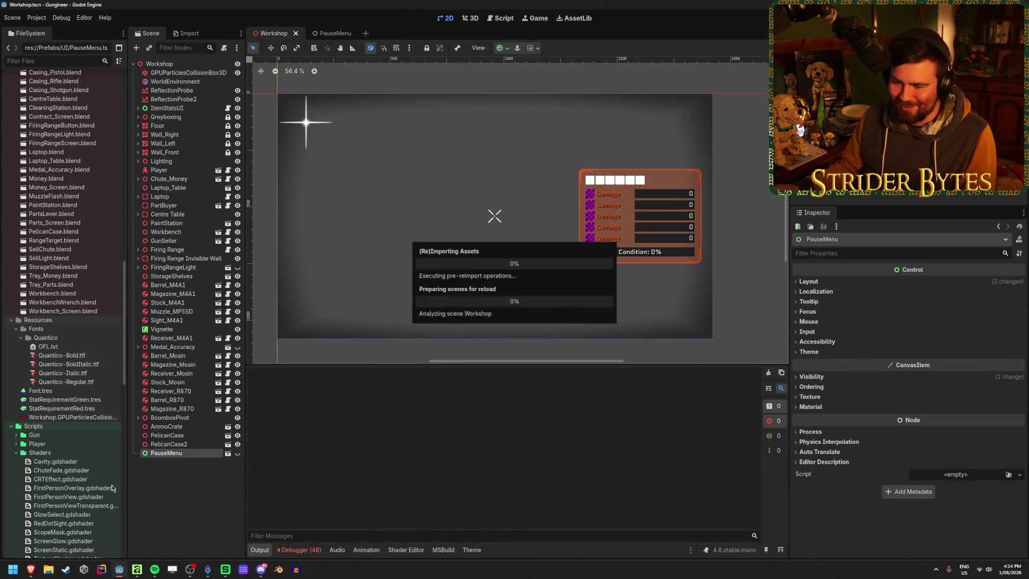
{"action": "left_click", "coordinate": [769, 374]}
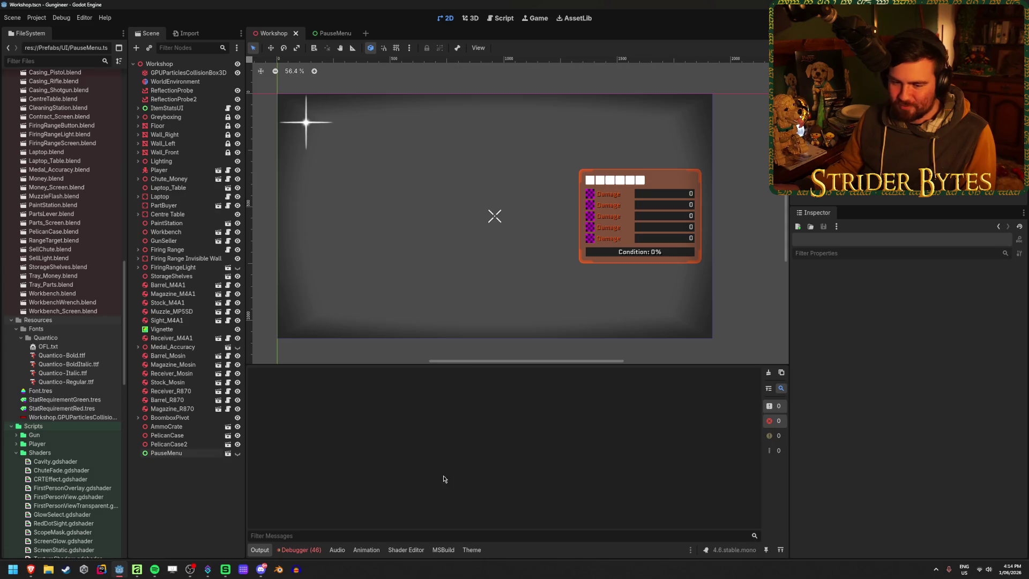
{"action": "left_click", "coordinate": [237, 453]}
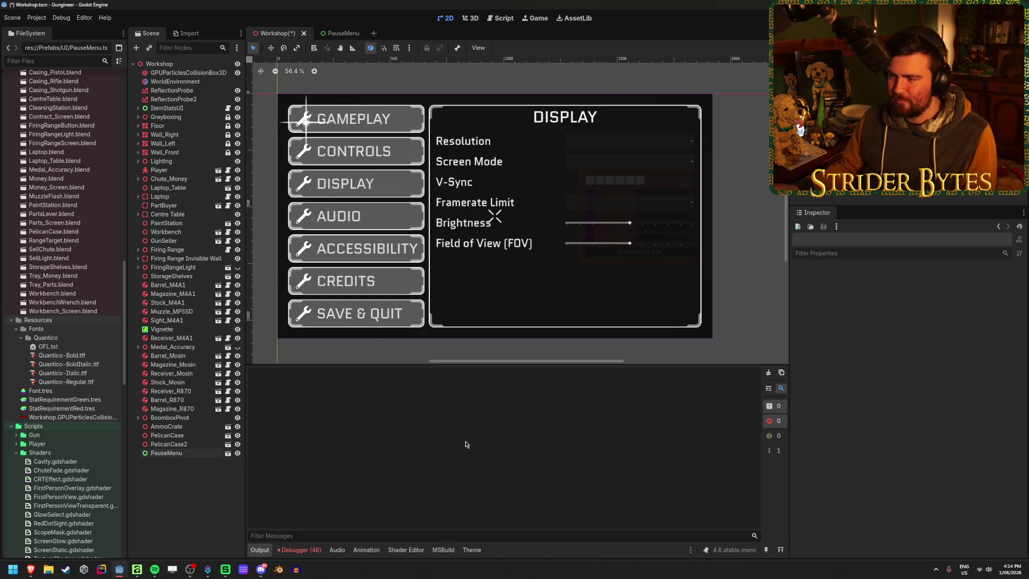
{"action": "key", "text": "ctrl+s"}
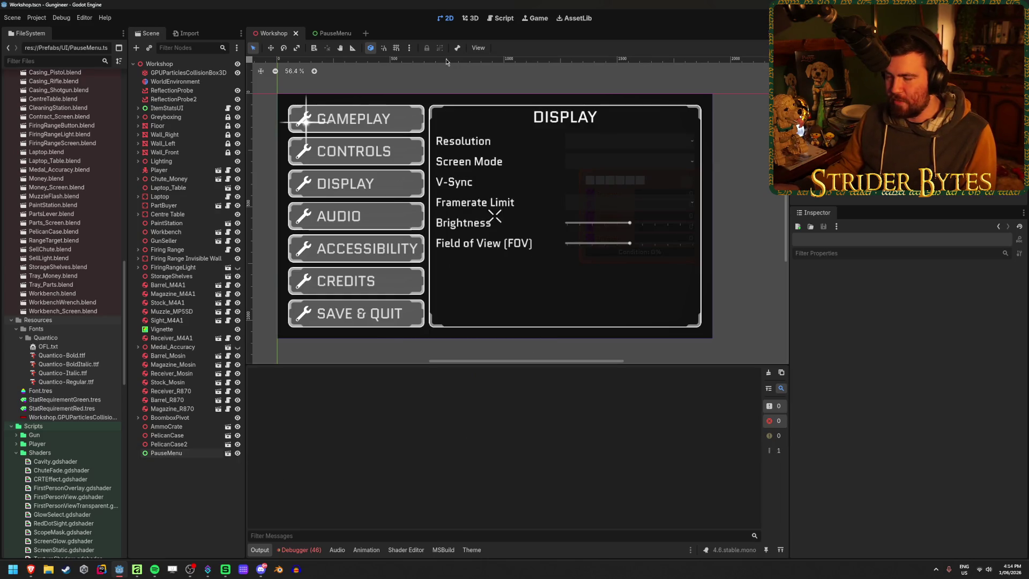
{"action": "left_click", "coordinate": [238, 453]}
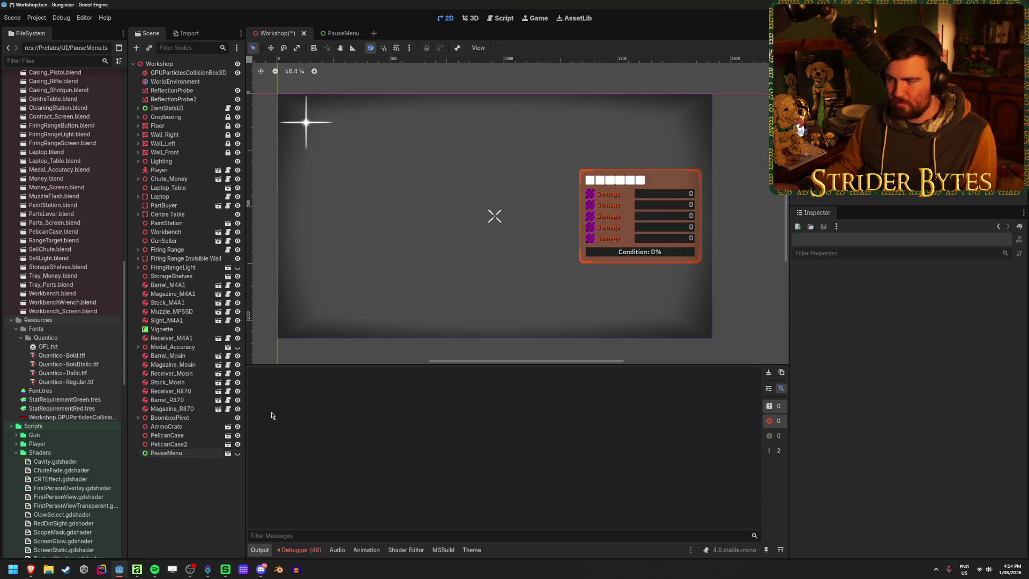
{"action": "left_click", "coordinate": [339, 33]}
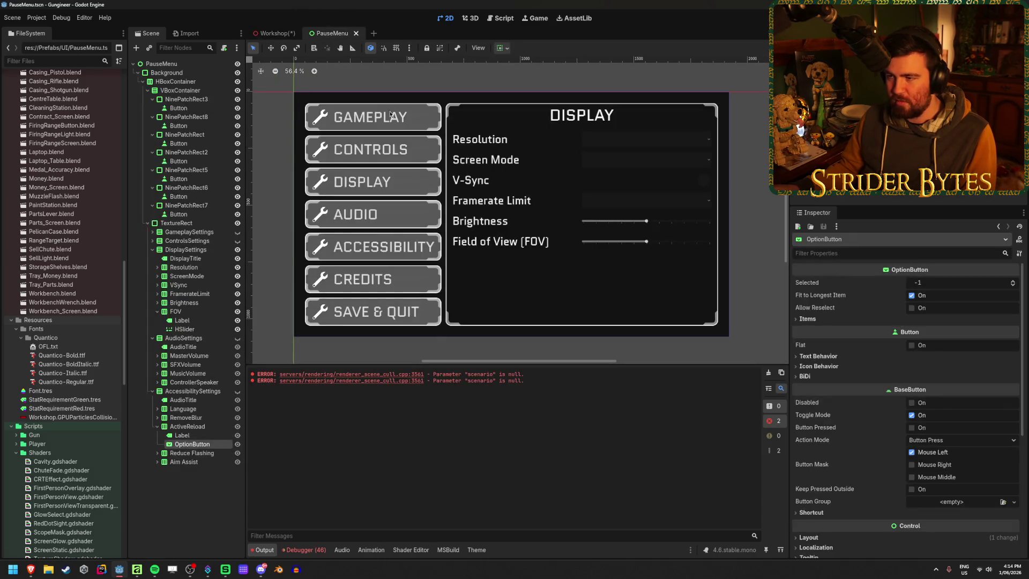
Step: Clear the debugger's error list and hide the DisplaySettings panel, emptying the settings frame
{"action": "scroll", "coordinate": [546, 225], "scroll_direction": "up", "scroll_amount": 1}
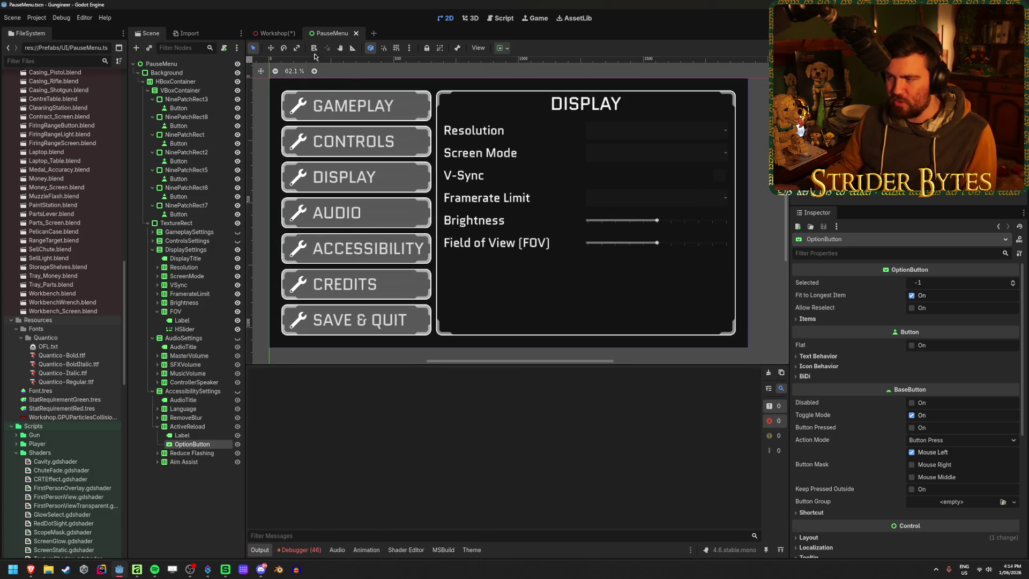
{"action": "key", "text": "ctrl+z"}
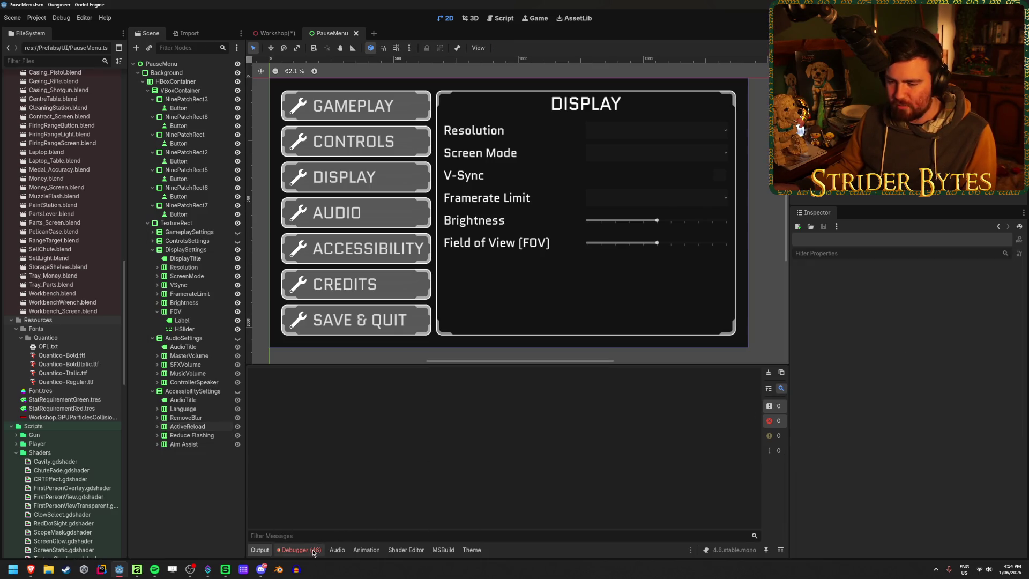
{"action": "left_click", "coordinate": [310, 388]}
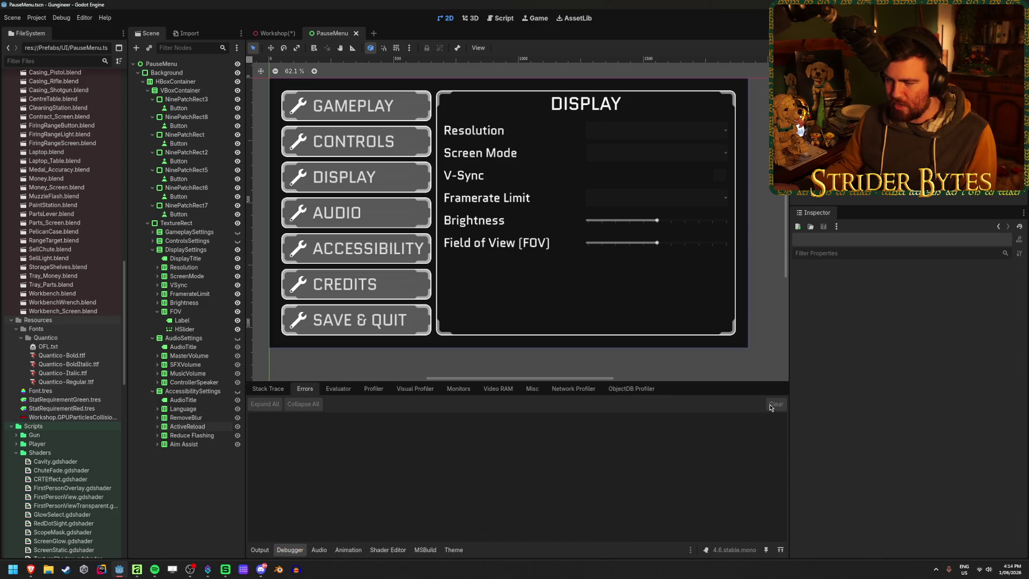
{"action": "left_click", "coordinate": [260, 550]}
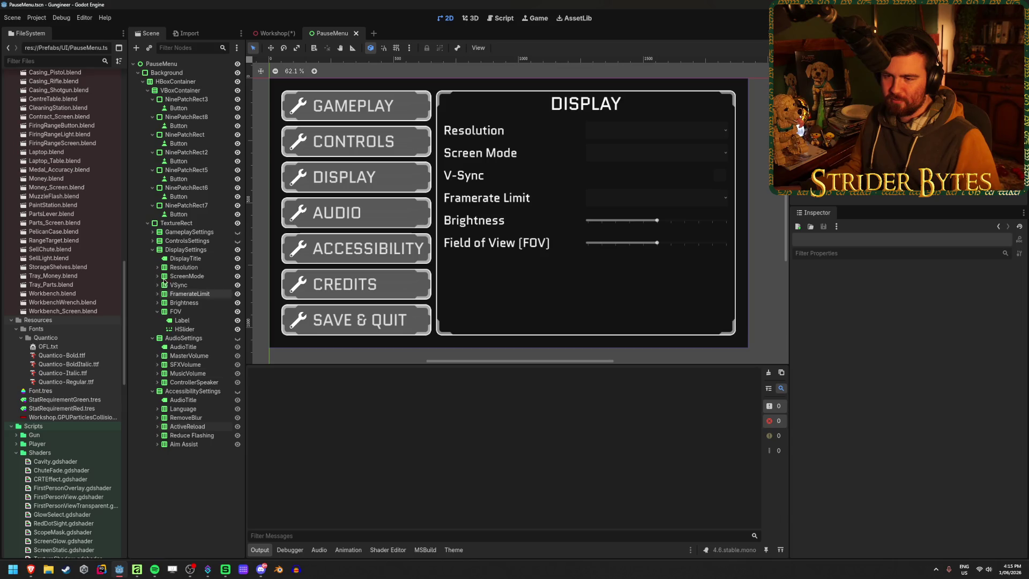
{"action": "left_click", "coordinate": [237, 250]}
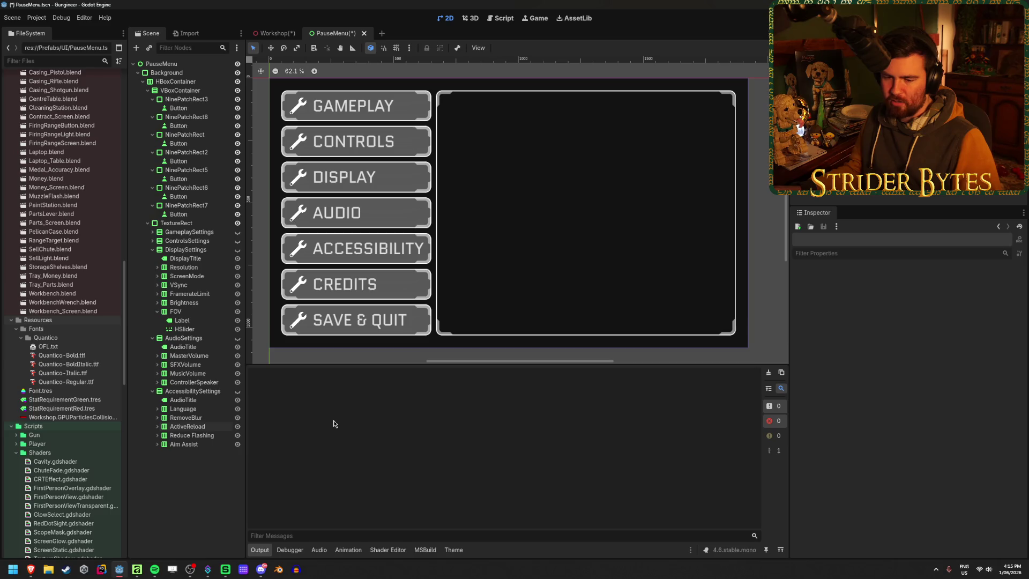
Step: Briefly show the Accessibility settings panel, then leave it hidden again
{"action": "left_click", "coordinate": [238, 391]}
{"action": "left_click", "coordinate": [238, 392]}
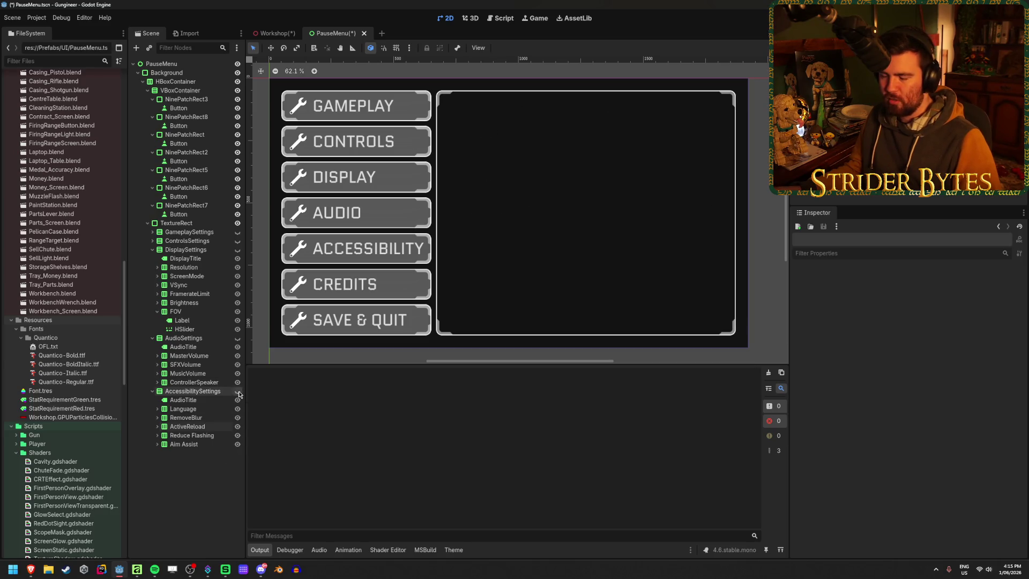
{"action": "left_click", "coordinate": [238, 392]}
{"action": "left_click", "coordinate": [238, 392]}
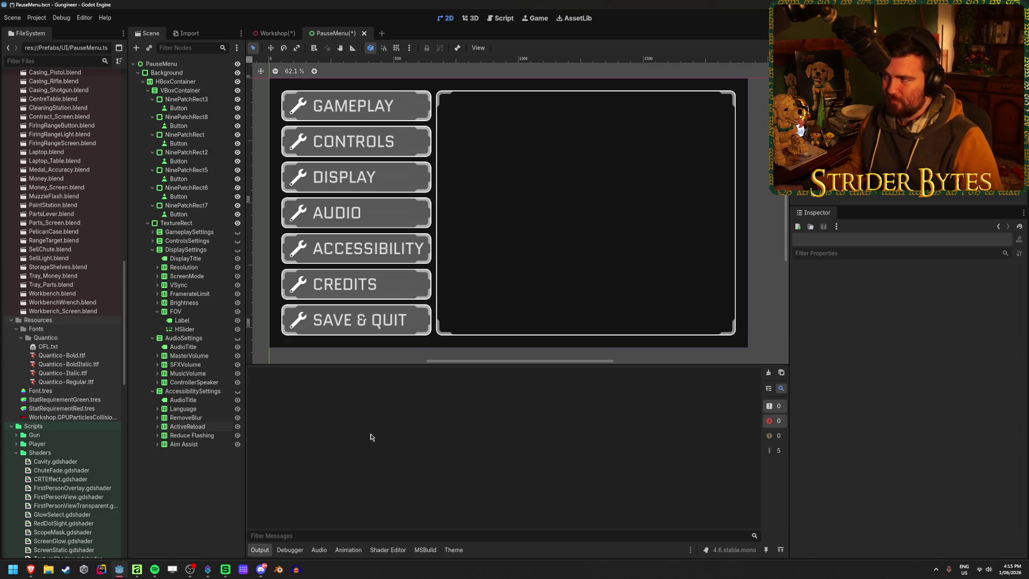
Step: Minimise Godot to the desktop, restore it from the taskbar, and open the Start menu
{"action": "key", "text": "super+d"}
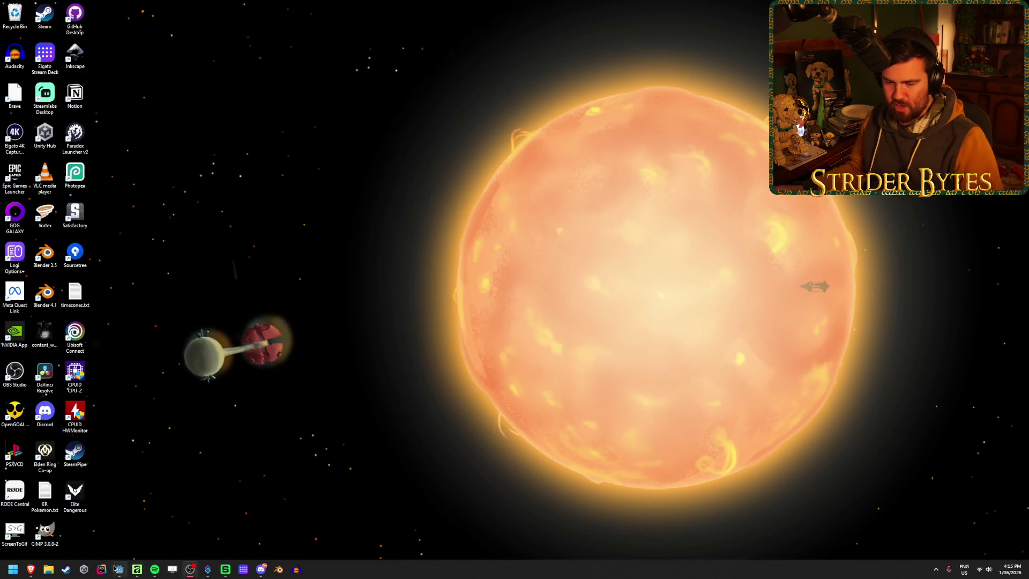
{"action": "left_click", "coordinate": [118, 568]}
{"action": "left_click", "coordinate": [21, 576]}
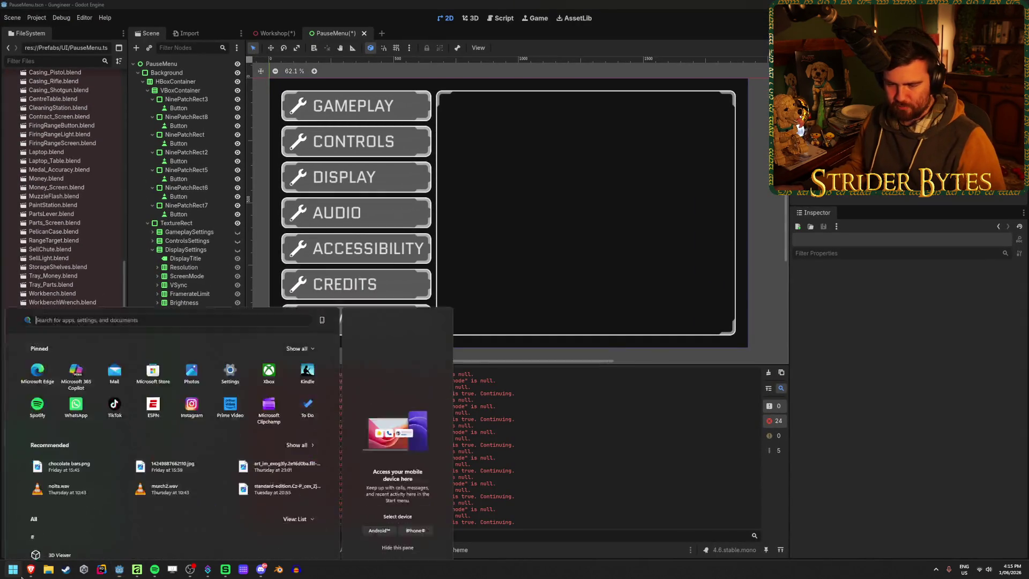
Step: Launch Visual Studio from the Start search and open the Gungineer solution
{"action": "type", "text": "visual"}
{"action": "key", "text": "Return"}
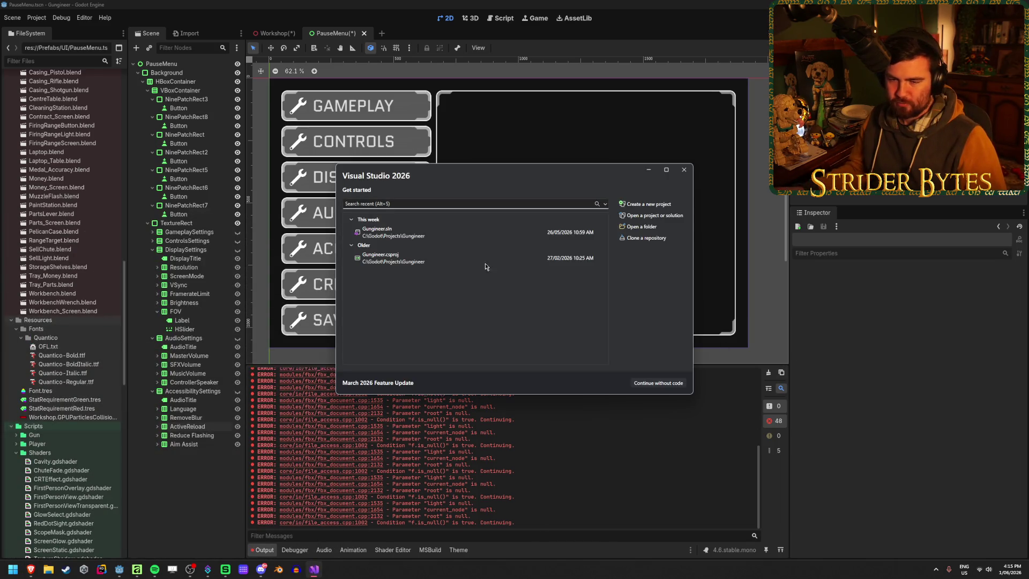
{"action": "left_click", "coordinate": [399, 229]}
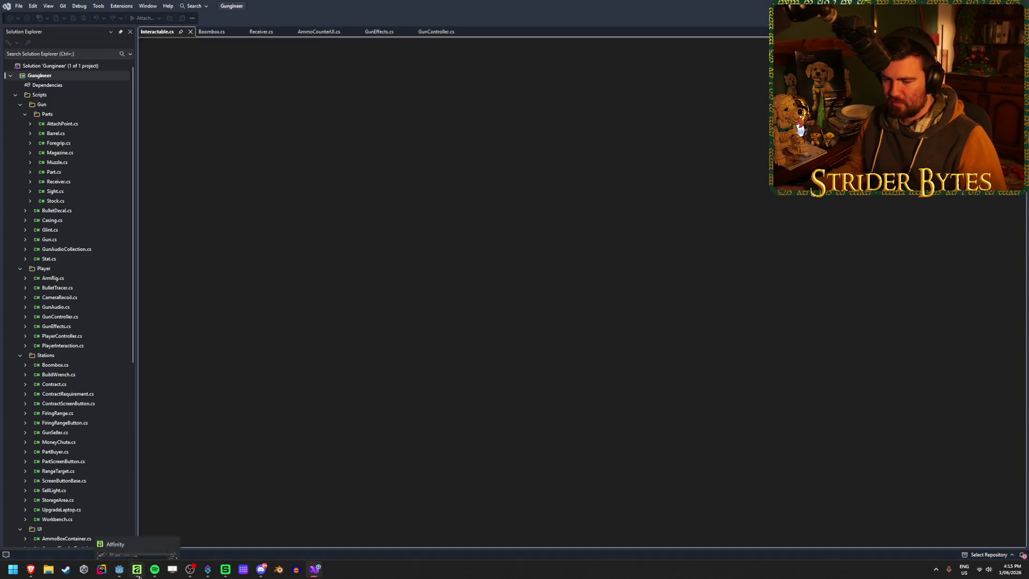
Step: Check the settings menu mockup, close the output panel, and save the current file
{"action": "left_click", "coordinate": [137, 569]}
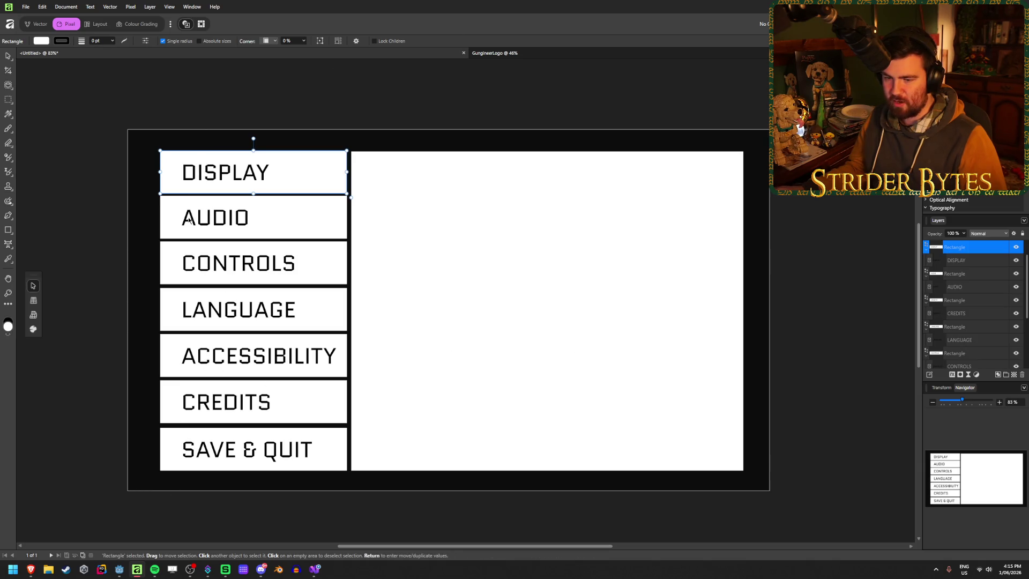
{"action": "key", "text": "alt+Tab"}
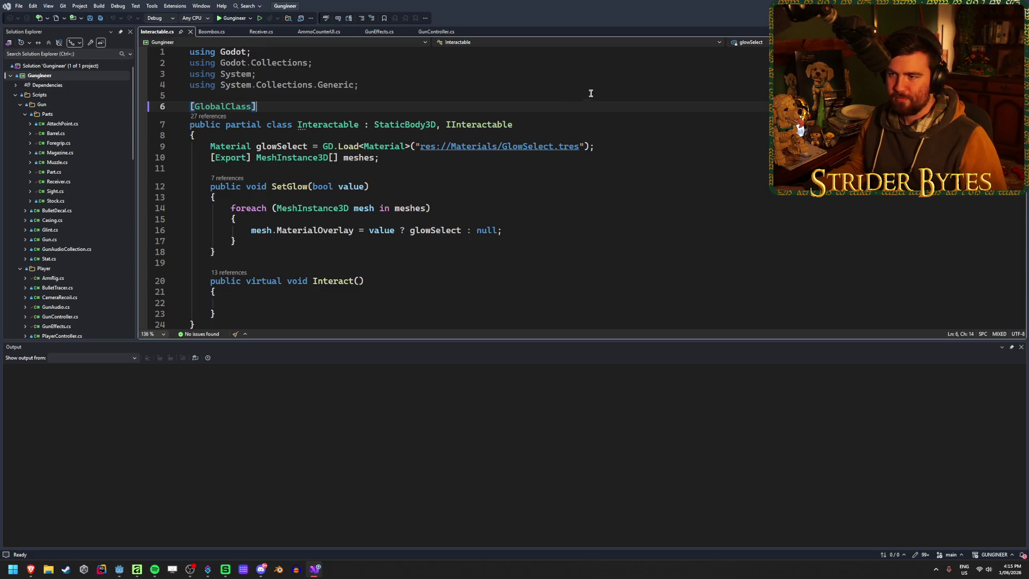
{"action": "left_click", "coordinate": [1021, 347]}
{"action": "left_click", "coordinate": [606, 125]}
{"action": "key", "text": "ctrl+s"}
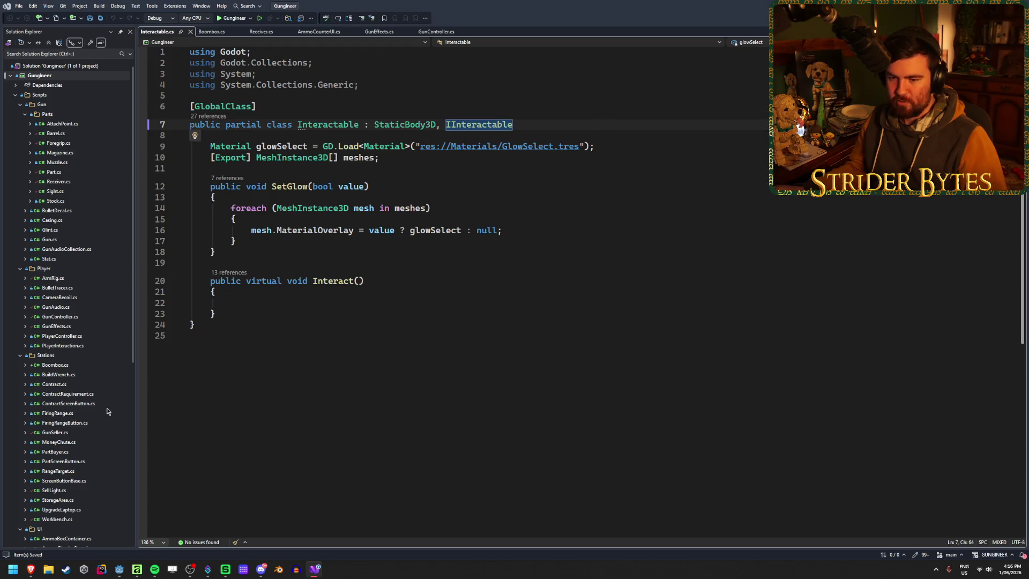
Step: In MoneyChute.cs _Ready, add GameManager.instance.PlayerMoney += 1000000 and save the script
{"action": "double_click", "coordinate": [59, 442]}
{"action": "left_click", "coordinate": [560, 254]}
{"action": "key", "text": "Return"}
{"action": "key", "text": "Return"}
{"action": "type", "text": "GameManager.in"}
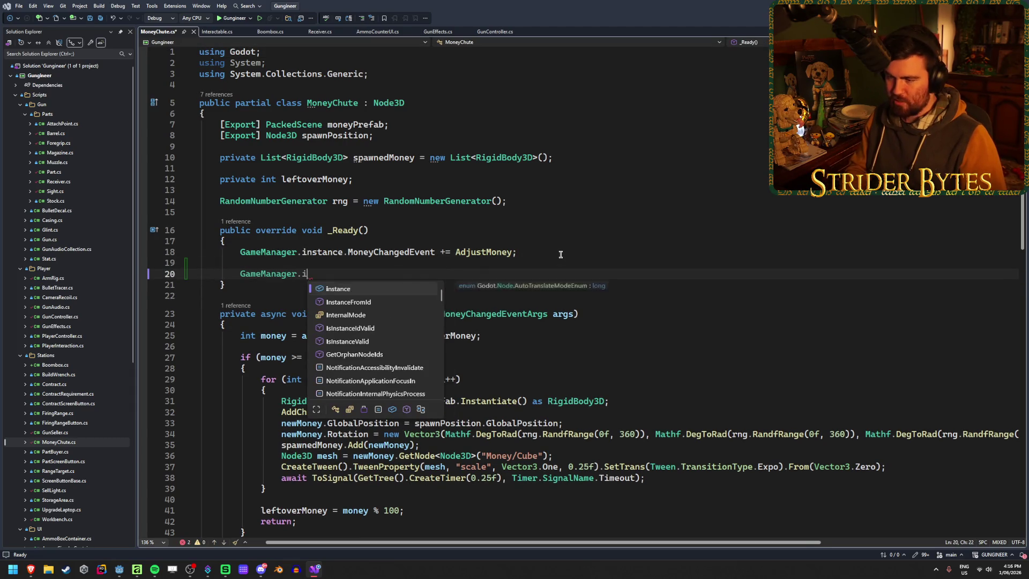
{"action": "key", "text": "Tab"}
{"action": "type", "text": ".Mon"}
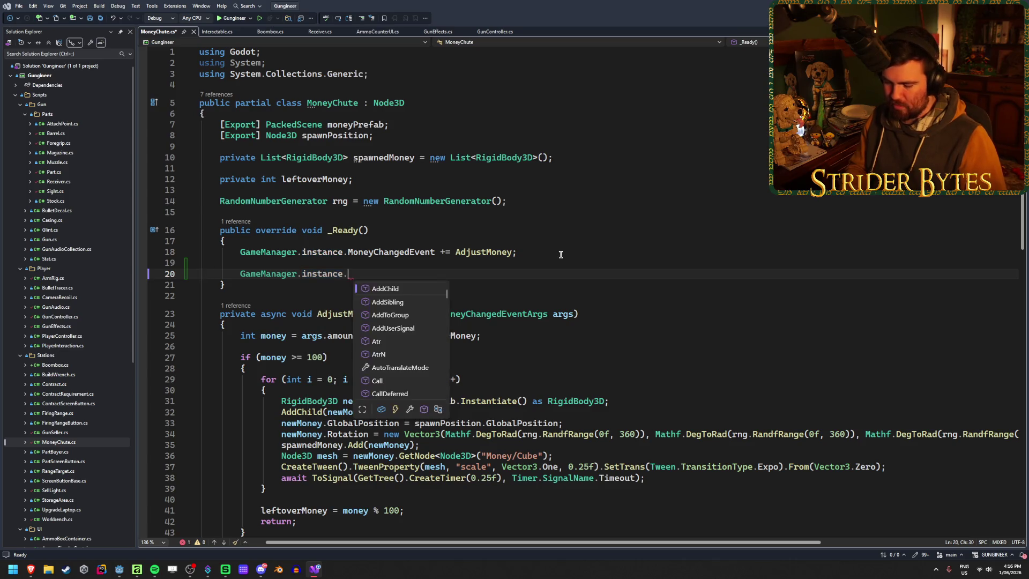
{"action": "key", "text": "Down"}
{"action": "key", "text": "Tab"}
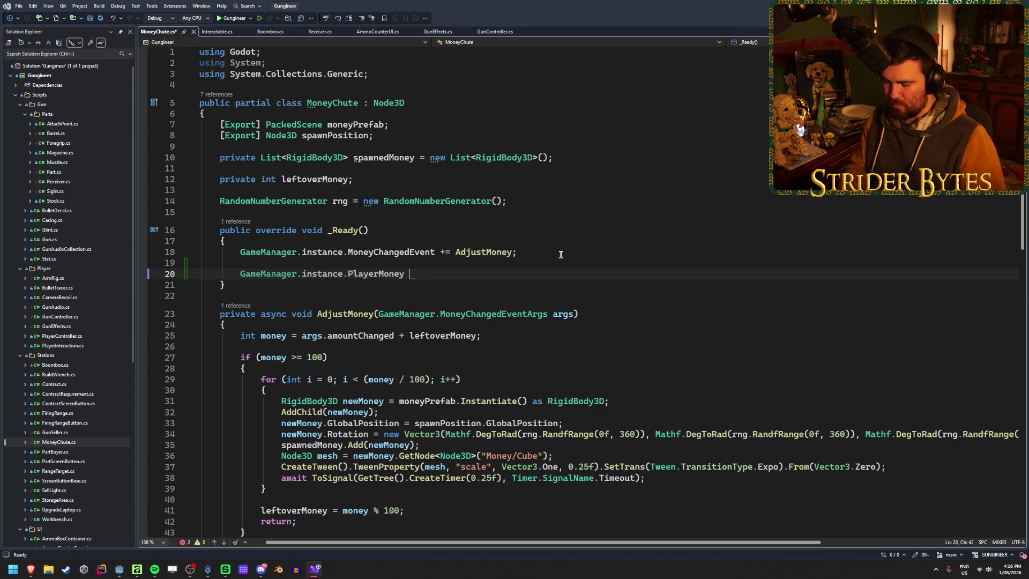
{"action": "type", "text": "+= 10"}
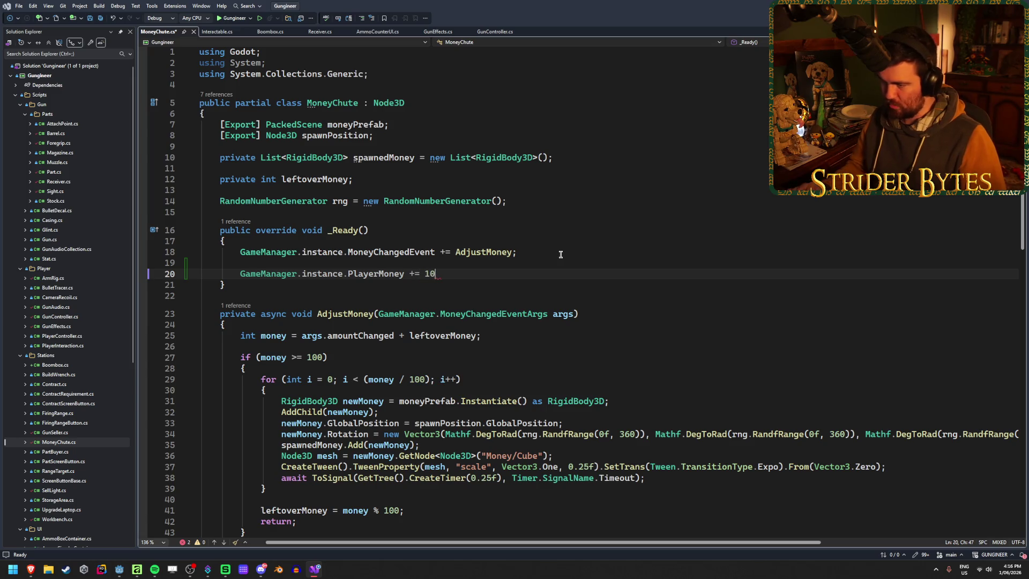
{"action": "type", "text": "00000;"}
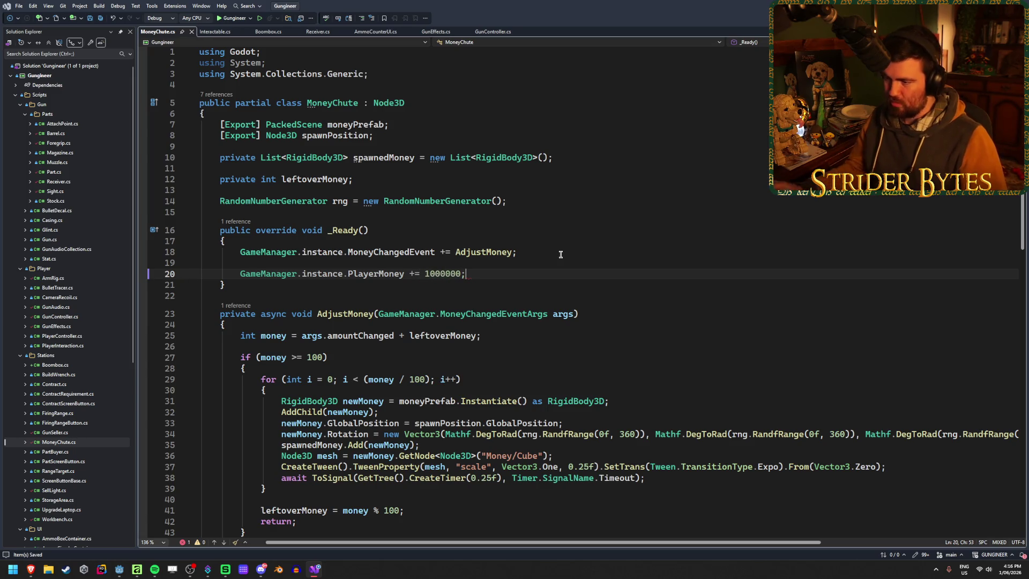
{"action": "key", "text": "ctrl+s"}
{"action": "key", "text": "alt+Tab"}
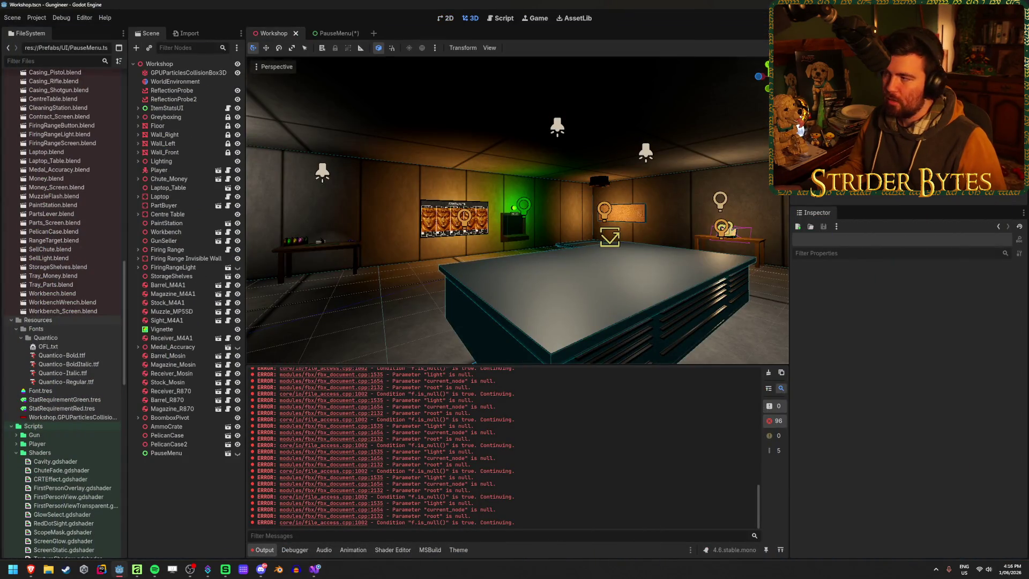
Step: Test-run the game, then hide the PauseMenu node in Workshop and save the scene
{"action": "key", "text": "F5"}
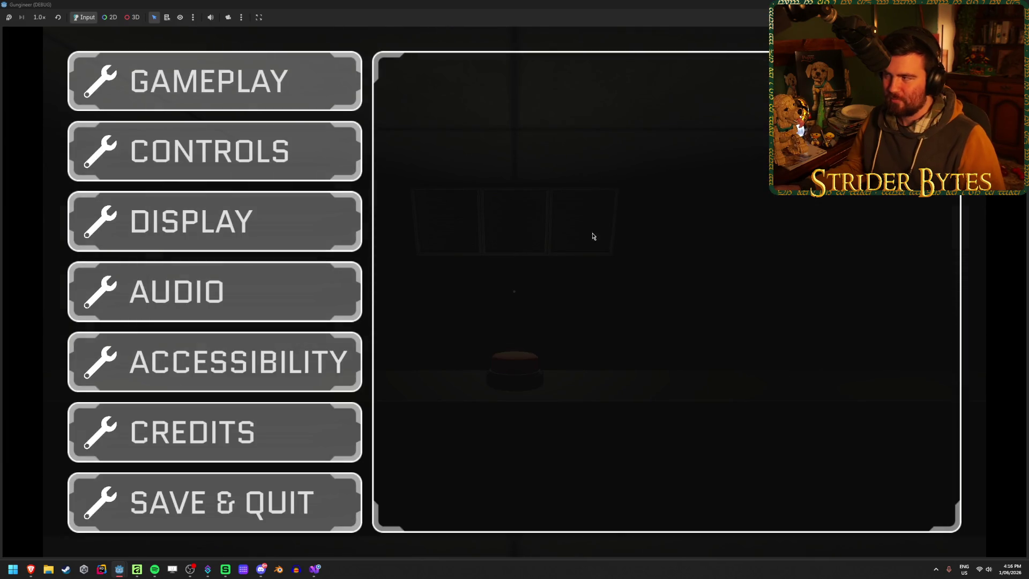
{"action": "left_click", "coordinate": [1025, 2]}
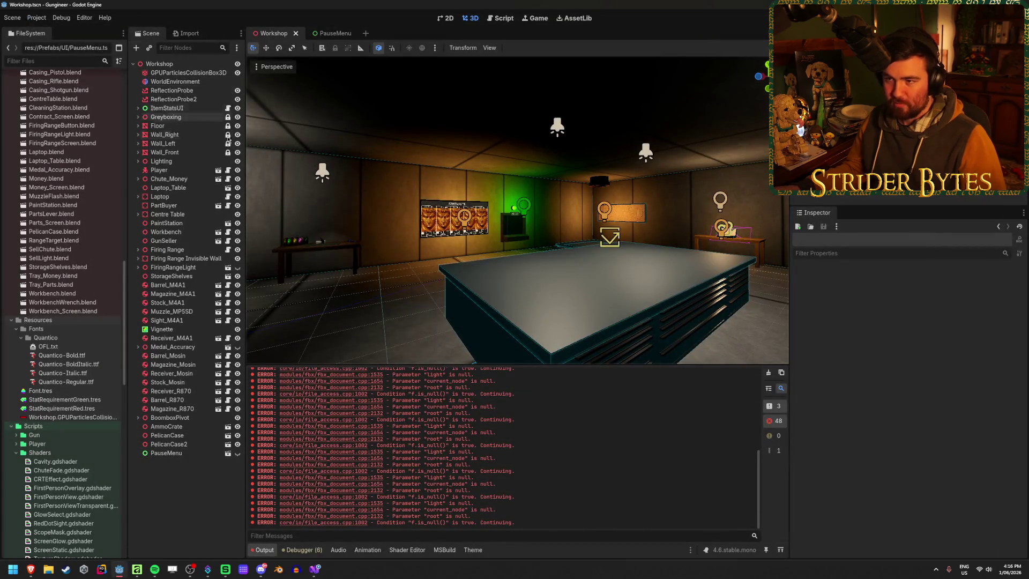
{"action": "left_click", "coordinate": [238, 453]}
{"action": "key", "text": "ctrl+s"}
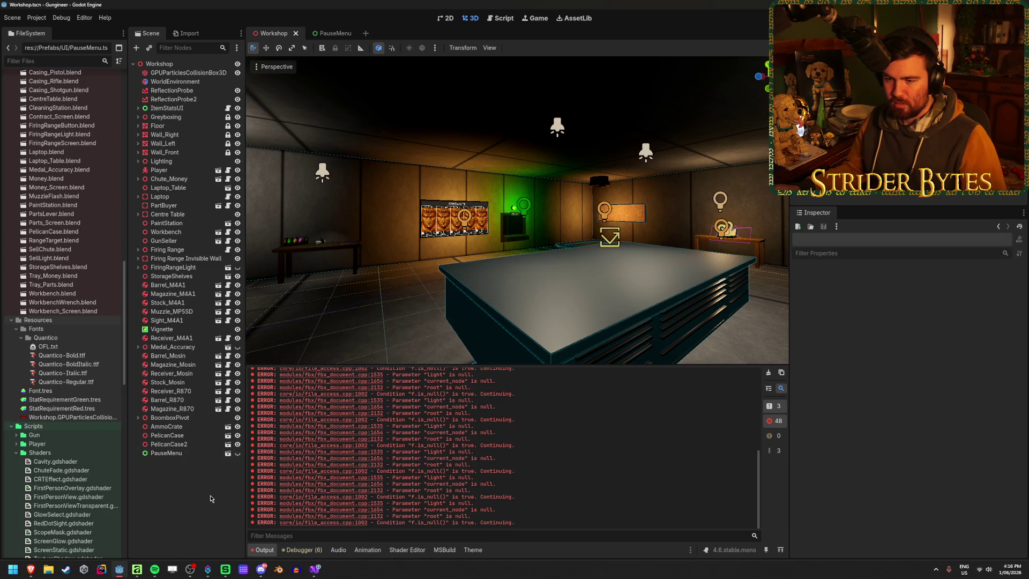
Step: Hide the PauseMenu scene's Background node and run the game again from Workshop
{"action": "left_click", "coordinate": [328, 34]}
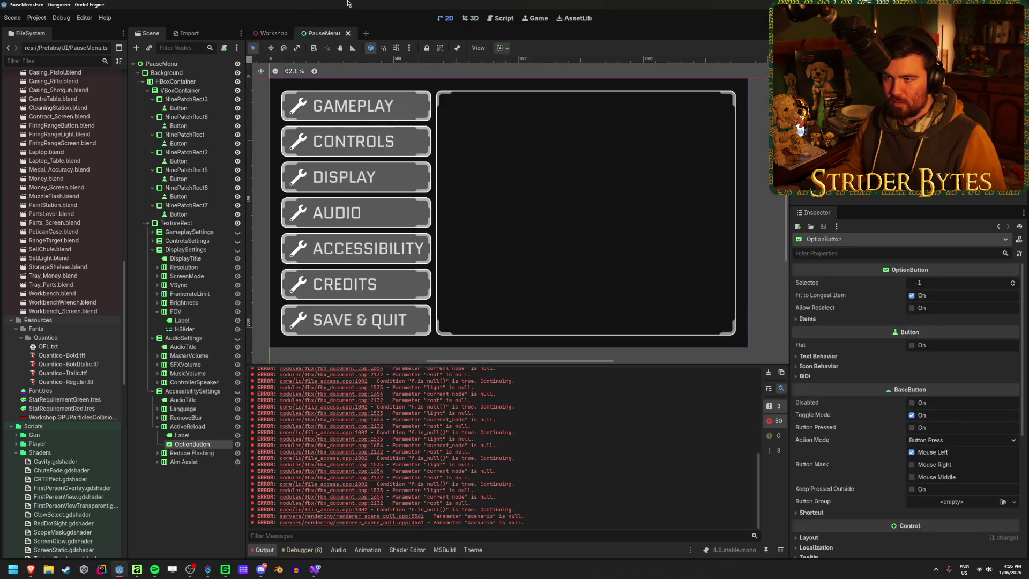
{"action": "left_click", "coordinate": [238, 72]}
{"action": "left_click", "coordinate": [273, 33]}
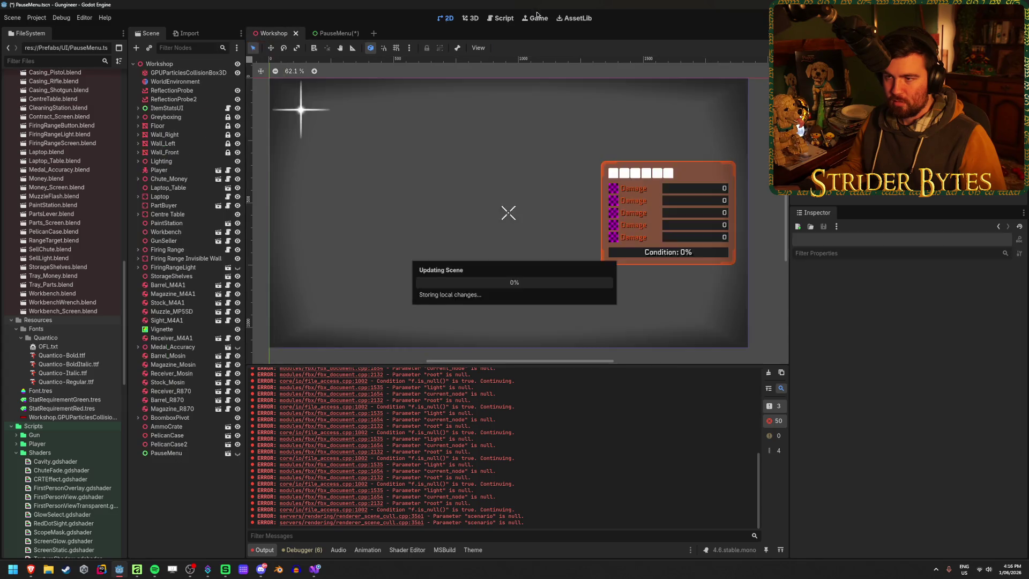
{"action": "key", "text": "F5"}
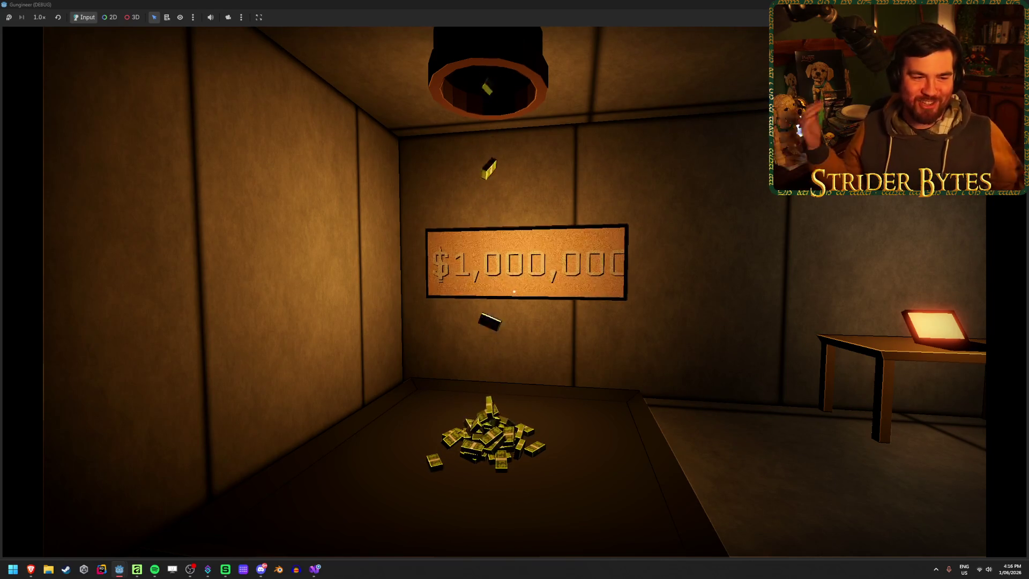
Step: Walk up to the $1,000,000 sign and over the money pile, then stop the game with F8
{"action": "key", "text": "w"}
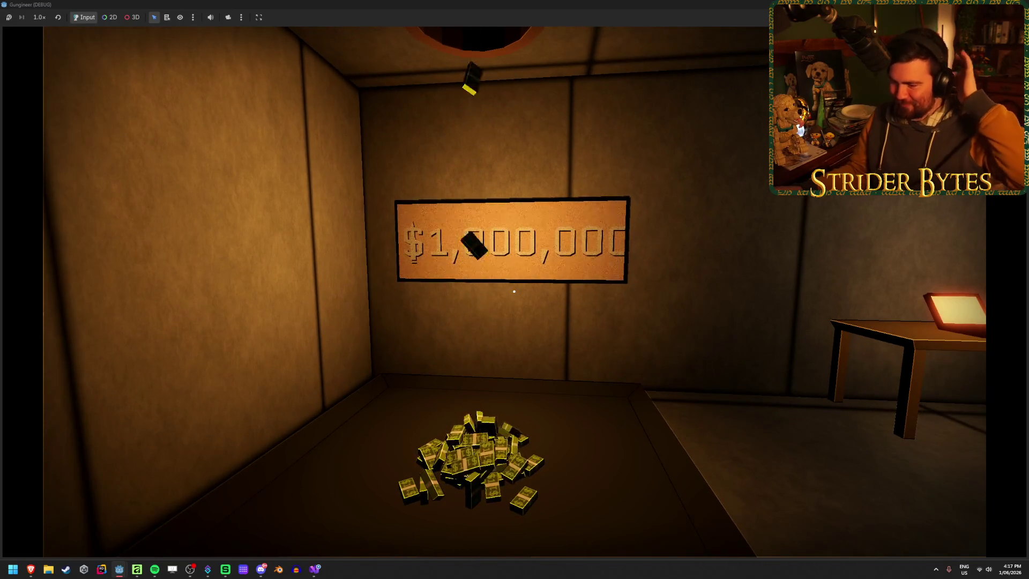
{"action": "key", "text": "w"}
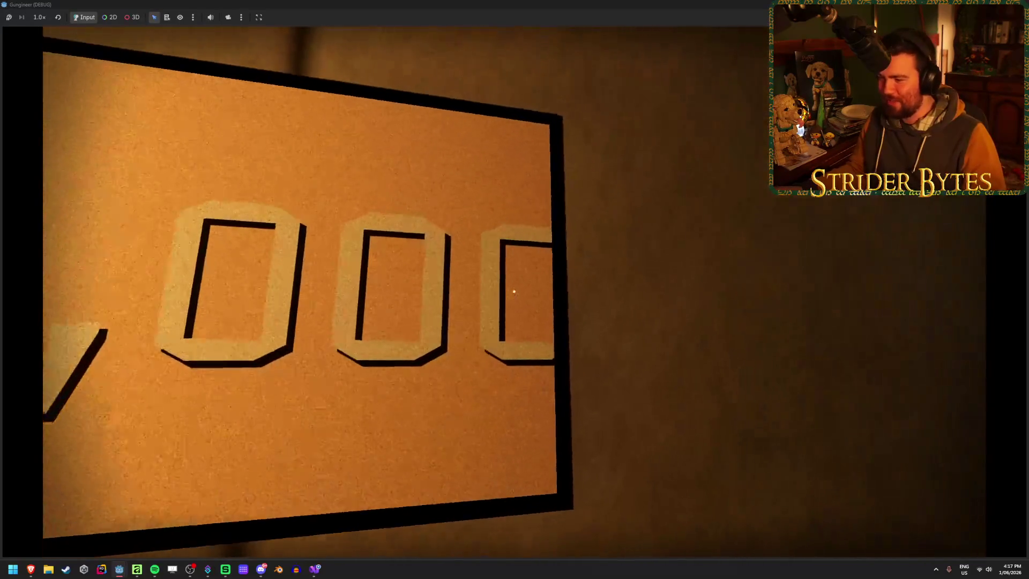
{"action": "key", "text": "s"}
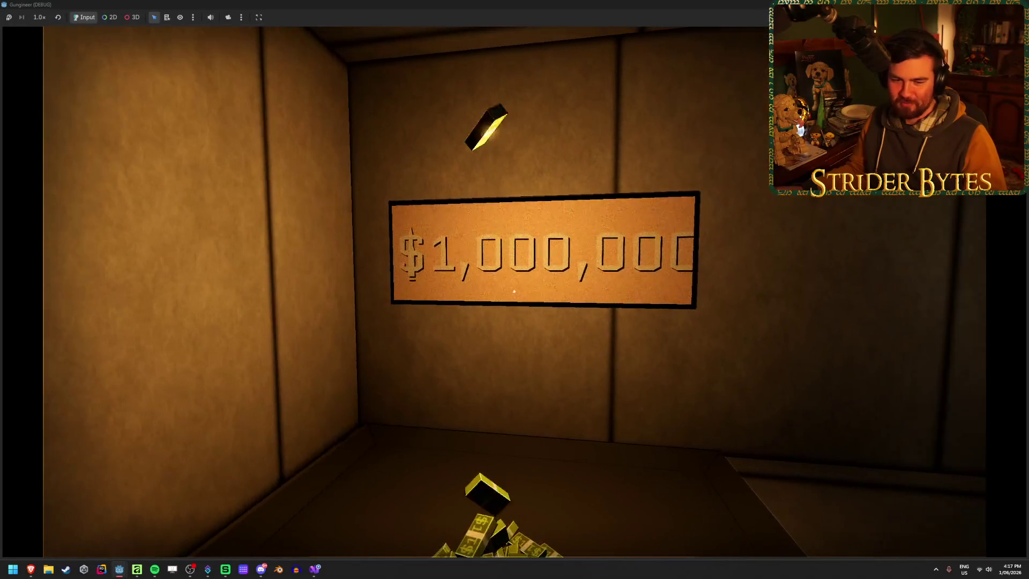
{"action": "key", "text": "s"}
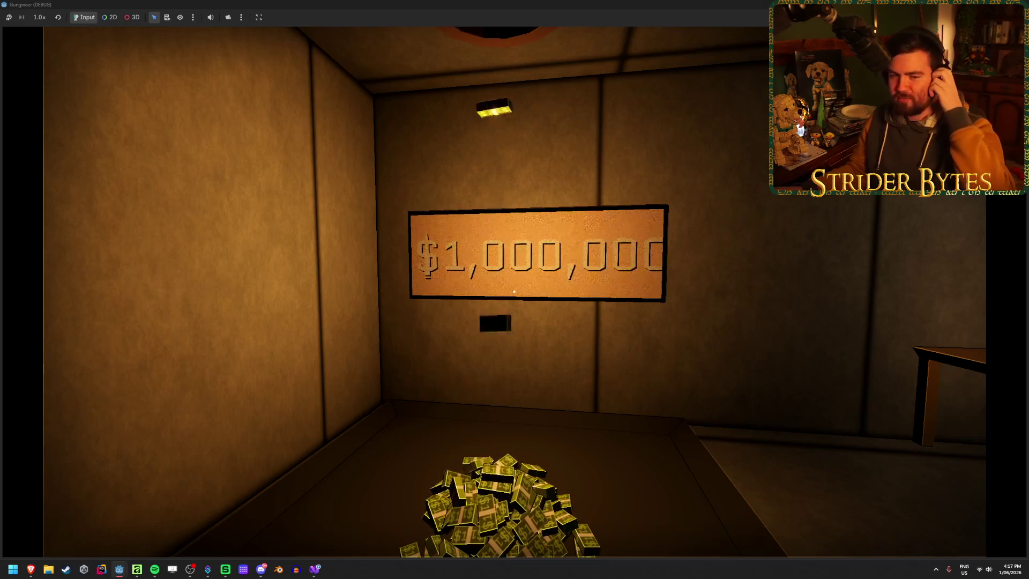
{"action": "key", "text": "s"}
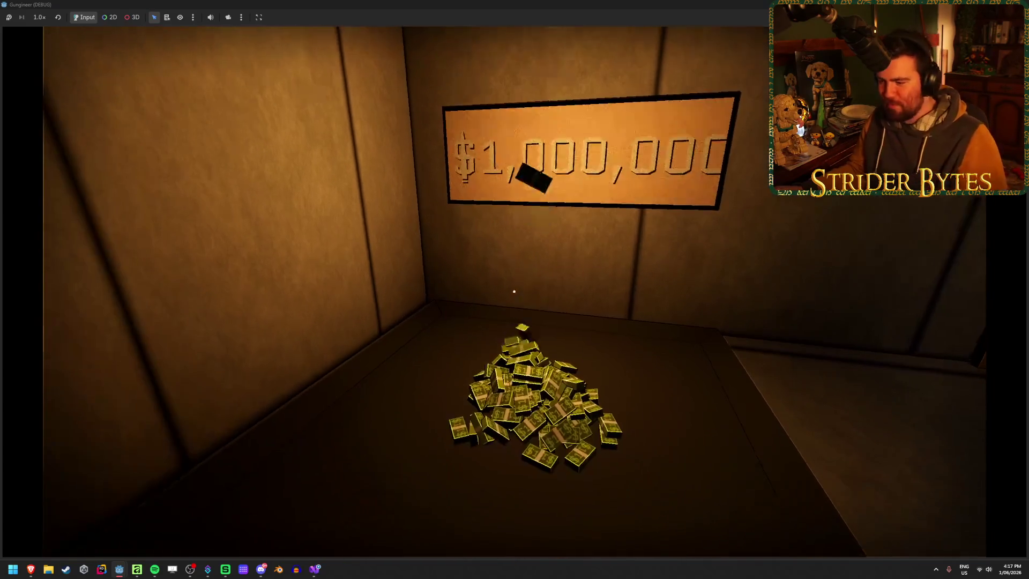
{"action": "key", "text": "w"}
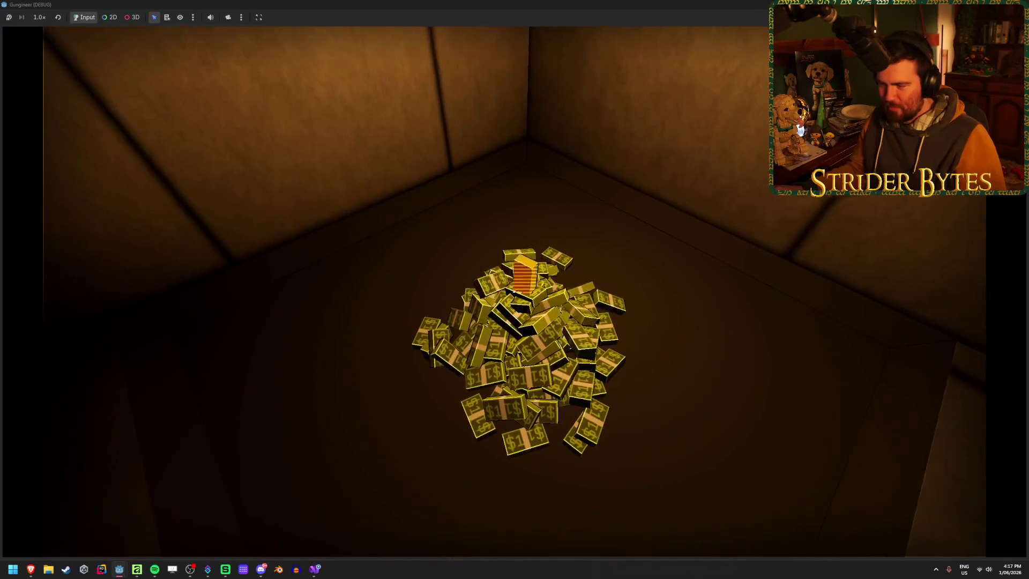
{"action": "key", "text": "s"}
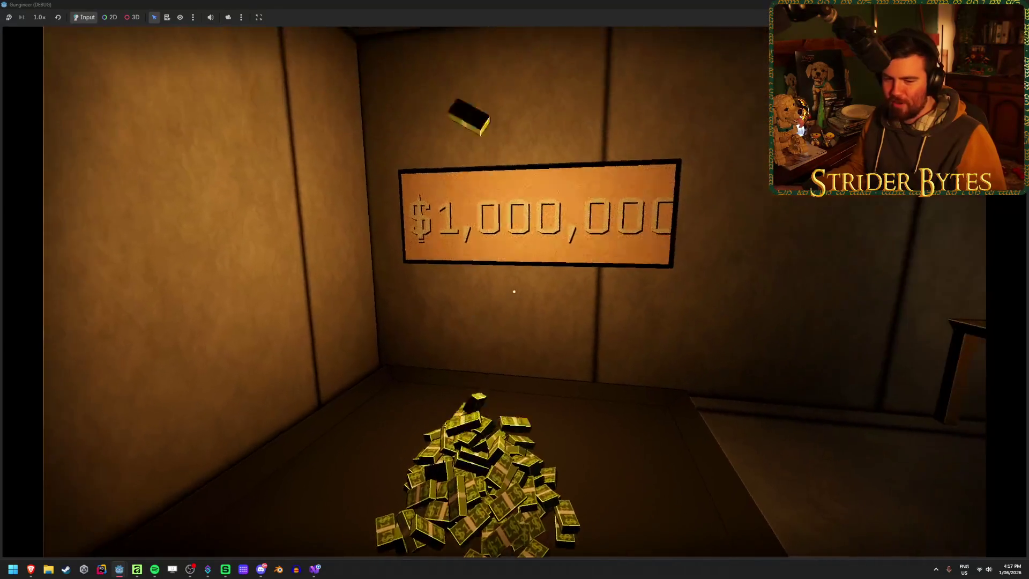
{"action": "key", "text": "s"}
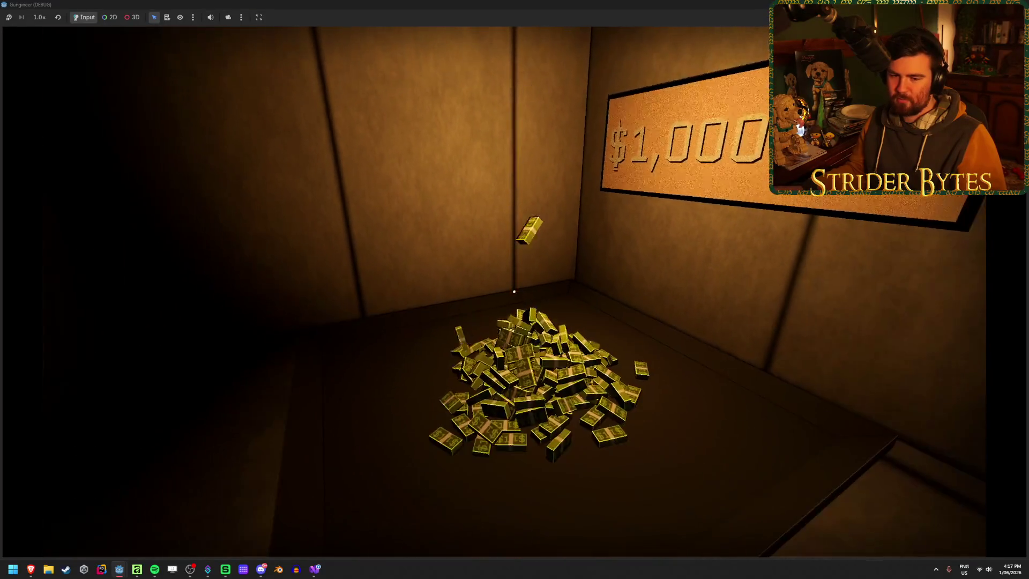
{"action": "key", "text": "F8"}
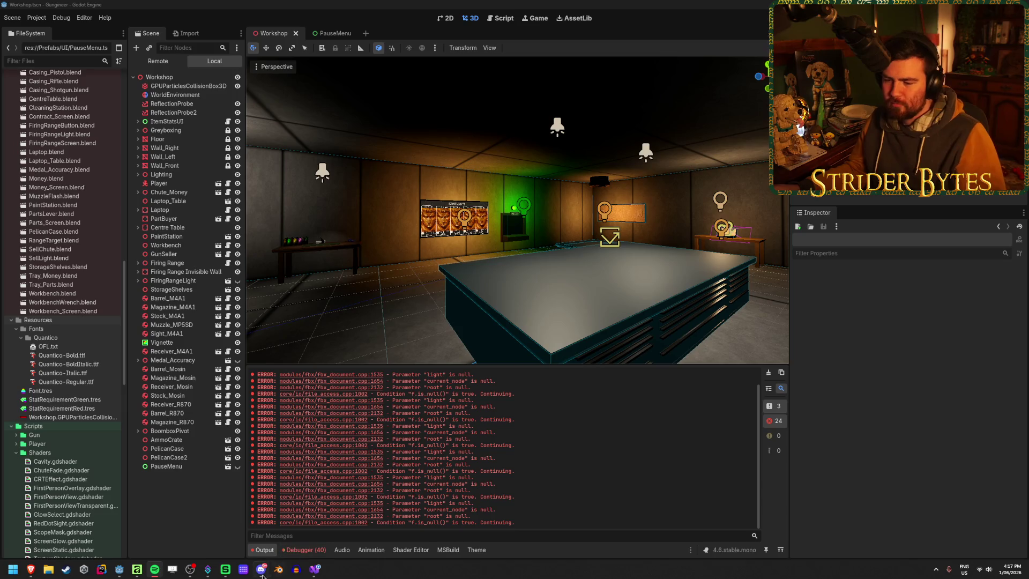
Step: Bring the running game back, move around above the spilled cash pile, then close it
{"action": "mouse_move", "coordinate": [117, 572]}
{"action": "left_click", "coordinate": [161, 530]}
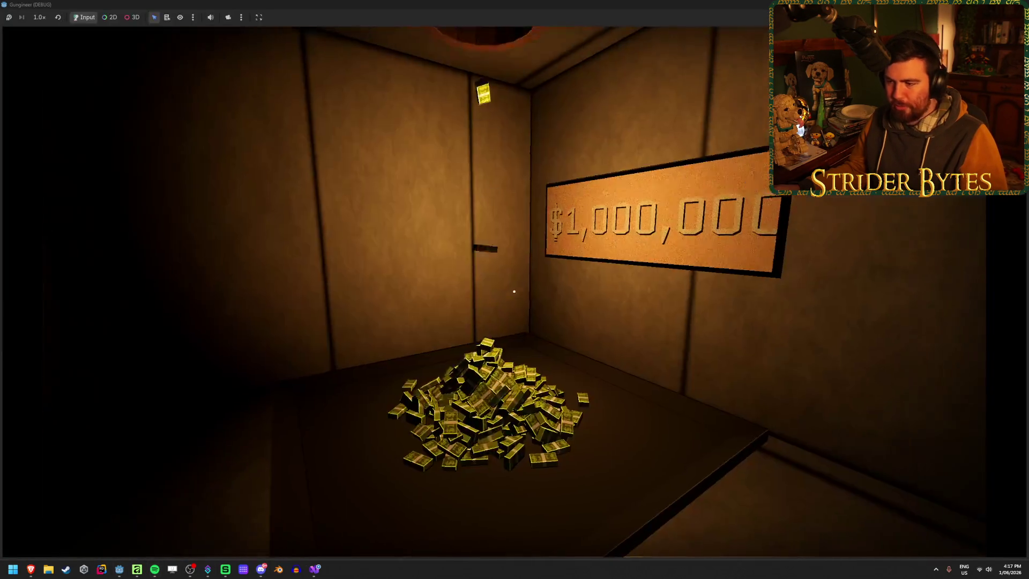
{"action": "key", "text": "w"}
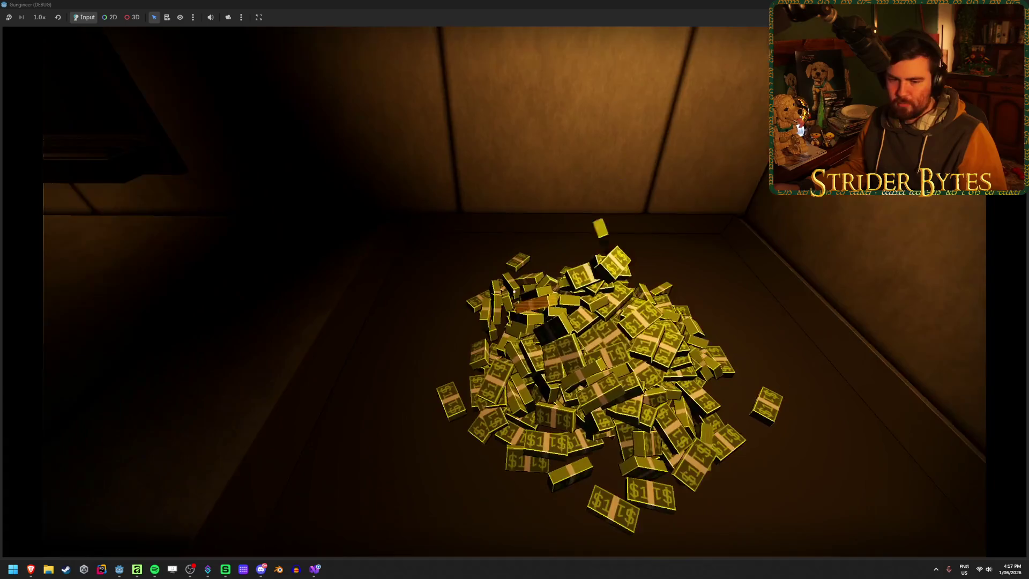
{"action": "key", "text": "w"}
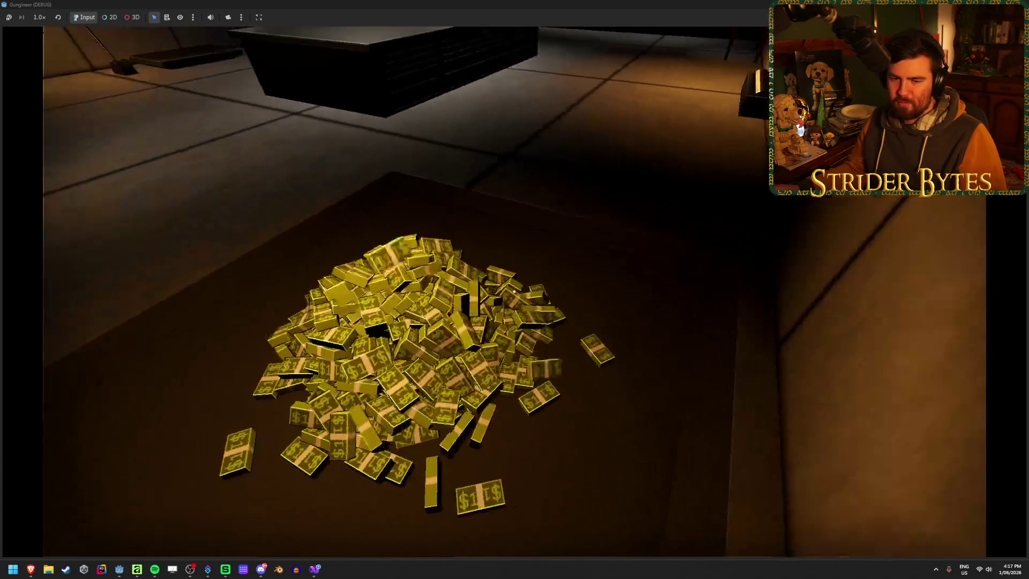
{"action": "key", "text": "w"}
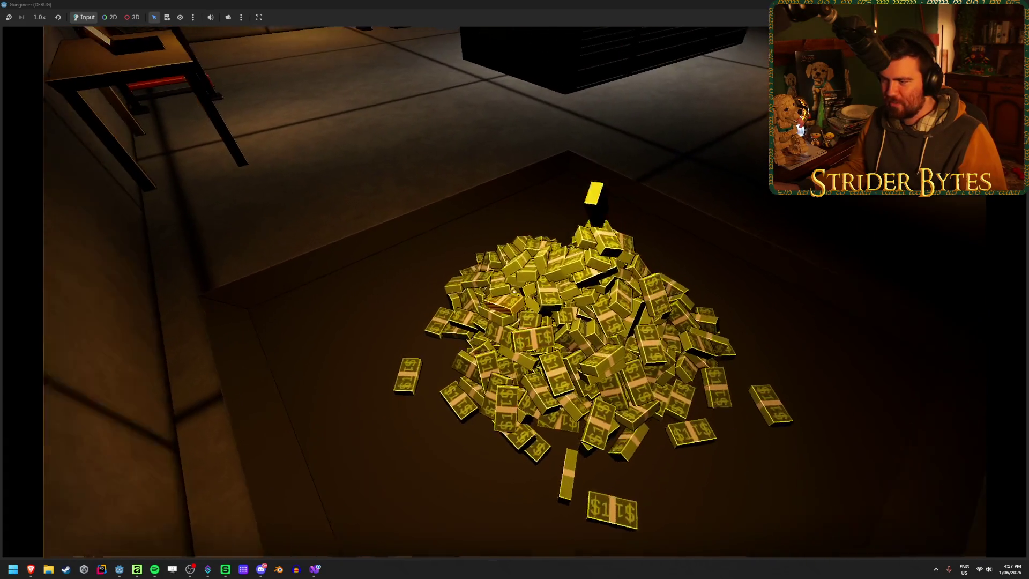
{"action": "key", "text": "w"}
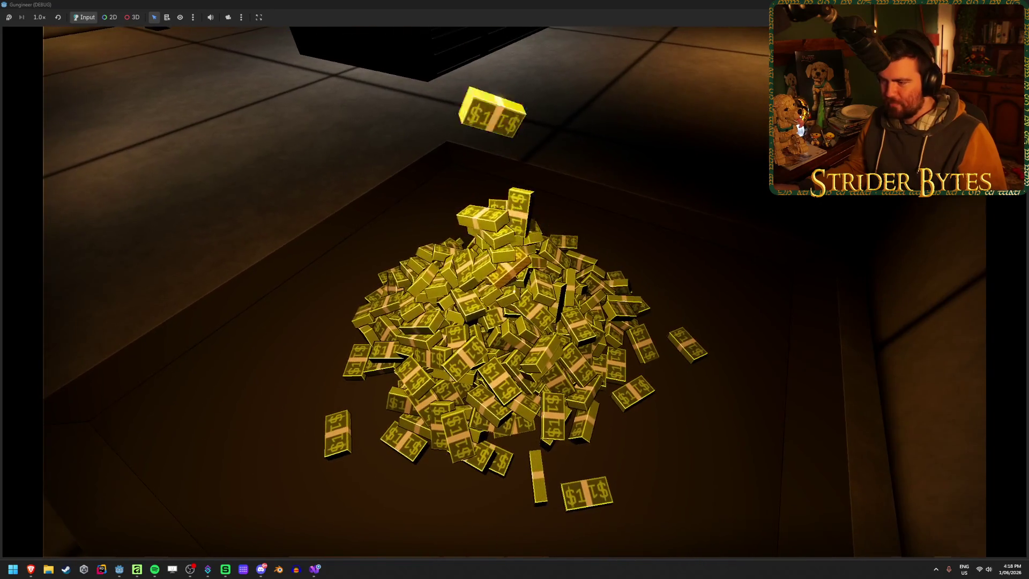
{"action": "key", "text": "w"}
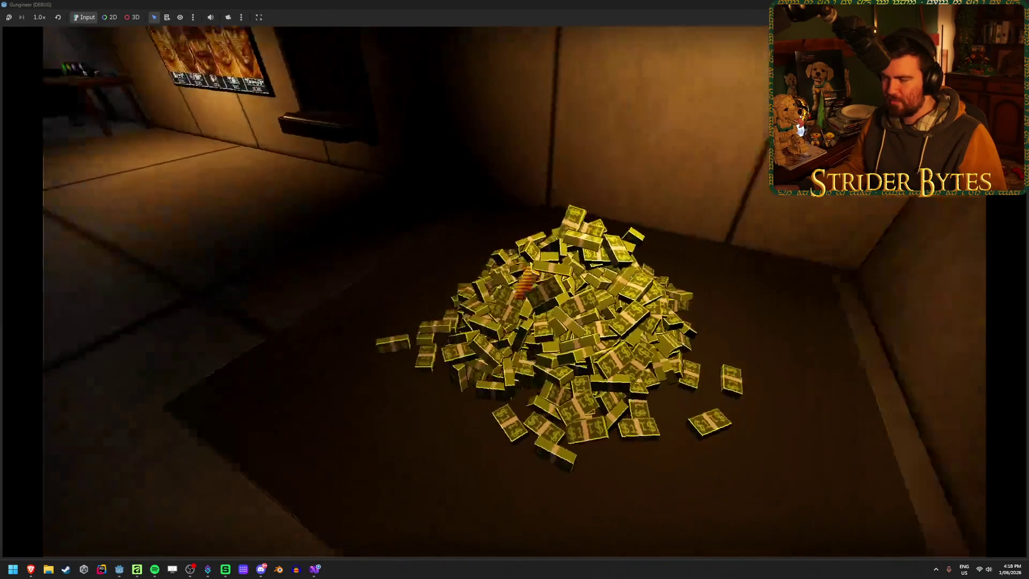
{"action": "key", "text": "alt+F4"}
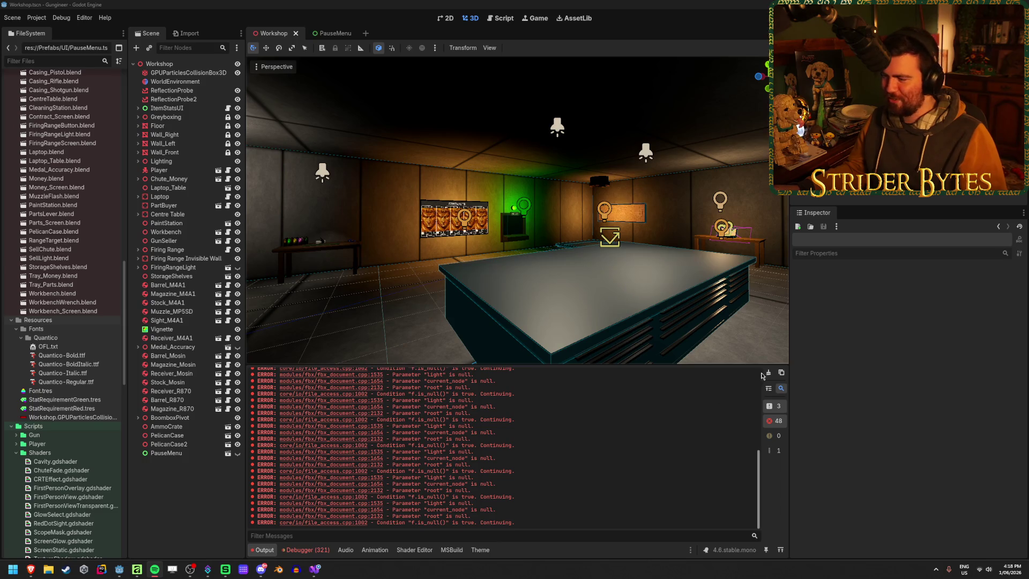
Step: Delete the million-money PlayerMoney test line from MoneyChute.cs in Visual Studio
{"action": "key", "text": "alt+Tab"}
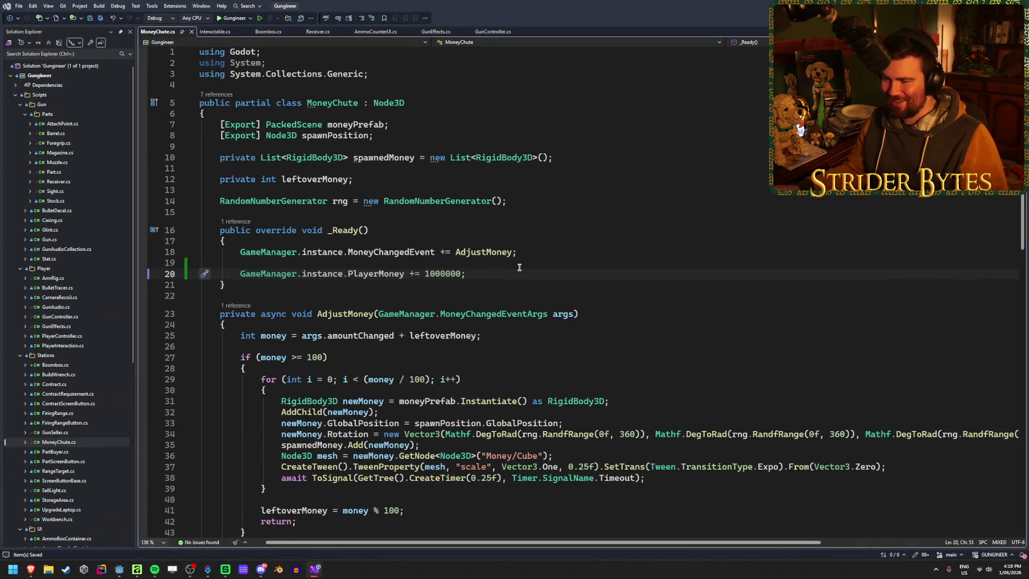
{"action": "key", "text": "BackSpace"}
{"action": "key", "text": "BackSpace"}
{"action": "key", "text": "BackSpace"}
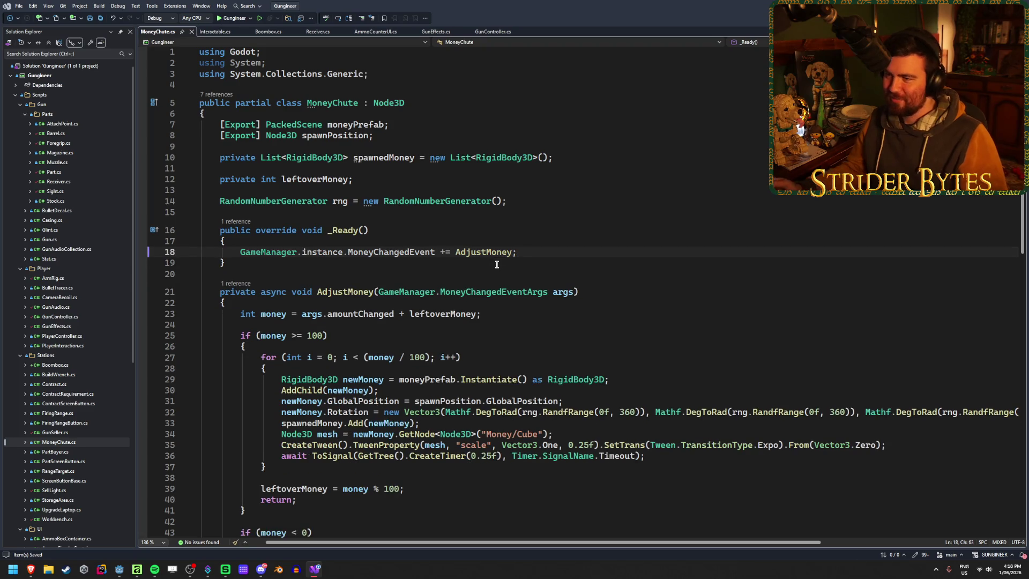
{"action": "key", "text": "alt+Tab"}
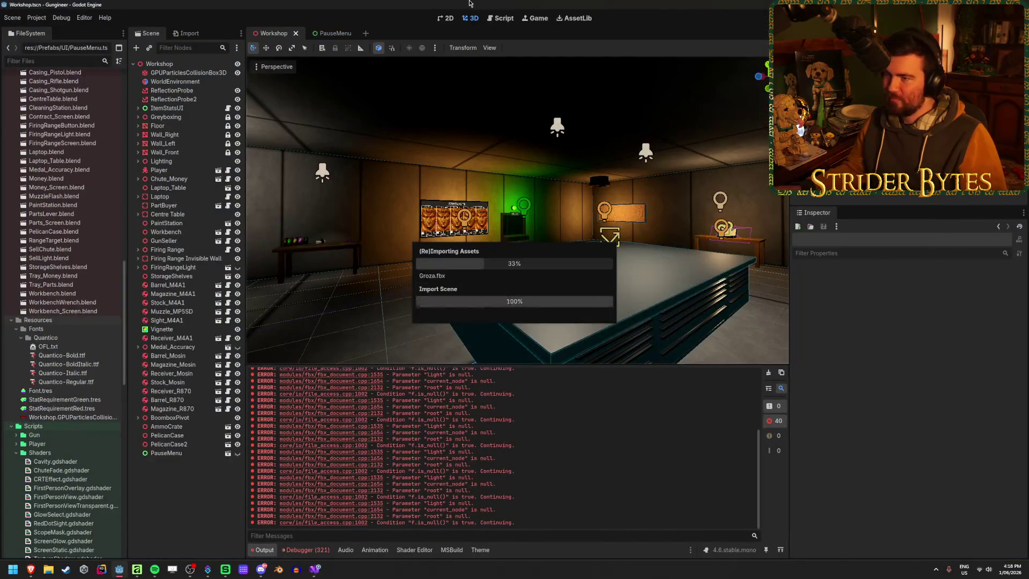
Step: Clear Godot's output log and debugger errors, then open the PauseMenu scene
{"action": "left_click", "coordinate": [768, 372]}
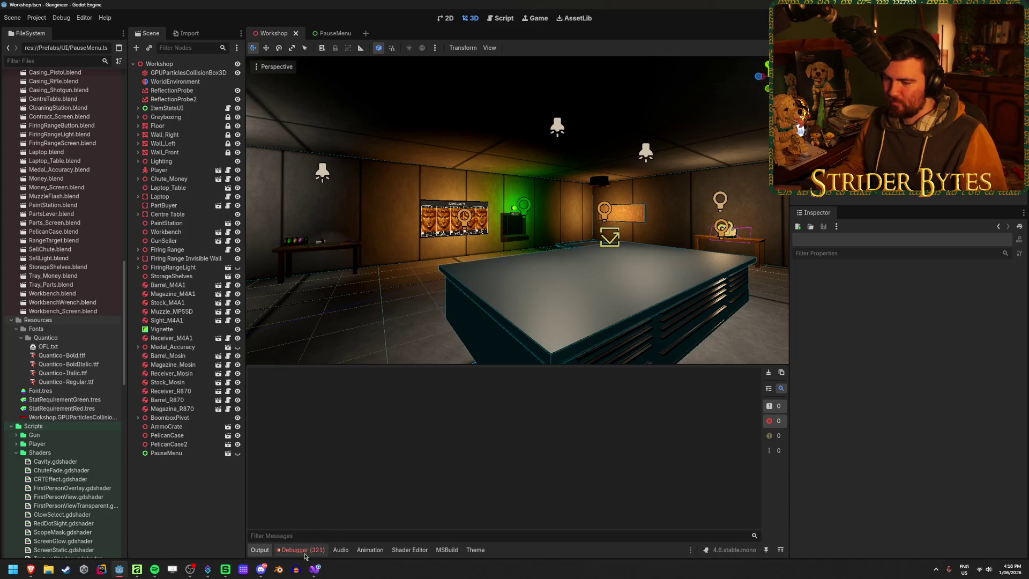
{"action": "left_click", "coordinate": [300, 550]}
{"action": "left_click", "coordinate": [776, 404]}
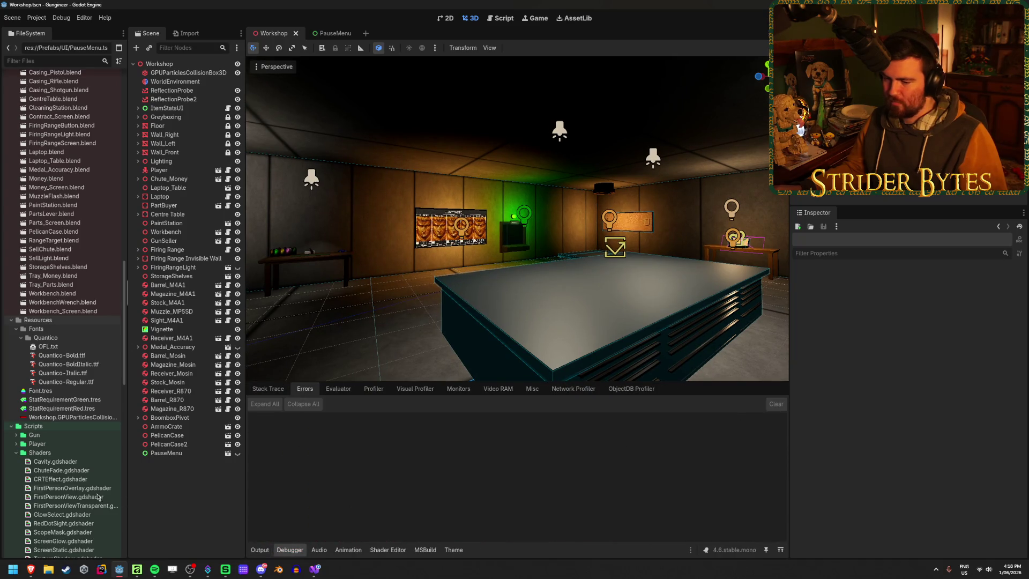
{"action": "left_click", "coordinate": [329, 33]}
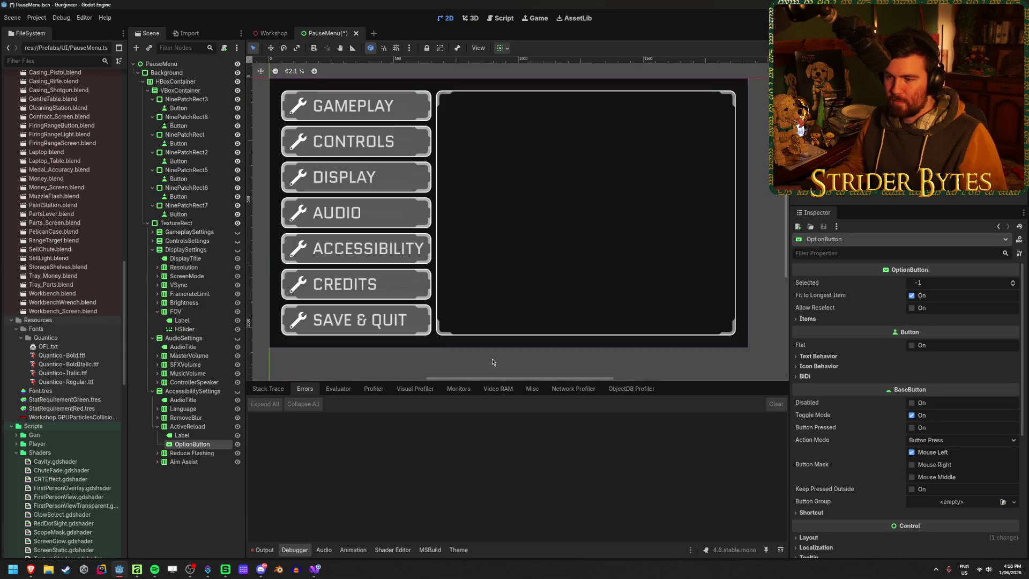
{"action": "left_click", "coordinate": [158, 427]}
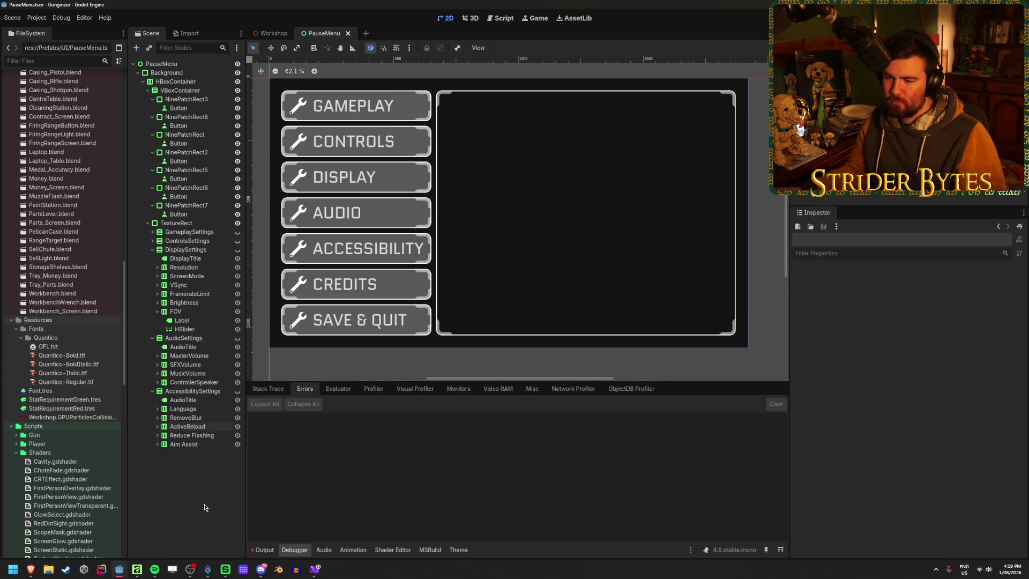
{"action": "left_click", "coordinate": [229, 391]}
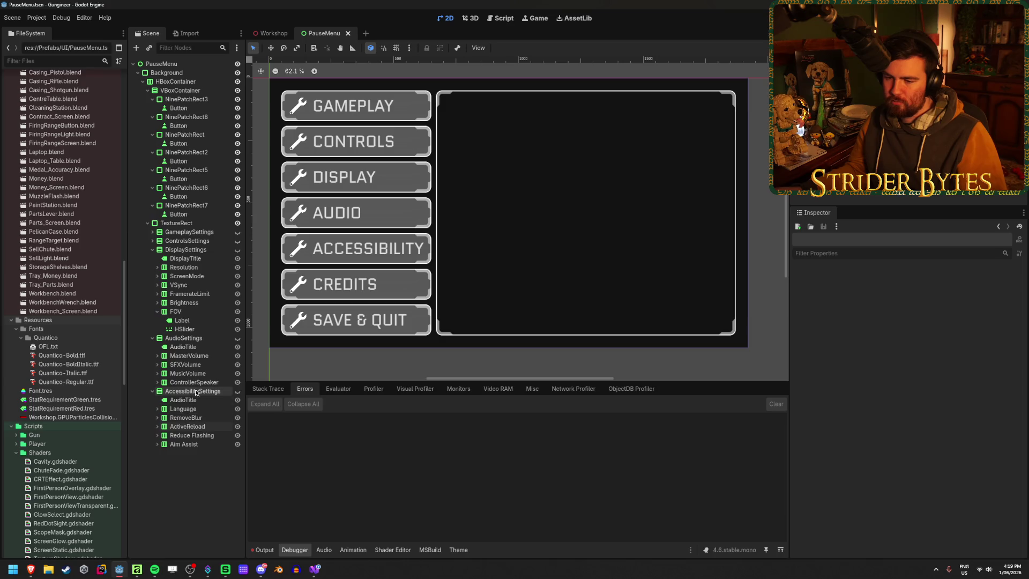
{"action": "left_click", "coordinate": [238, 391]}
{"action": "left_click", "coordinate": [183, 504]}
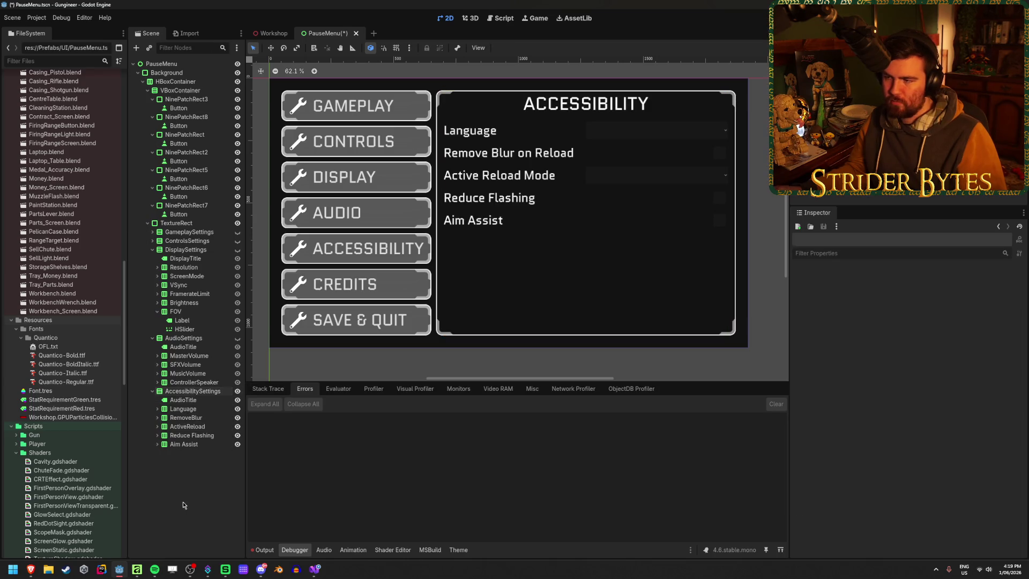
{"action": "key", "text": "ctrl+s"}
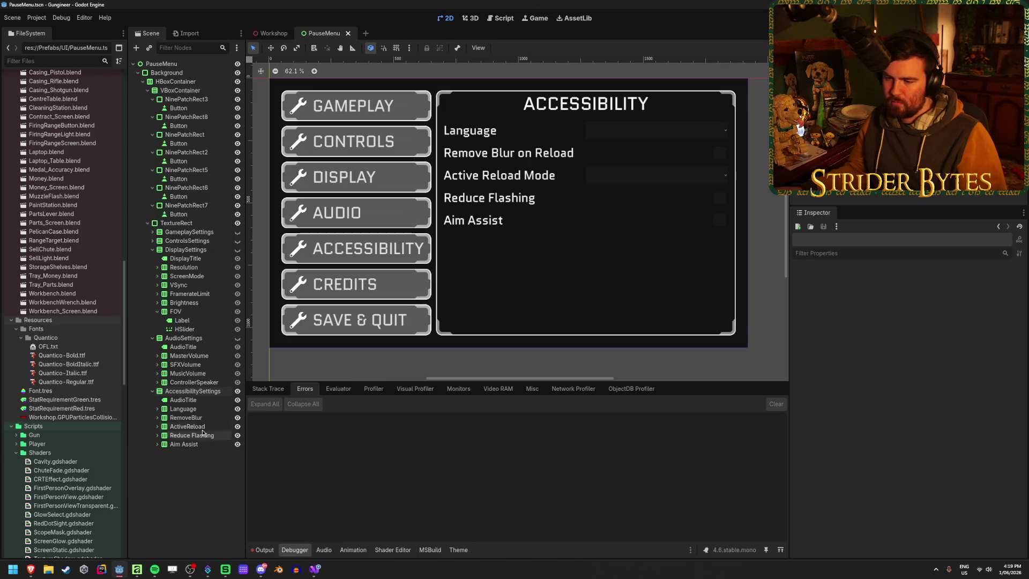
{"action": "left_click", "coordinate": [238, 391]}
{"action": "left_click", "coordinate": [152, 391]}
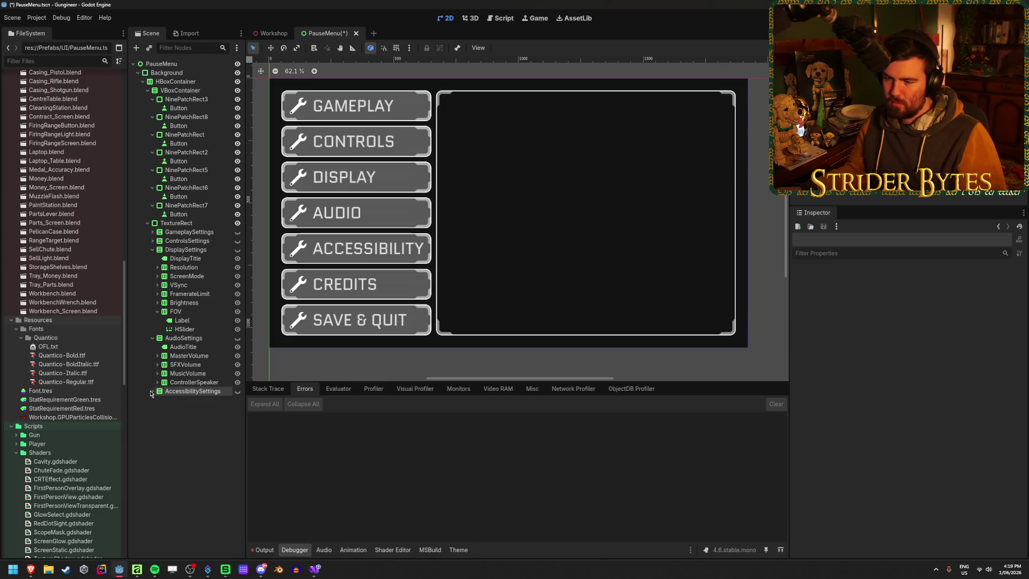
Step: Duplicate AccessibilitySettings as Credits, delete its five setting rows, and save
{"action": "left_click", "coordinate": [193, 393]}
{"action": "key", "text": "ctrl+d"}
{"action": "type", "text": "Cre"}
{"action": "key", "text": "Return"}
{"action": "left_click", "coordinate": [199, 417]}
{"action": "left_click", "coordinate": [192, 541], "text": "shift"}
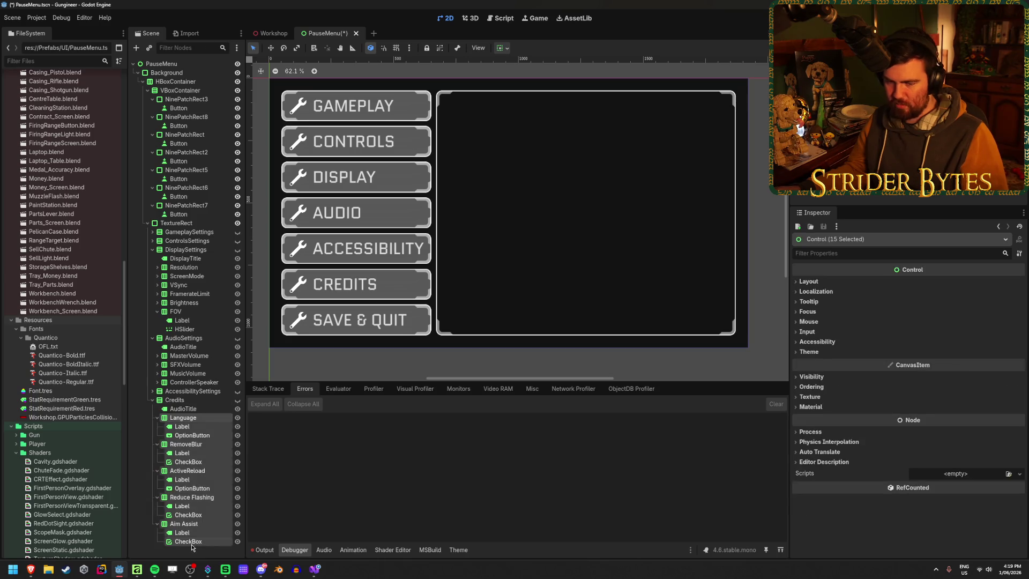
{"action": "key", "text": "Delete"}
{"action": "key", "text": "Return"}
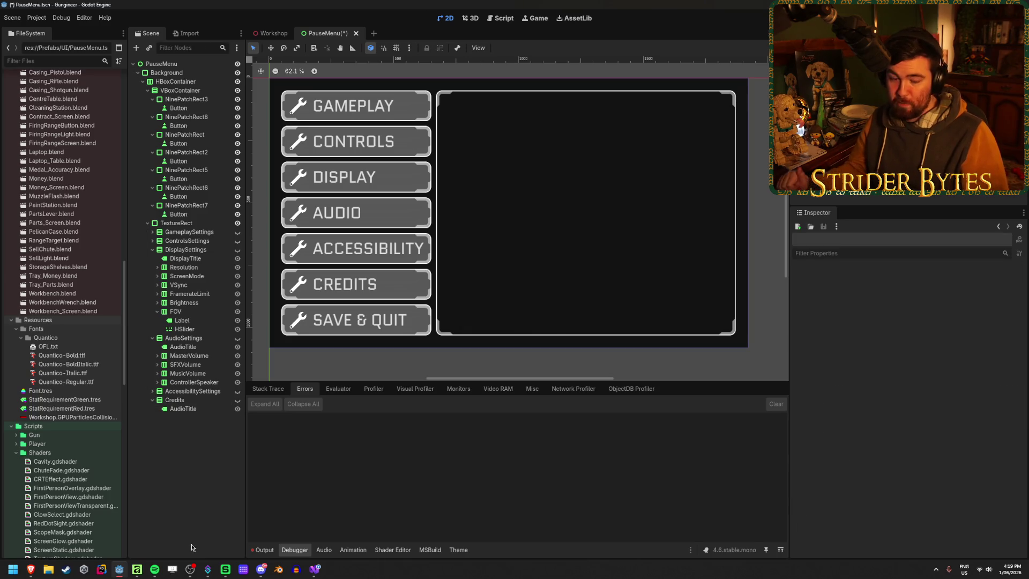
{"action": "key", "text": "ctrl+s"}
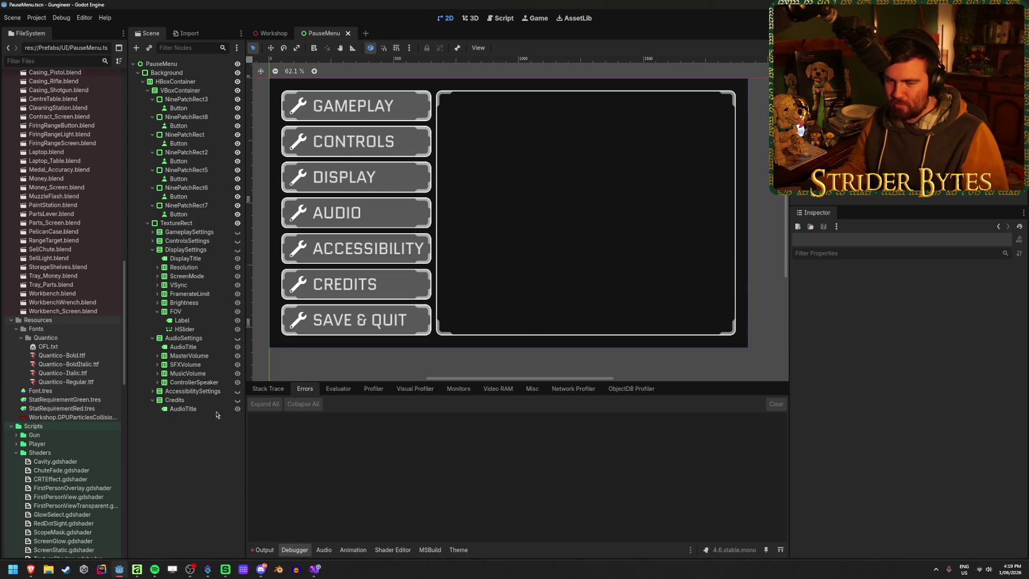
Step: Show the Credits panel and change its title label text to CREDITS
{"action": "left_click", "coordinate": [237, 400]}
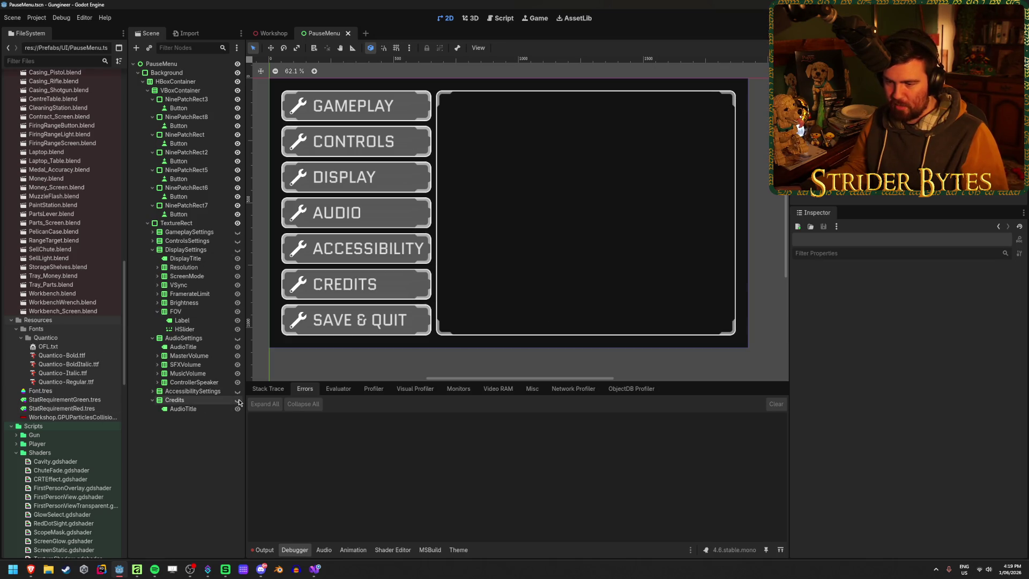
{"action": "left_click", "coordinate": [197, 410]}
{"action": "double_click", "coordinate": [818, 296]}
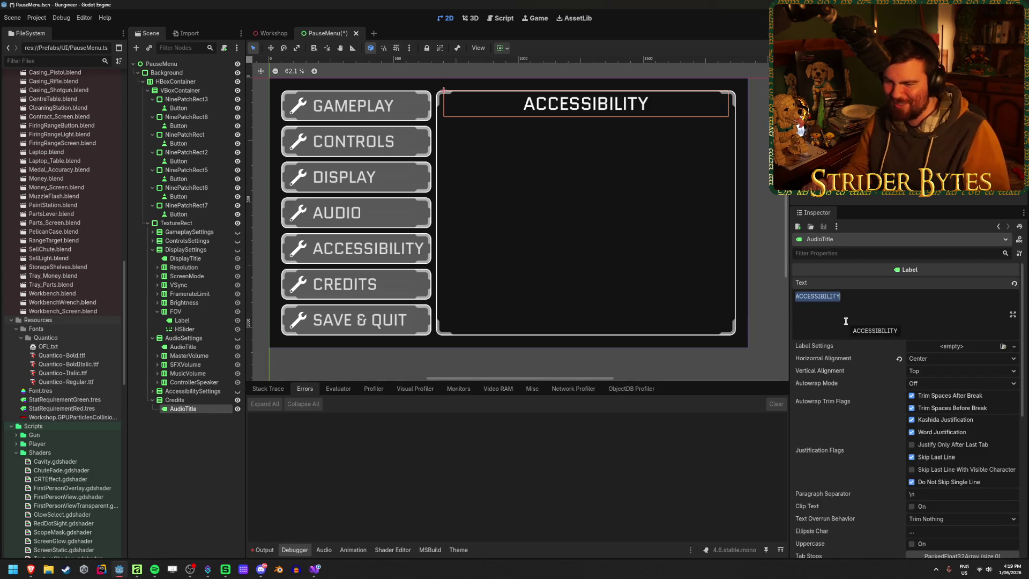
{"action": "type", "text": "CREDITS"}
{"action": "key", "text": "ctrl+s"}
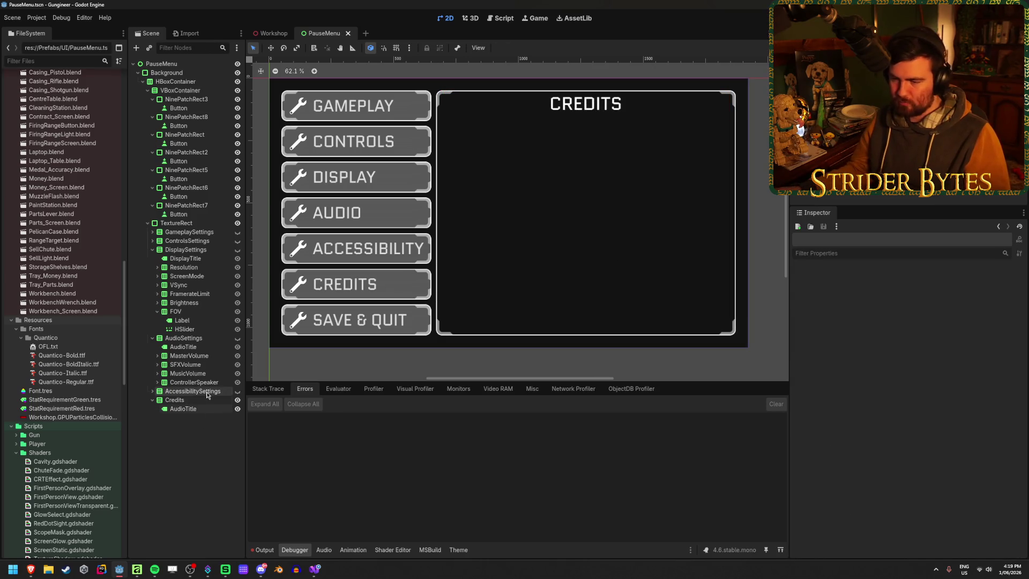
Step: Rename the Accessibility panel's title label to AccessibilityTitle and save
{"action": "left_click", "coordinate": [207, 400]}
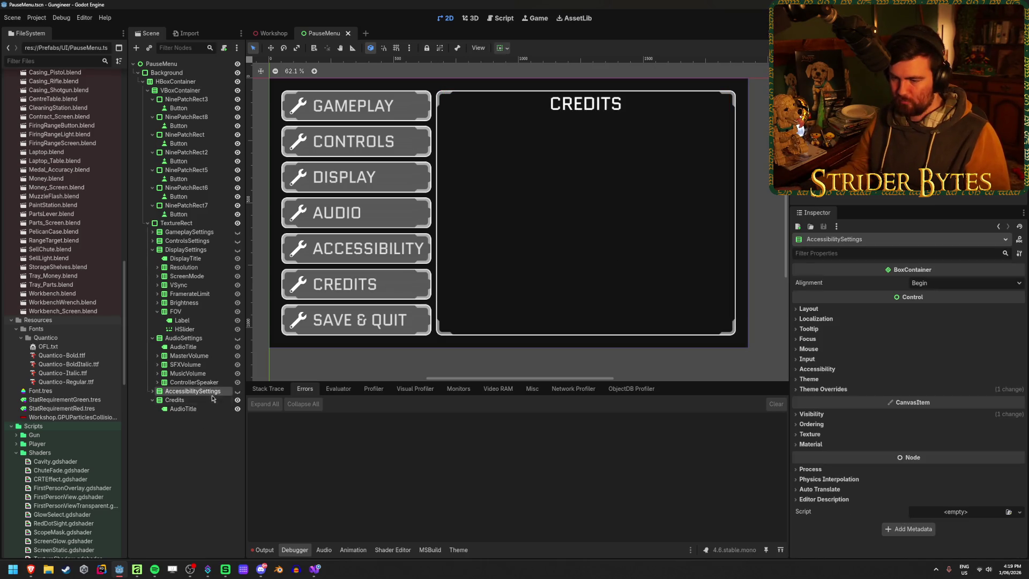
{"action": "left_click", "coordinate": [153, 391]}
{"action": "double_click", "coordinate": [169, 399]}
{"action": "type", "text": "AccessibilTitle"}
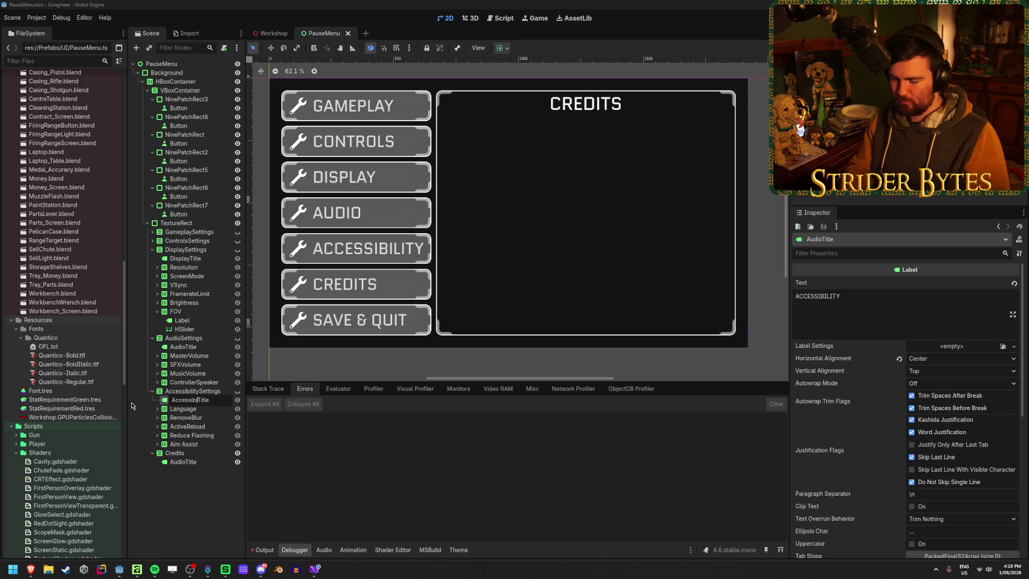
{"action": "type", "text": "y"}
{"action": "key", "text": "Return"}
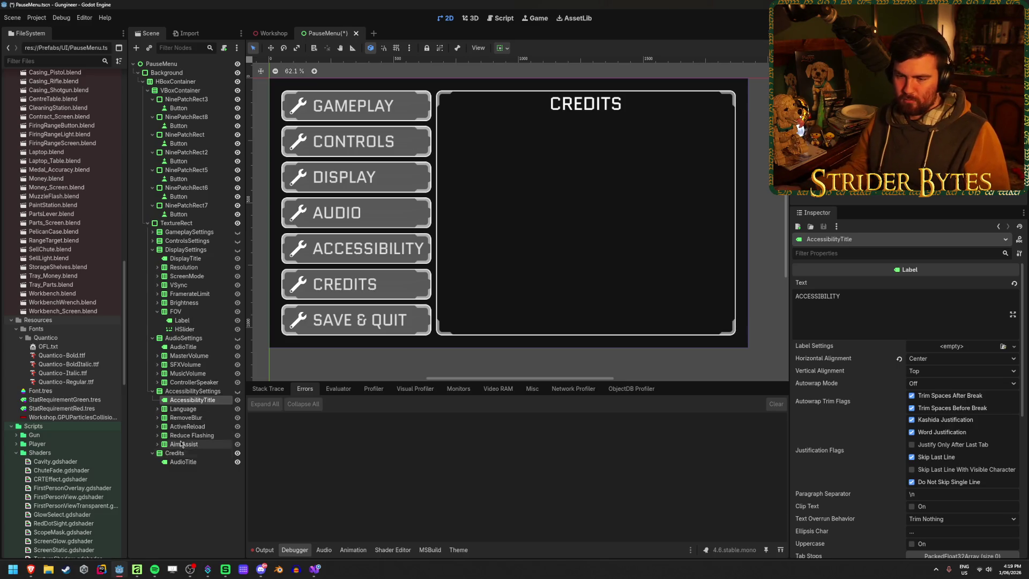
{"action": "key", "text": "ctrl+s"}
Step: Rename the Credits panel's title label to CreditsTitle and save the scene
{"action": "left_click", "coordinate": [152, 391]}
{"action": "left_click", "coordinate": [191, 409]}
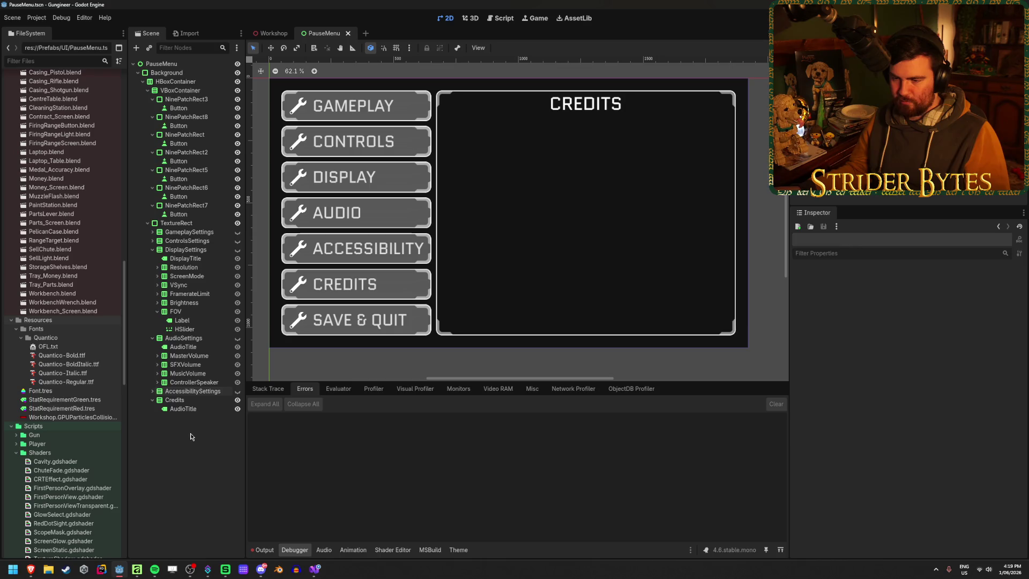
{"action": "left_click", "coordinate": [190, 409]}
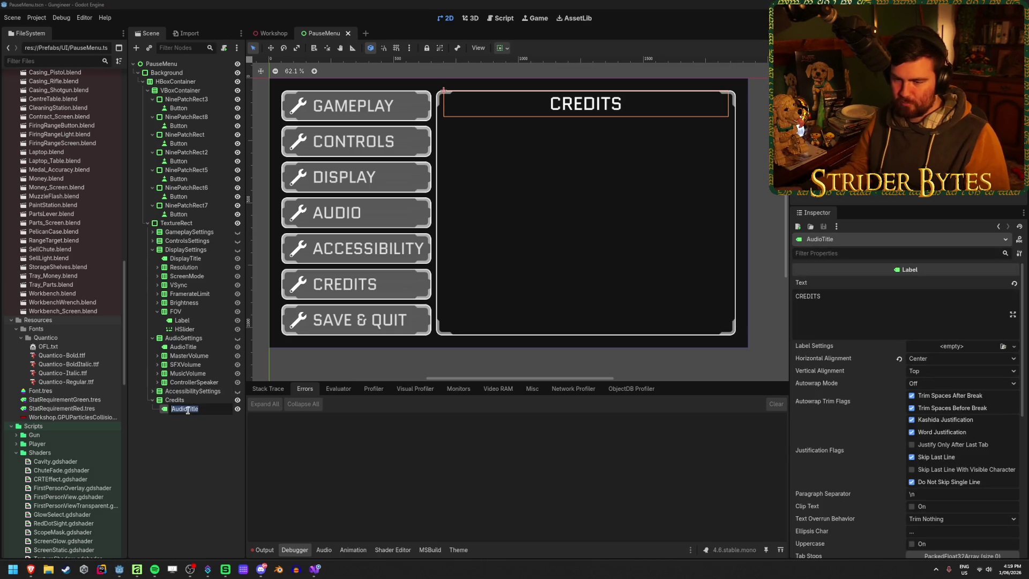
{"action": "left_click_drag", "start_coordinate": [159, 409], "coordinate": [160, 410]}
{"action": "key", "text": "shift+Left"}
{"action": "key", "text": "shift+Left"}
{"action": "key", "text": "shift+Left"}
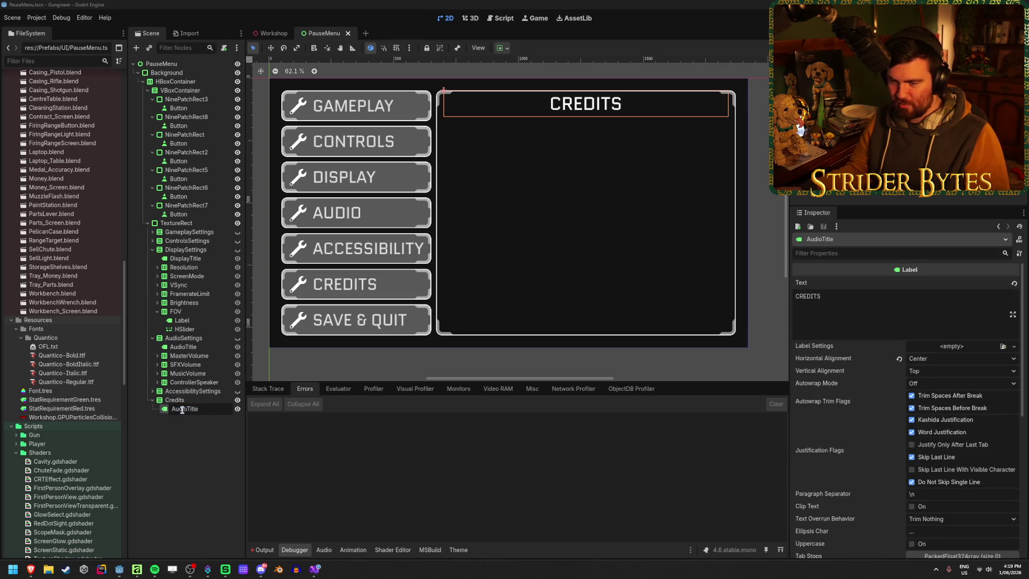
{"action": "type", "text": "Credit"}
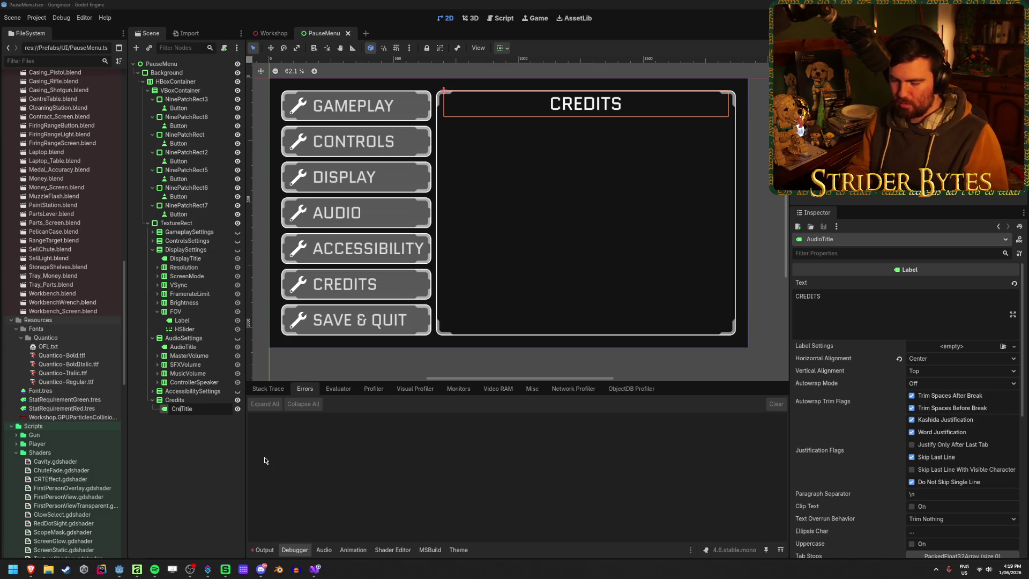
{"action": "type", "text": "s"}
{"action": "left_click", "coordinate": [192, 453]}
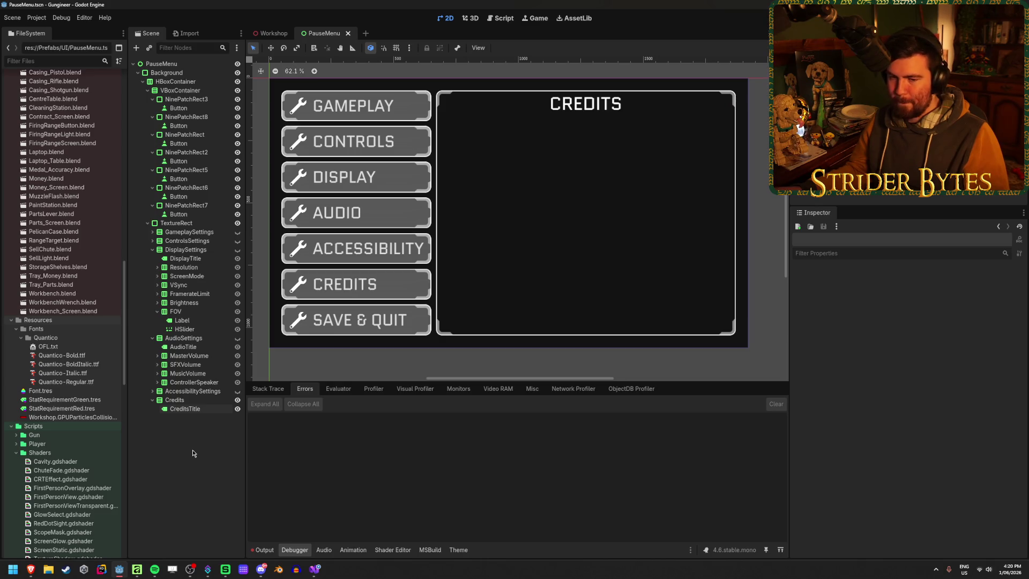
{"action": "key", "text": "ctrl+s"}
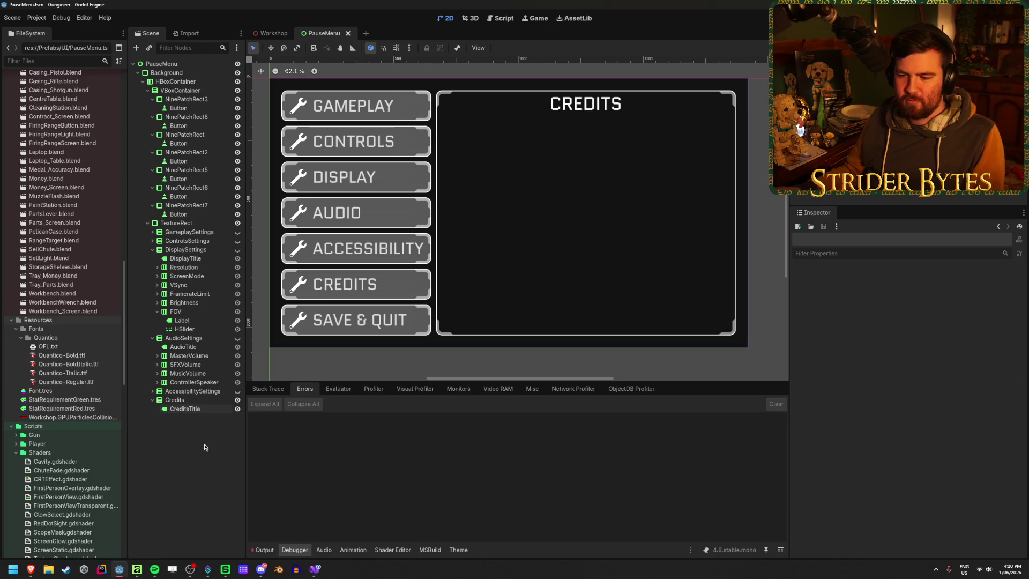
{"action": "left_click", "coordinate": [185, 408]}
{"action": "left_click", "coordinate": [194, 466]}
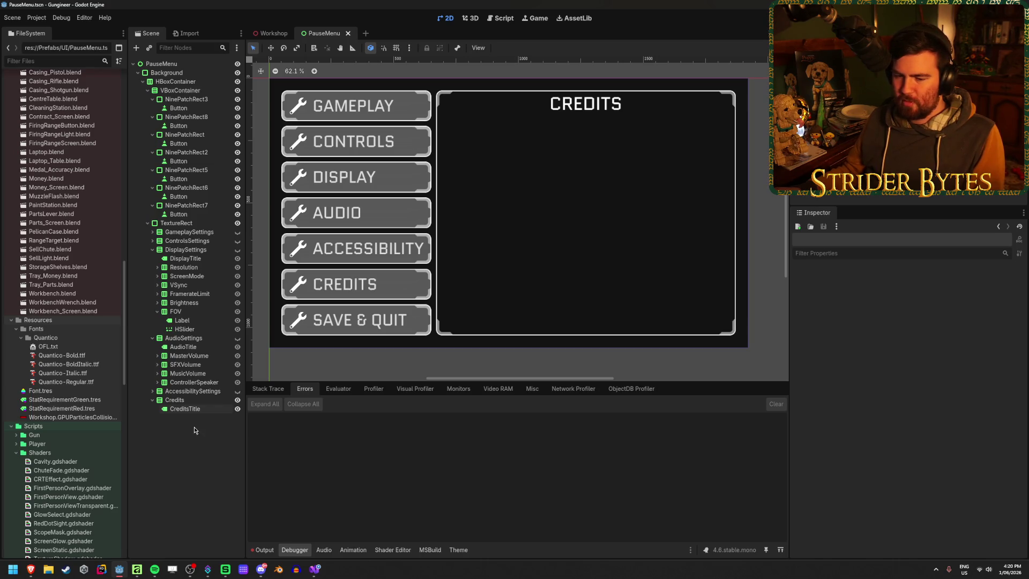
Step: Collapse and hide the Credits node, then unhide AccessibilitySettings in the pause menu
{"action": "left_click", "coordinate": [152, 402]}
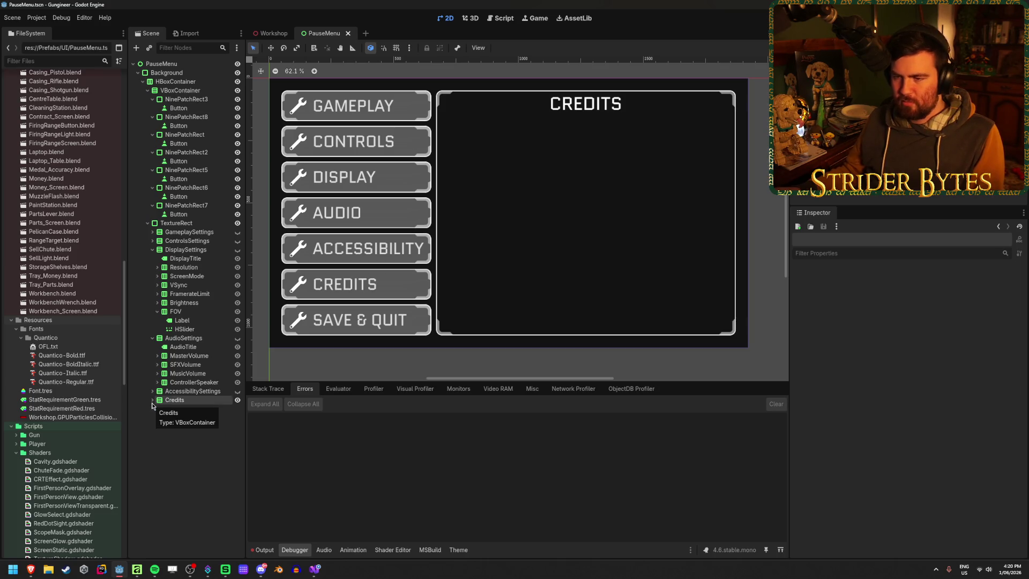
{"action": "left_click", "coordinate": [185, 224]}
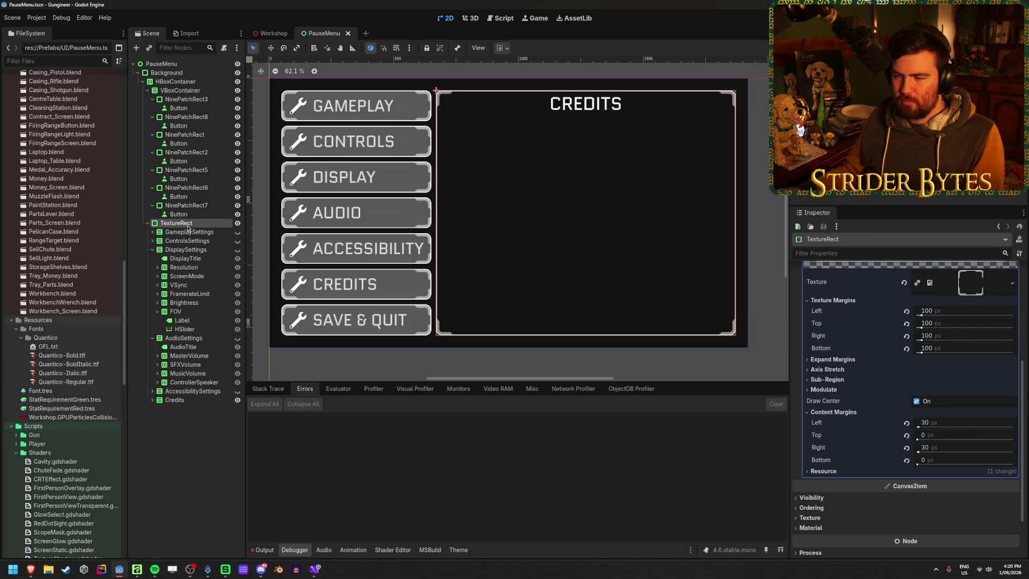
{"action": "left_click", "coordinate": [180, 498]}
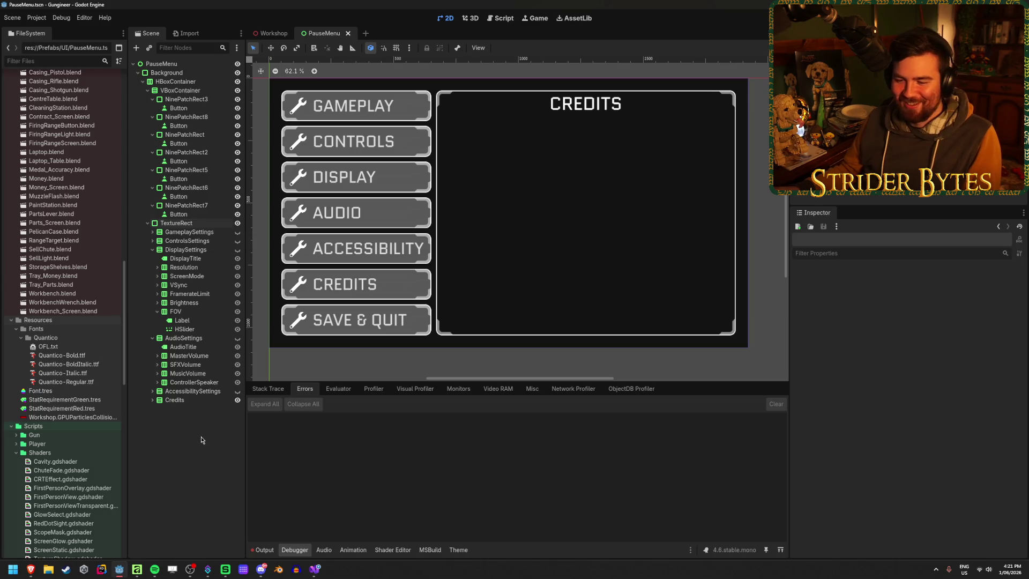
{"action": "left_click", "coordinate": [238, 400]}
{"action": "left_click", "coordinate": [238, 400]}
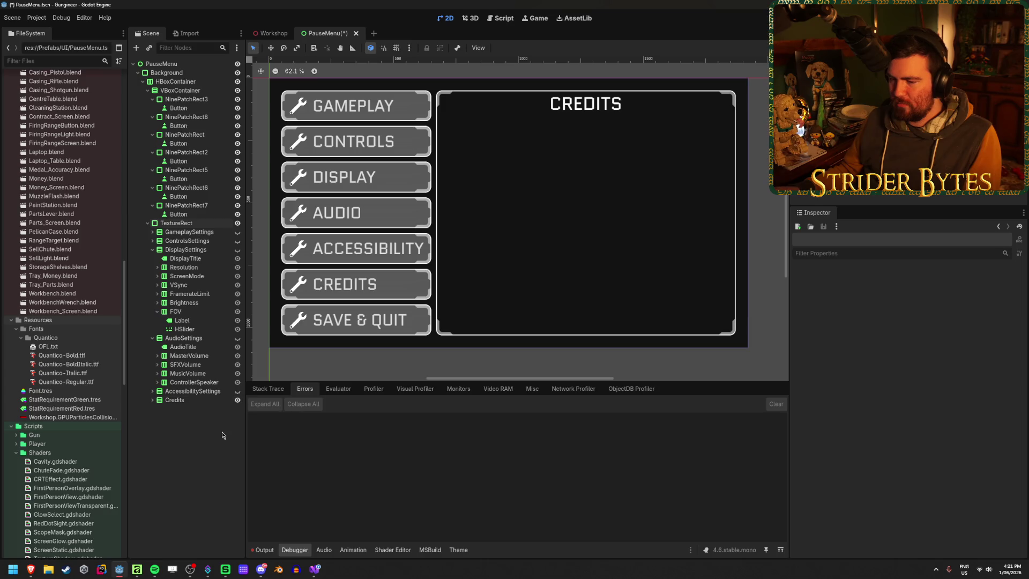
{"action": "left_click", "coordinate": [237, 400]}
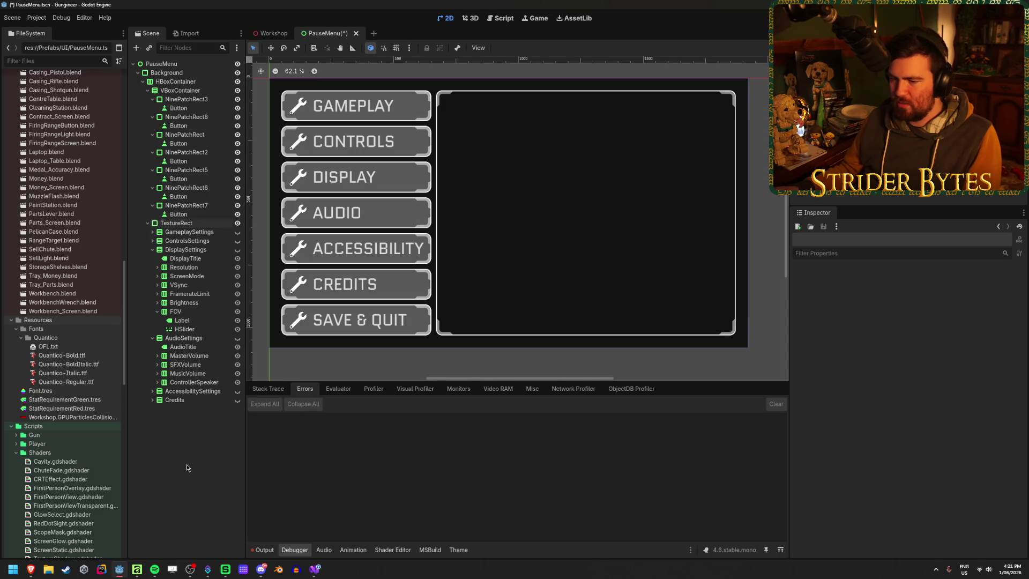
{"action": "left_click", "coordinate": [238, 391]}
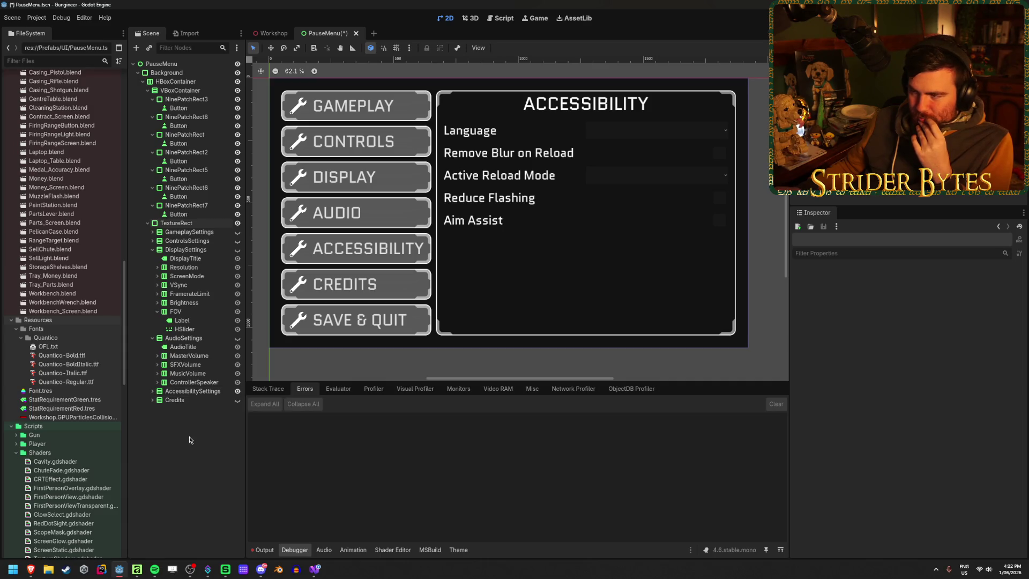
Step: Hide the Accessibility panel and preview the Audio panel, leaving it hidden
{"action": "left_click", "coordinate": [152, 391]}
{"action": "left_click", "coordinate": [153, 391]}
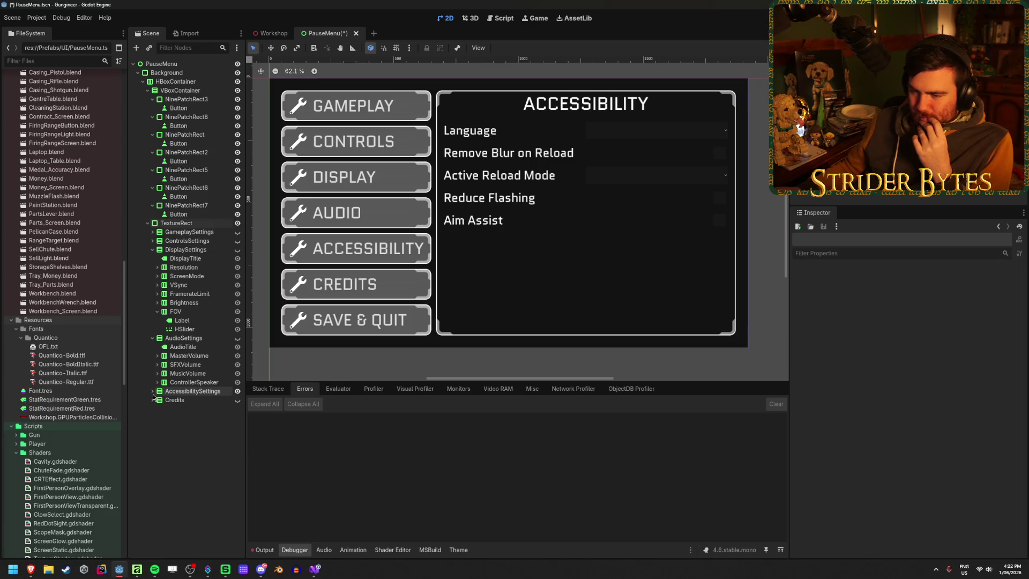
{"action": "left_click", "coordinate": [237, 391]}
{"action": "left_click", "coordinate": [238, 338]}
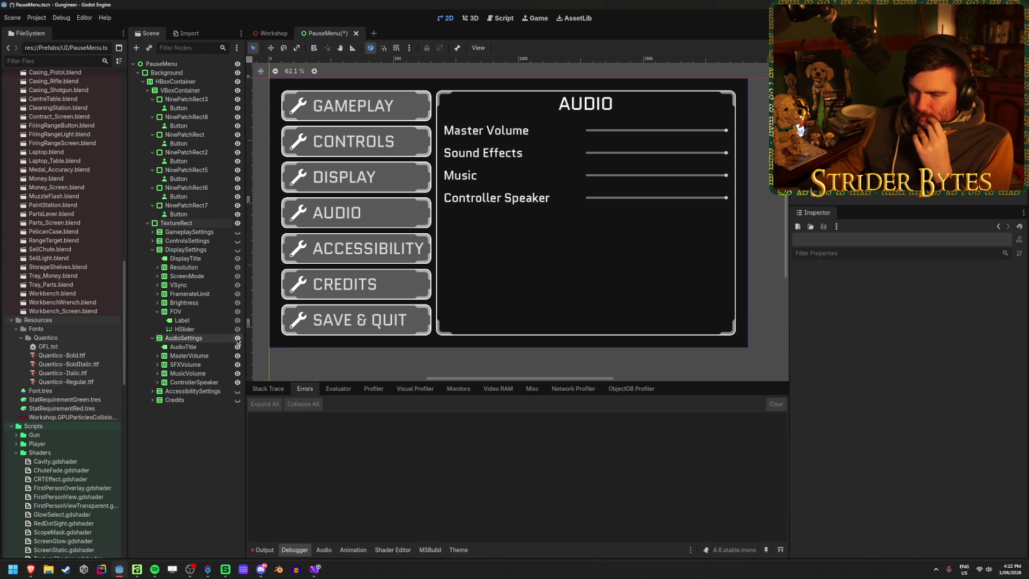
{"action": "left_click", "coordinate": [238, 338]}
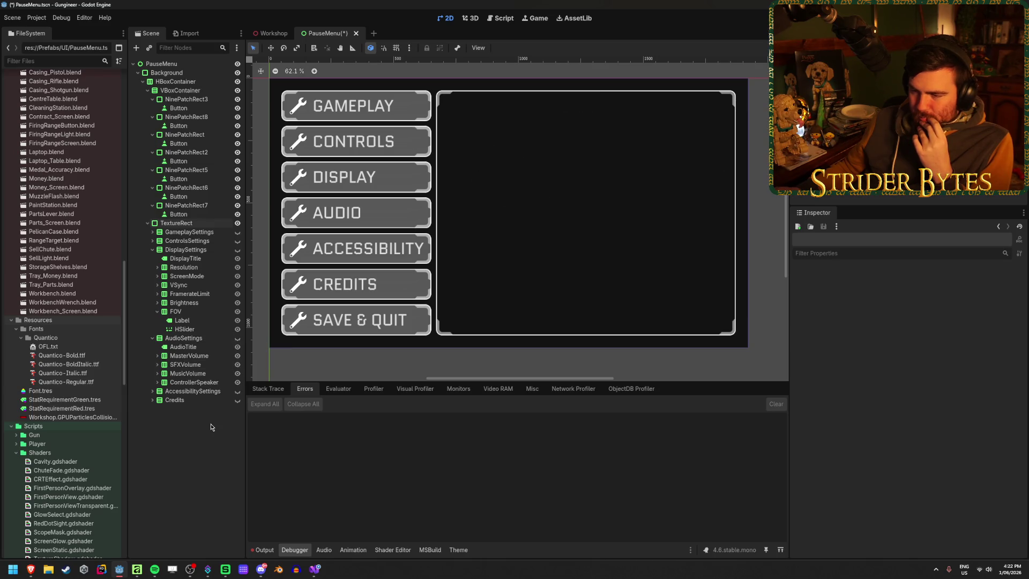
{"action": "left_click", "coordinate": [238, 338]}
{"action": "left_click", "coordinate": [237, 338]}
{"action": "left_click", "coordinate": [237, 338]}
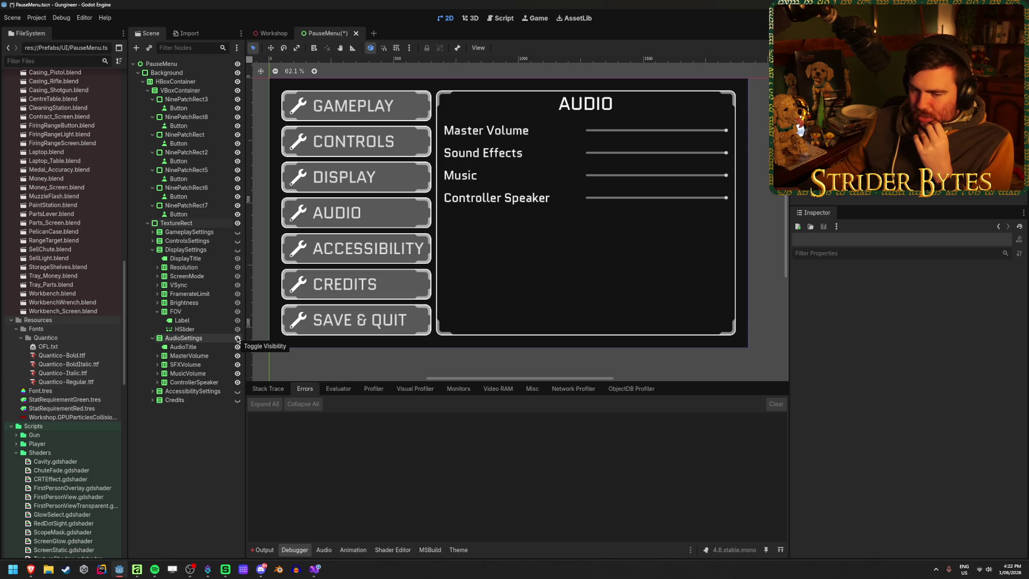
{"action": "left_click", "coordinate": [237, 338]}
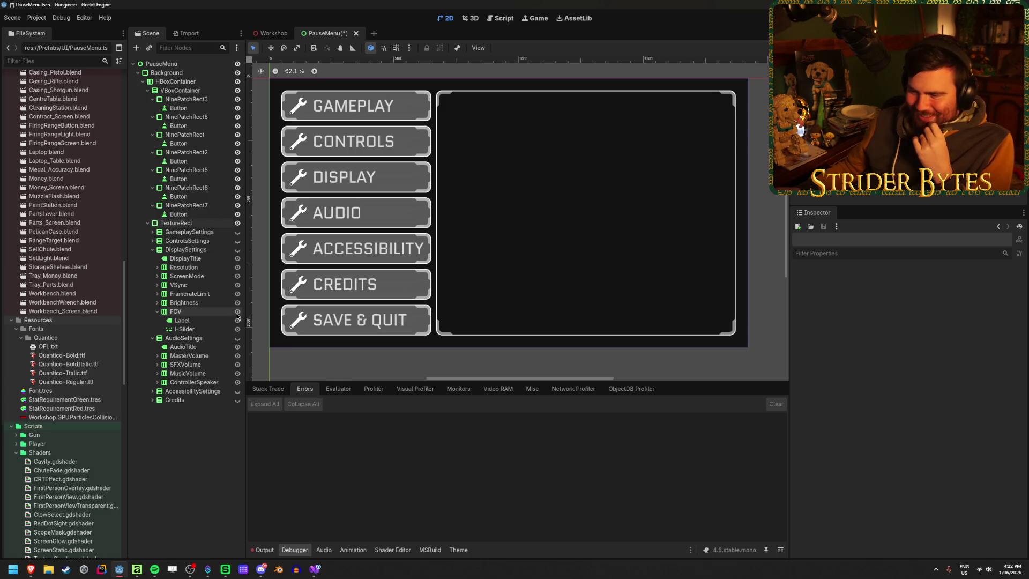
{"action": "left_click", "coordinate": [157, 312]}
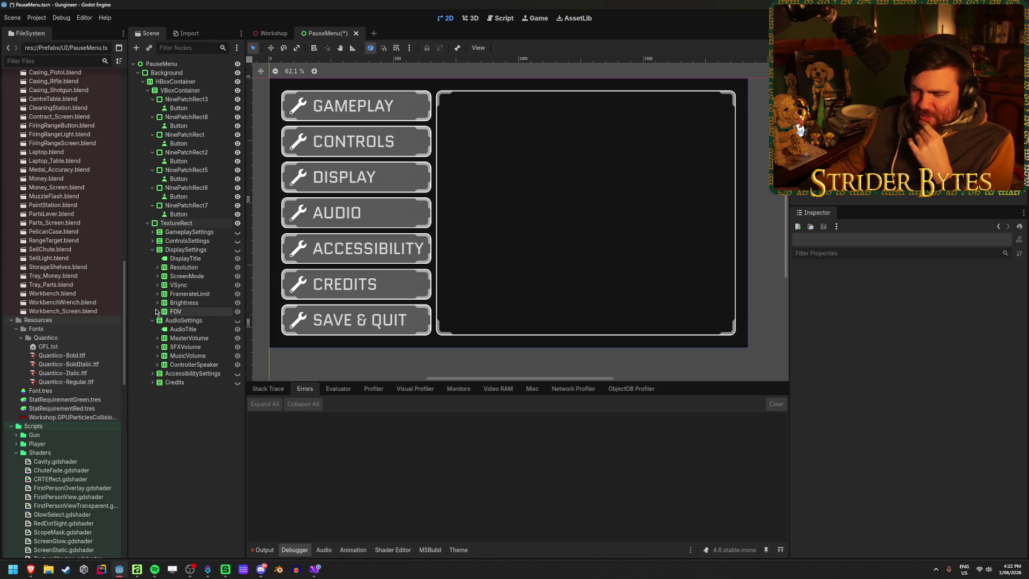
Step: Preview the Display and Controls panels, leaving both hidden
{"action": "left_click", "coordinate": [238, 249]}
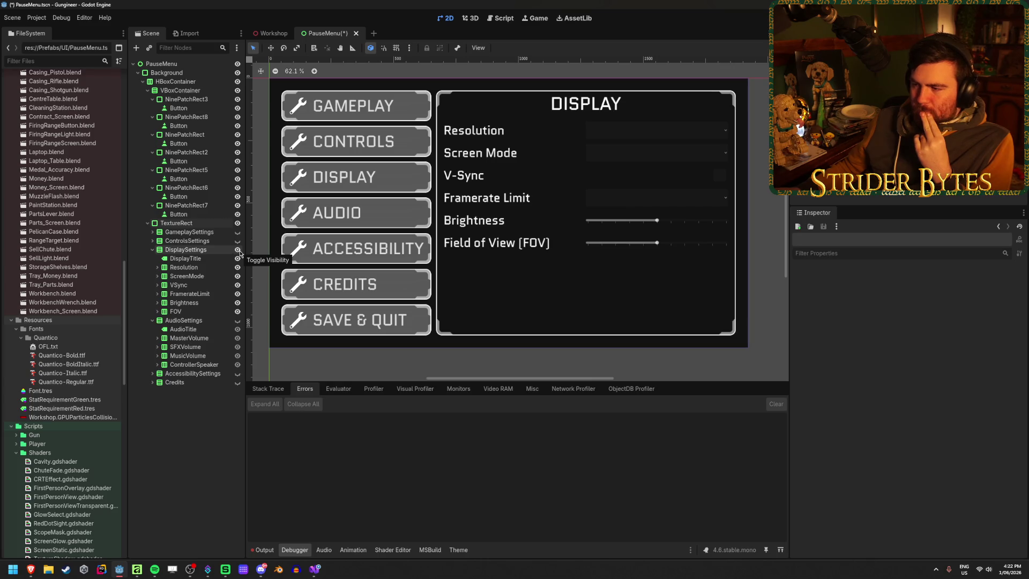
{"action": "left_click", "coordinate": [239, 251]}
{"action": "left_click", "coordinate": [239, 250]}
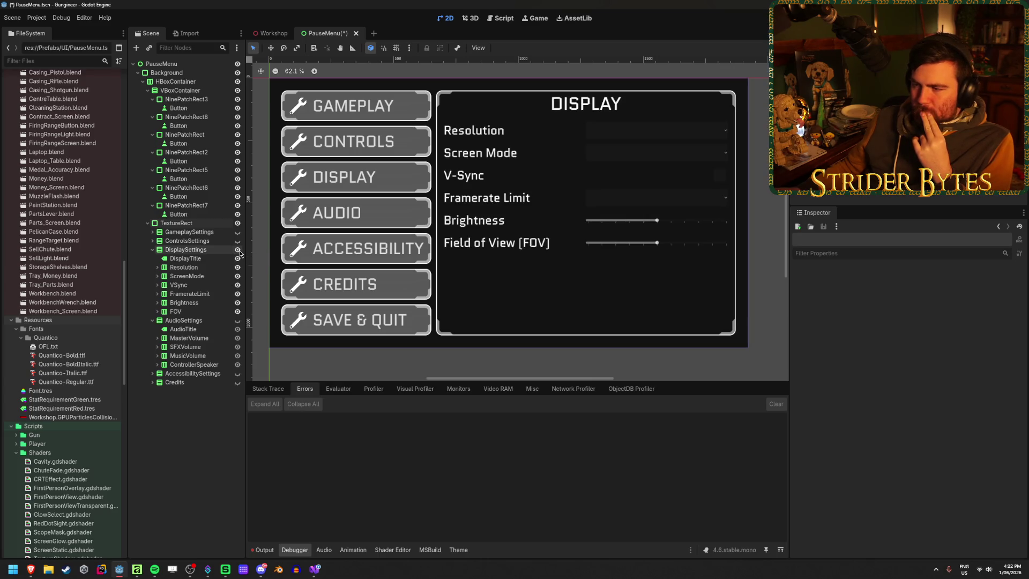
{"action": "left_click", "coordinate": [239, 251]}
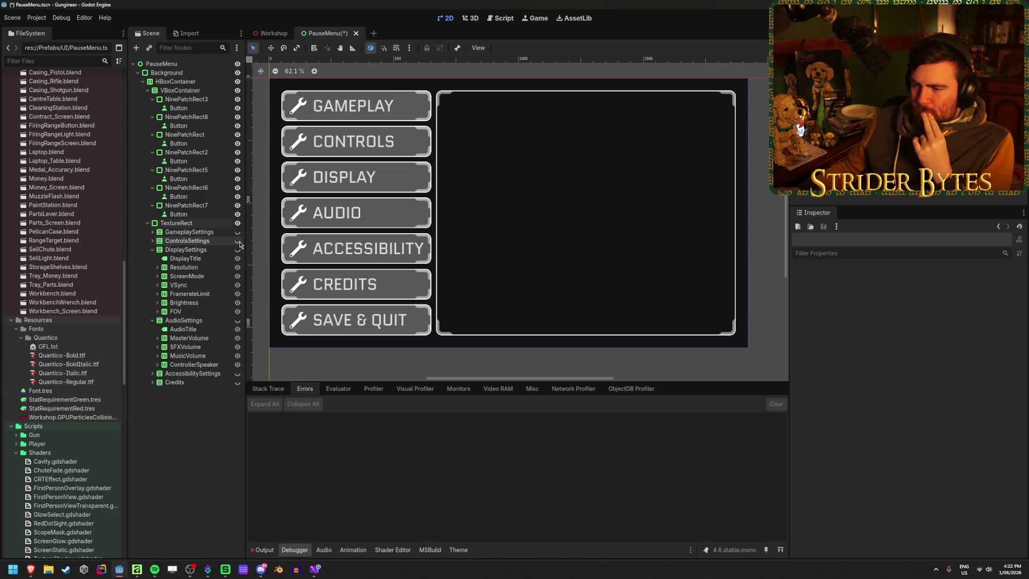
{"action": "left_click", "coordinate": [239, 241]}
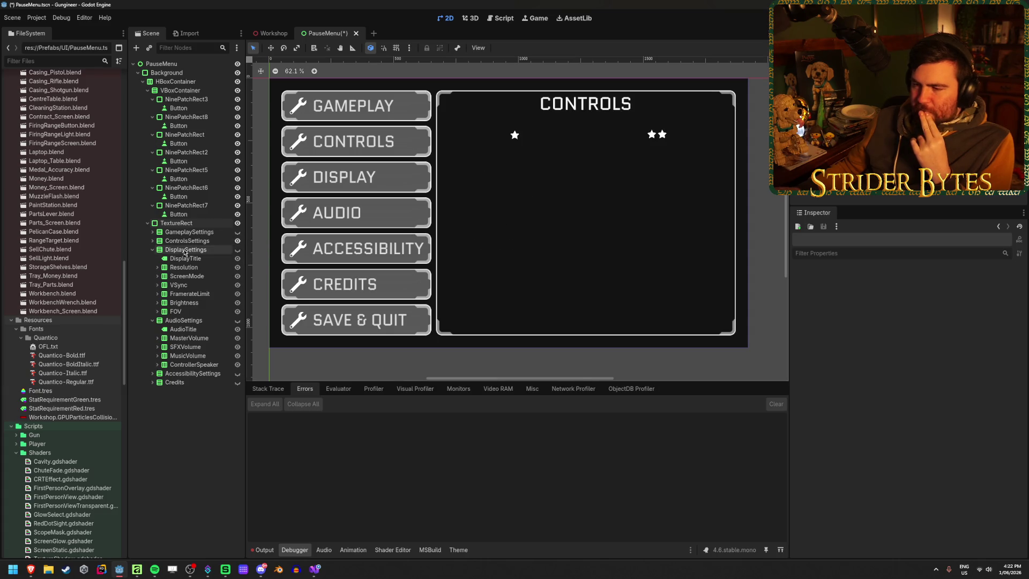
{"action": "left_click", "coordinate": [237, 241]}
Step: Show the Gameplay panel and expand GameplaySettings to list its setting rows
{"action": "left_click", "coordinate": [239, 234]}
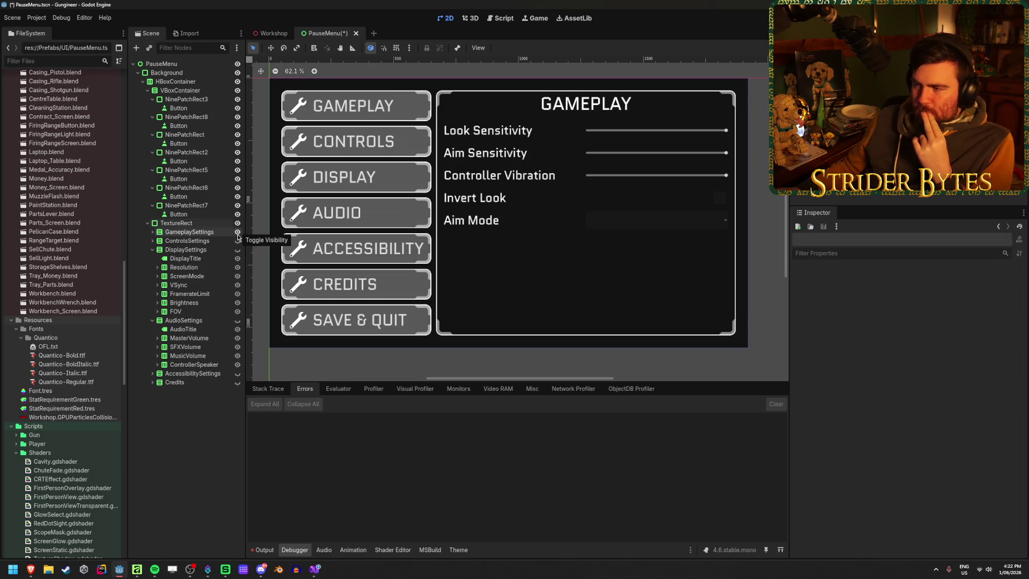
{"action": "left_click", "coordinate": [232, 232]}
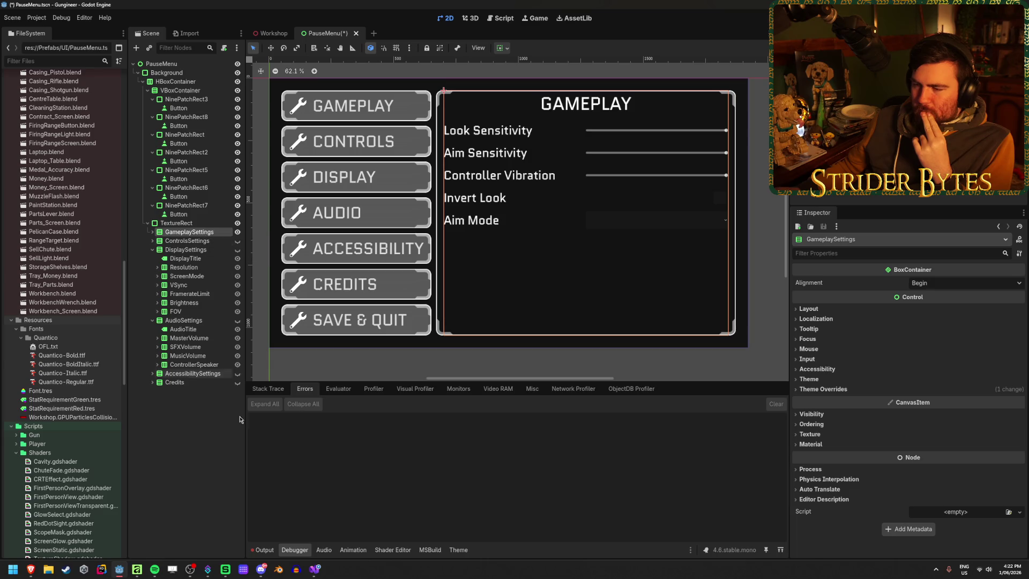
{"action": "left_click", "coordinate": [213, 429]}
{"action": "left_click", "coordinate": [153, 233]}
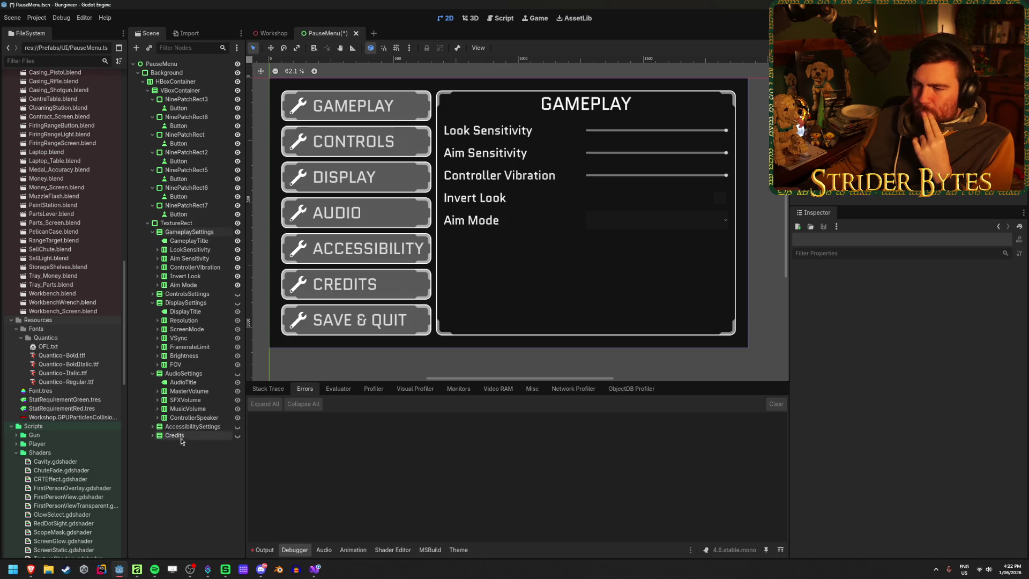
Step: Collapse DisplaySettings and AudioSettings, then step through the Gameplay rows to ControllerVibration
{"action": "left_click", "coordinate": [152, 303]}
{"action": "left_click", "coordinate": [153, 311]}
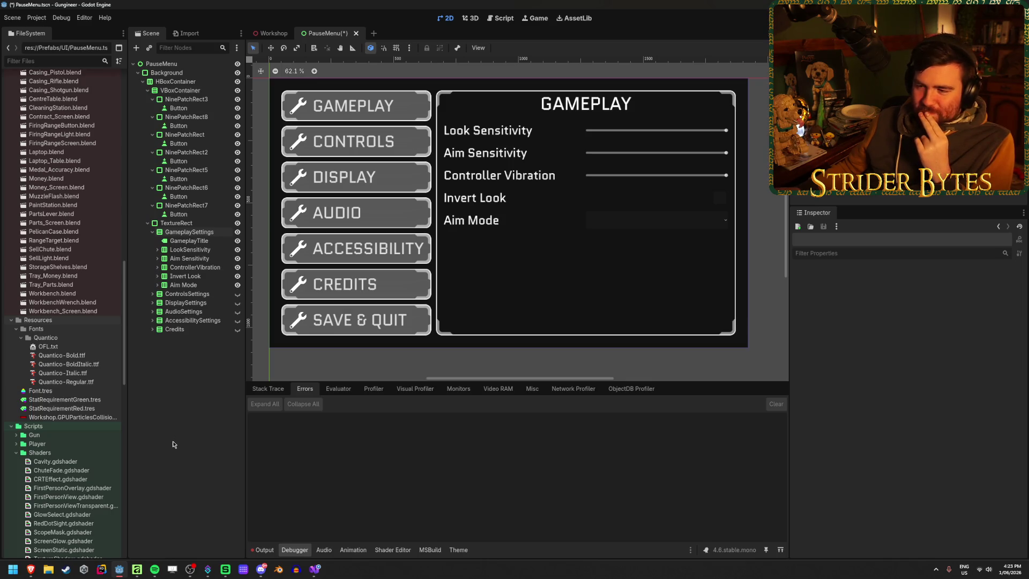
{"action": "left_click", "coordinate": [185, 240]}
{"action": "left_click", "coordinate": [182, 251]}
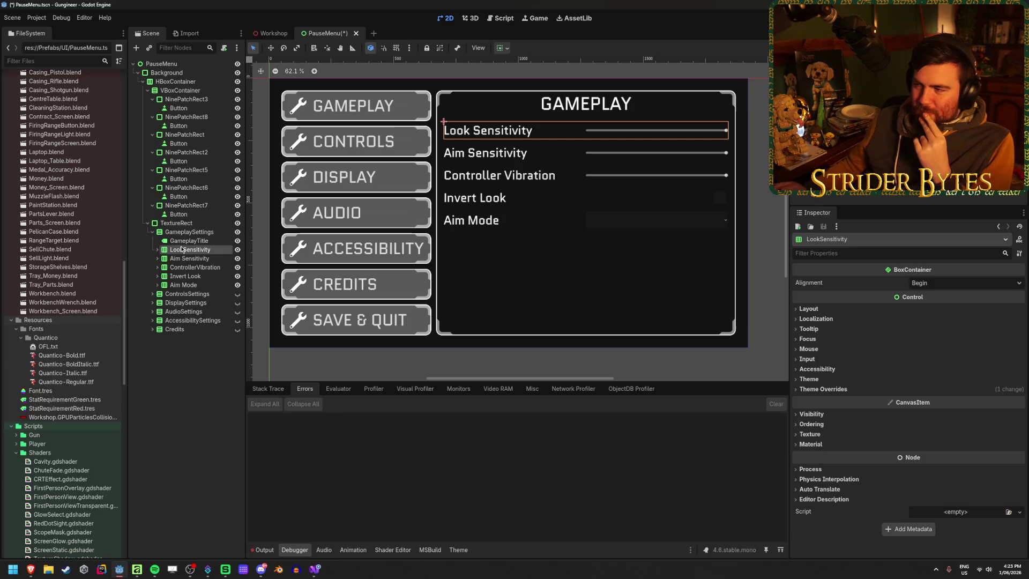
{"action": "key", "text": "Down"}
{"action": "key", "text": "Down"}
{"action": "key", "text": "Down"}
{"action": "key", "text": "Up"}
{"action": "key", "text": "Up"}
{"action": "key", "text": "Up"}
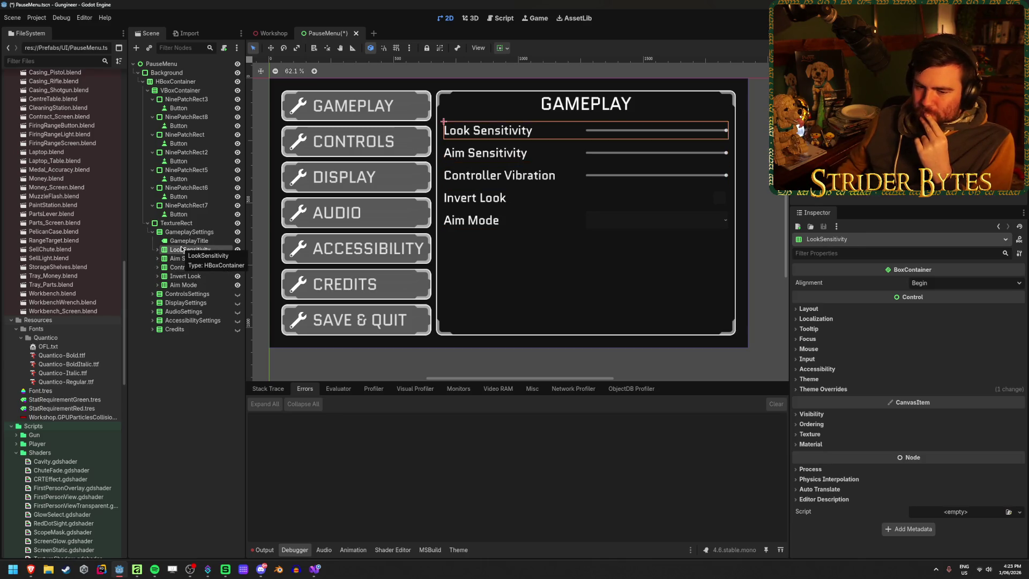
{"action": "key", "text": "Down"}
{"action": "key", "text": "Down"}
{"action": "key", "text": "Down"}
{"action": "key", "text": "Down"}
{"action": "key", "text": "Down"}
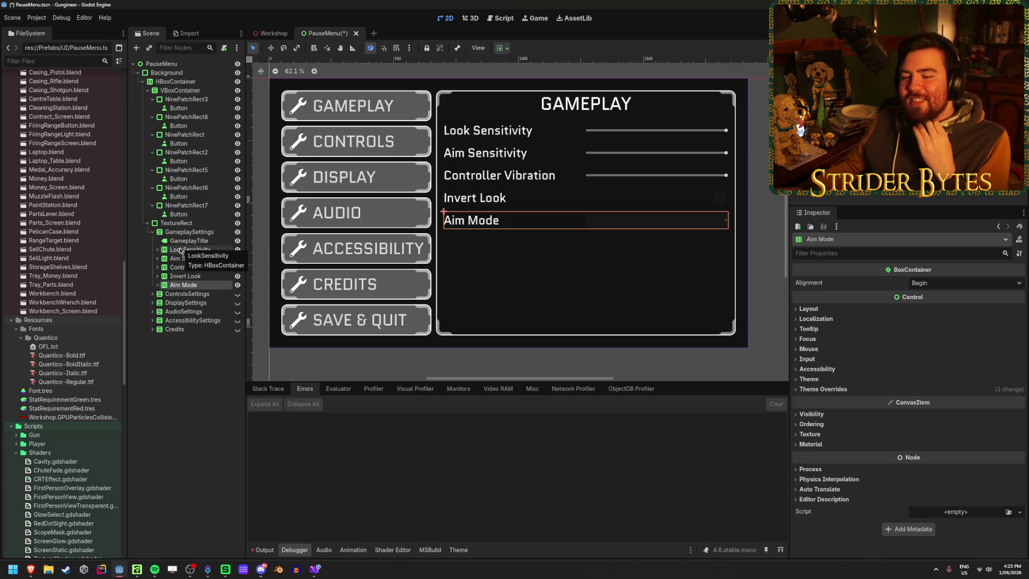
{"action": "key", "text": "Escape"}
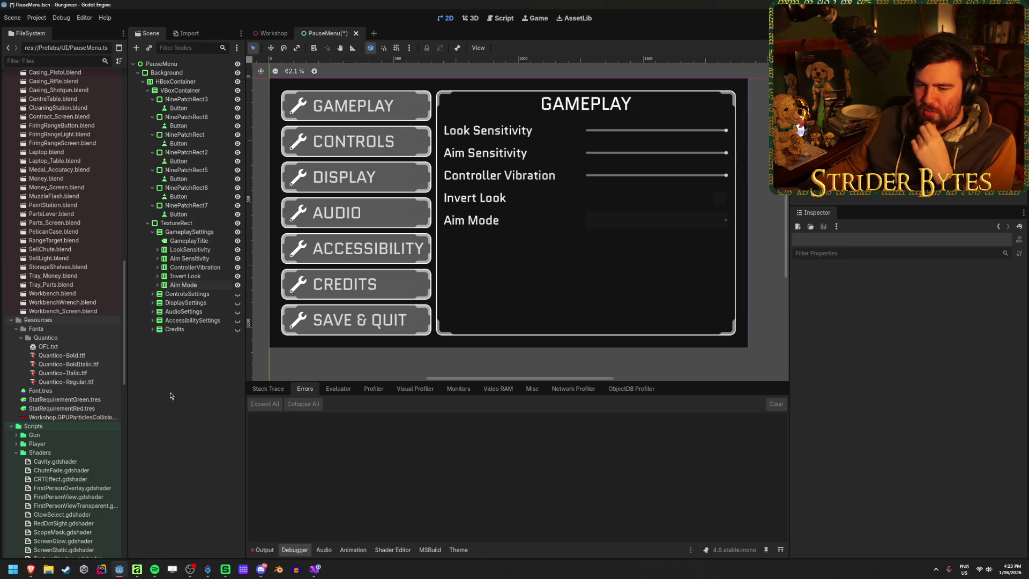
Step: Inspect the Invert Look and Aim Mode rows of the Gameplay panel, then deselect
{"action": "left_click", "coordinate": [199, 285]}
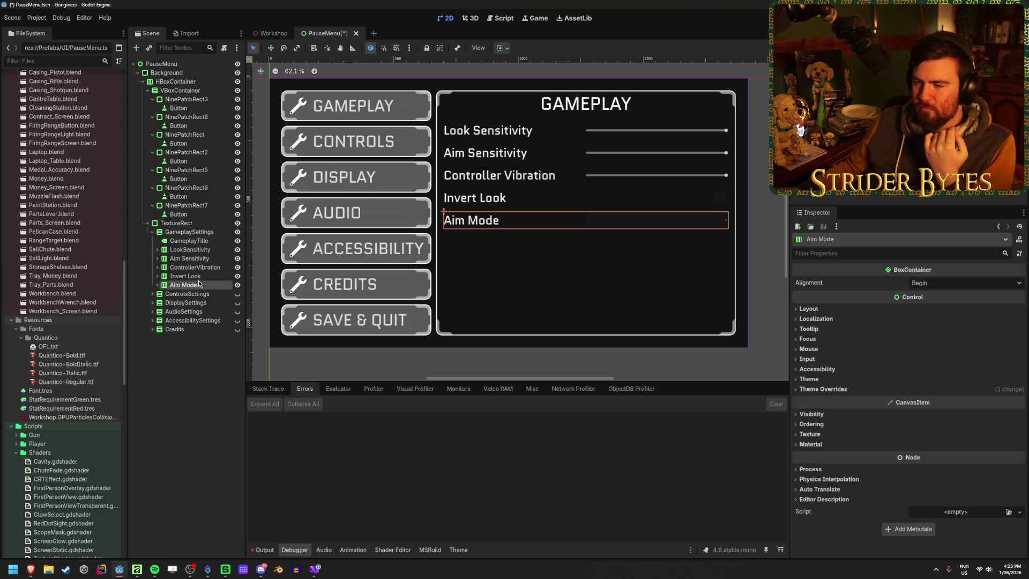
{"action": "left_click", "coordinate": [199, 276]}
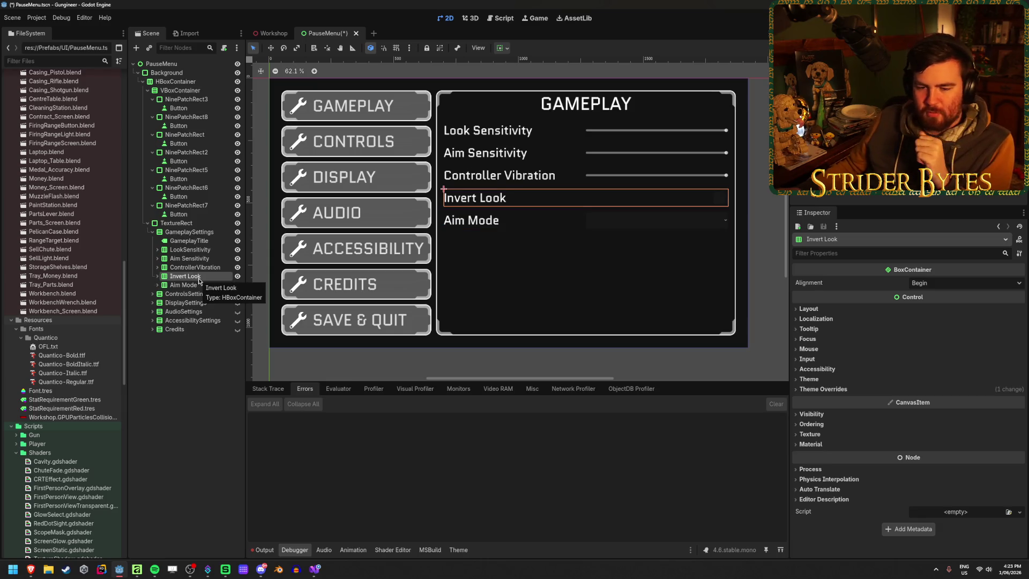
{"action": "left_click", "coordinate": [188, 285]}
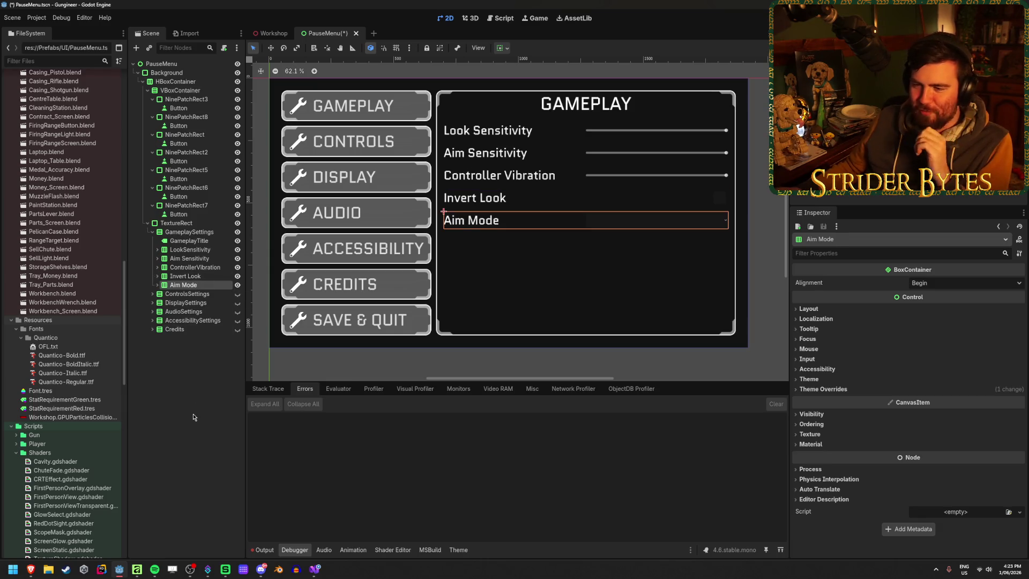
{"action": "left_click", "coordinate": [180, 348]}
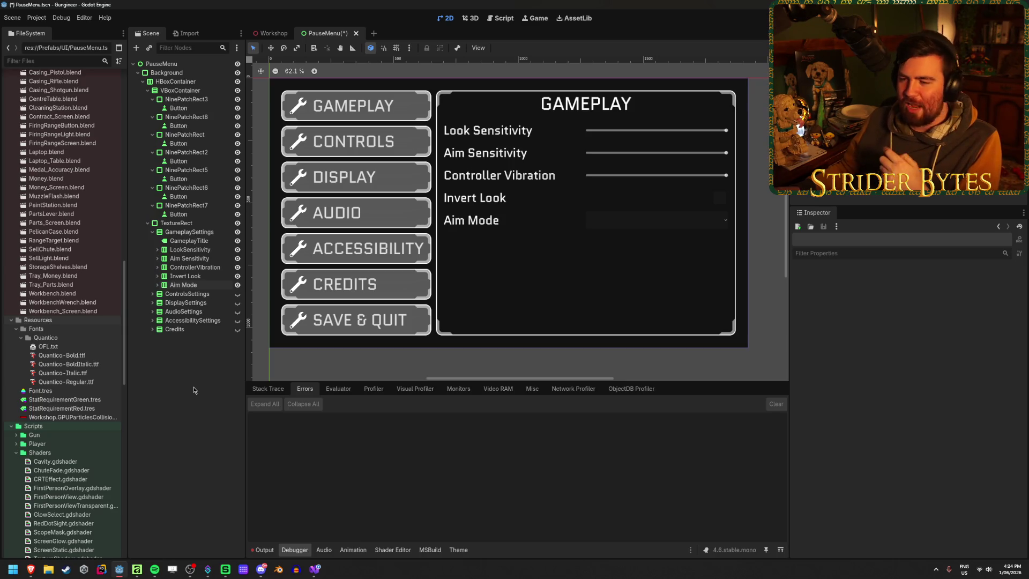
Step: Review the Invert Look and Aim Mode rows again and clear the selection
{"action": "left_click", "coordinate": [207, 276]}
{"action": "left_click", "coordinate": [207, 284]}
{"action": "left_click", "coordinate": [201, 417]}
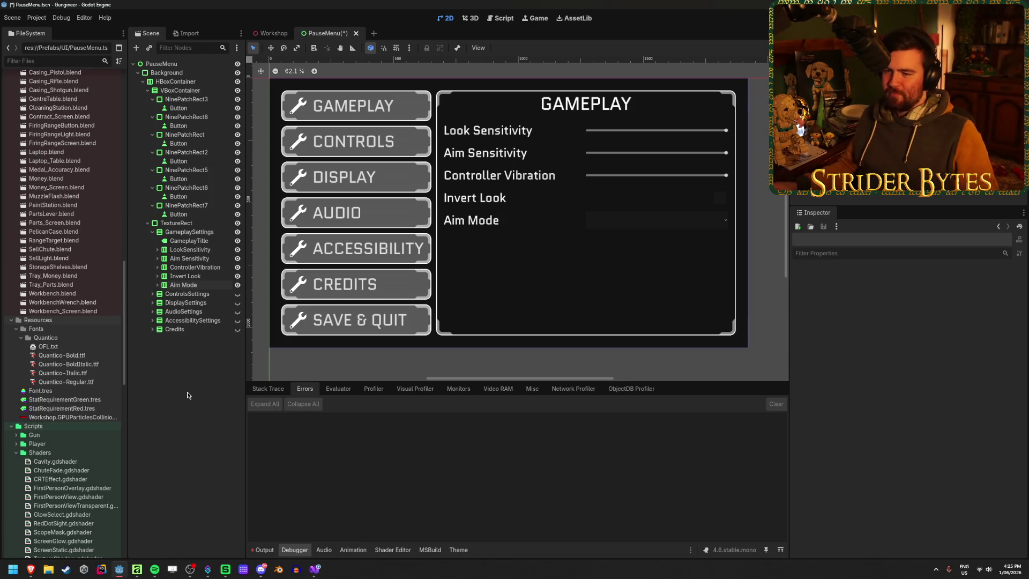
Step: Save the PauseMenu scene and bring up the browser with reference screenshots
{"action": "key", "text": "ctrl+s"}
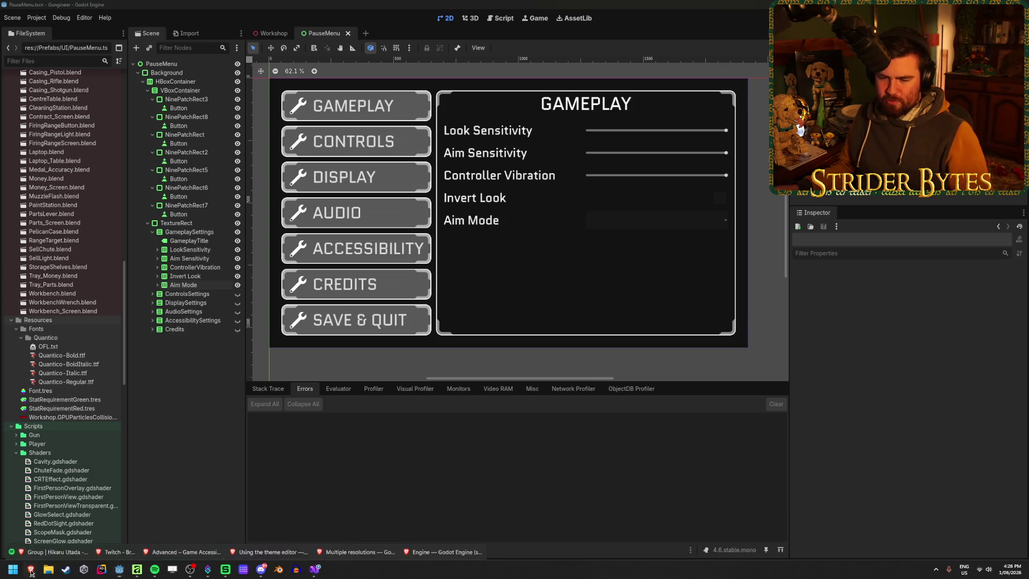
{"action": "mouse_move", "coordinate": [30, 569]}
{"action": "left_click", "coordinate": [180, 519]}
Step: Close the accessibility guidelines tab and open Game UI Database's Gameplay settings category
{"action": "key", "text": "ctrl+w"}
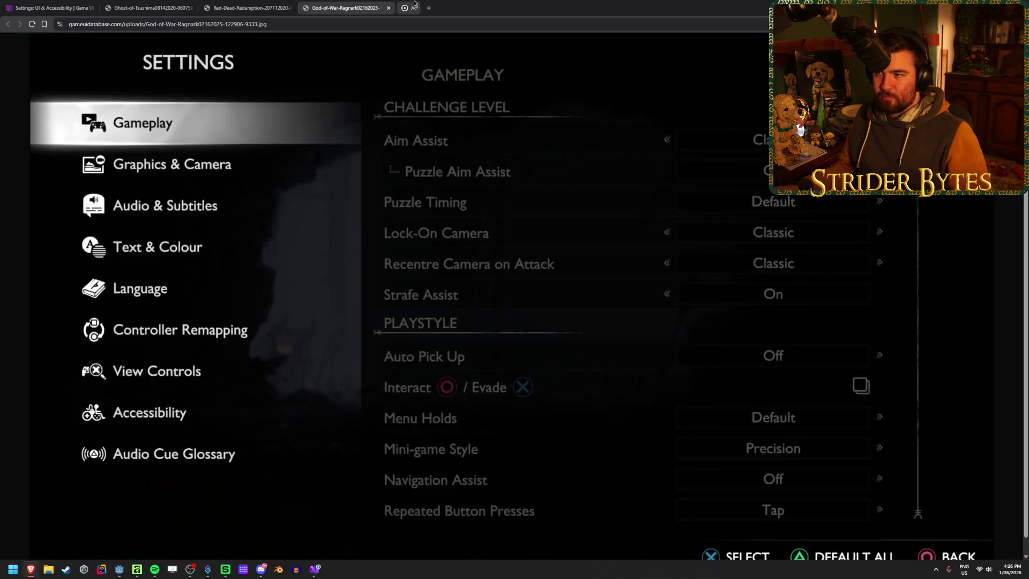
{"action": "key", "text": "ctrl+1"}
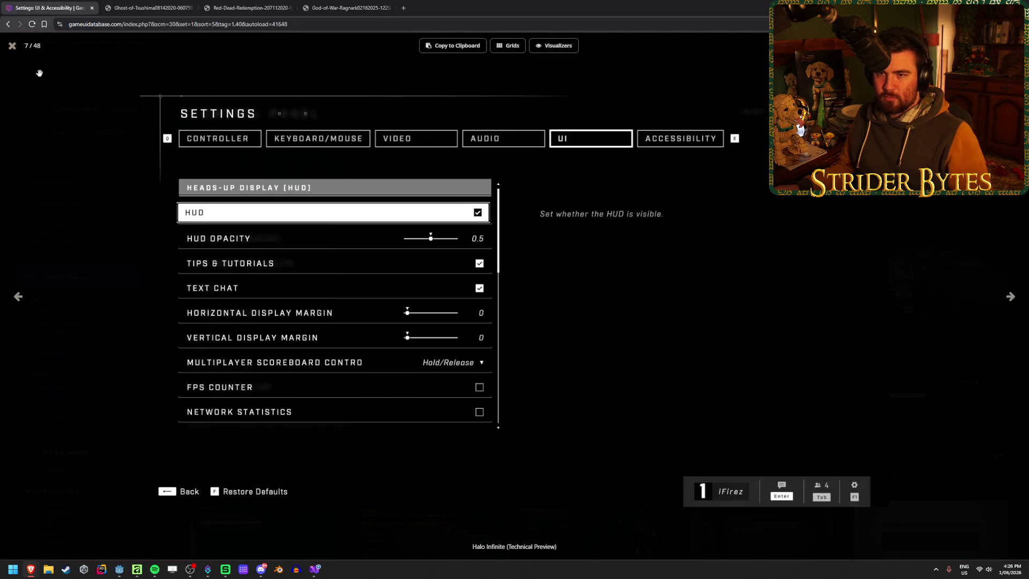
{"action": "key", "text": "Escape"}
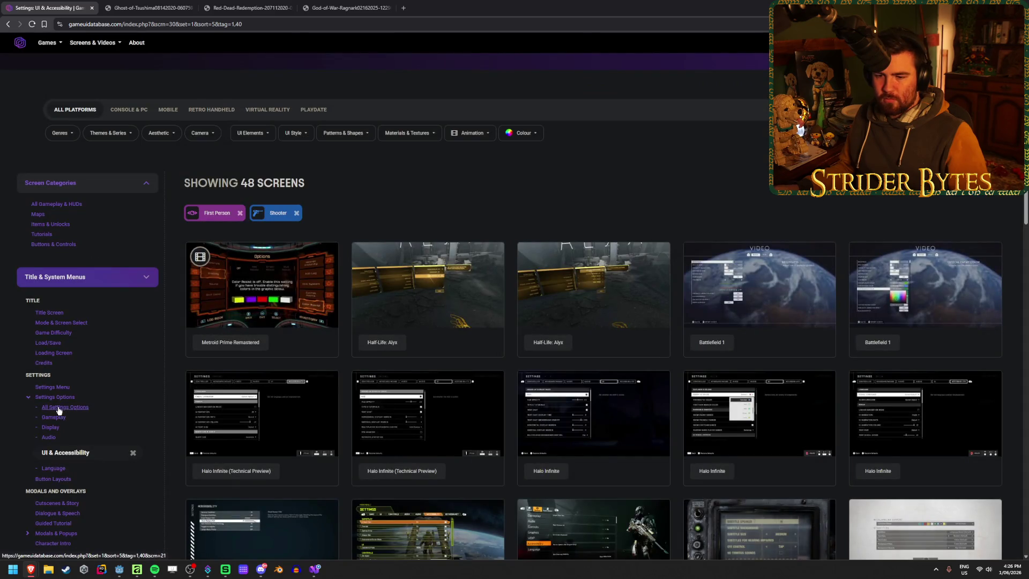
{"action": "left_click", "coordinate": [54, 417]}
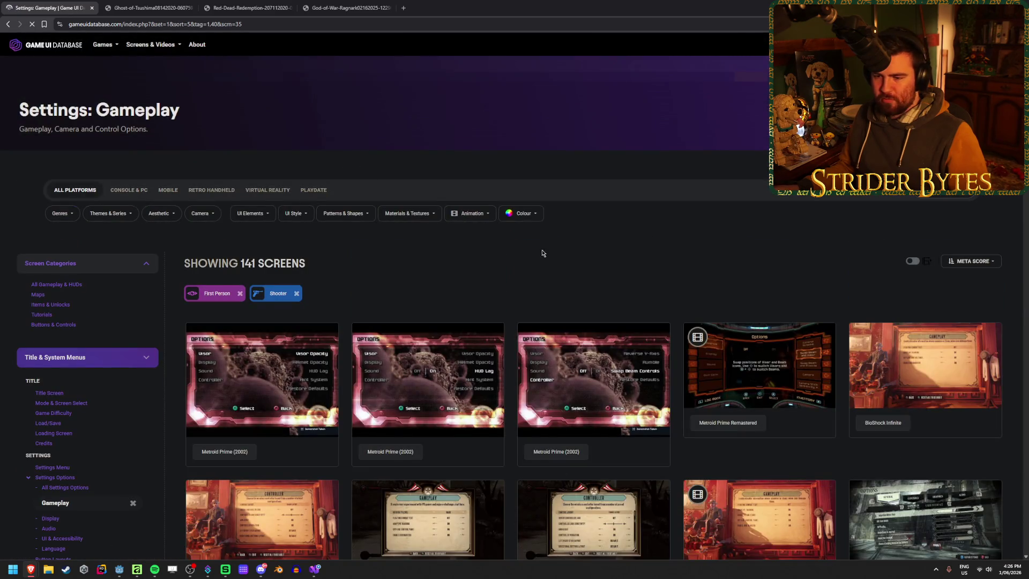
{"action": "scroll", "coordinate": [543, 241], "scroll_direction": "down", "scroll_amount": 2}
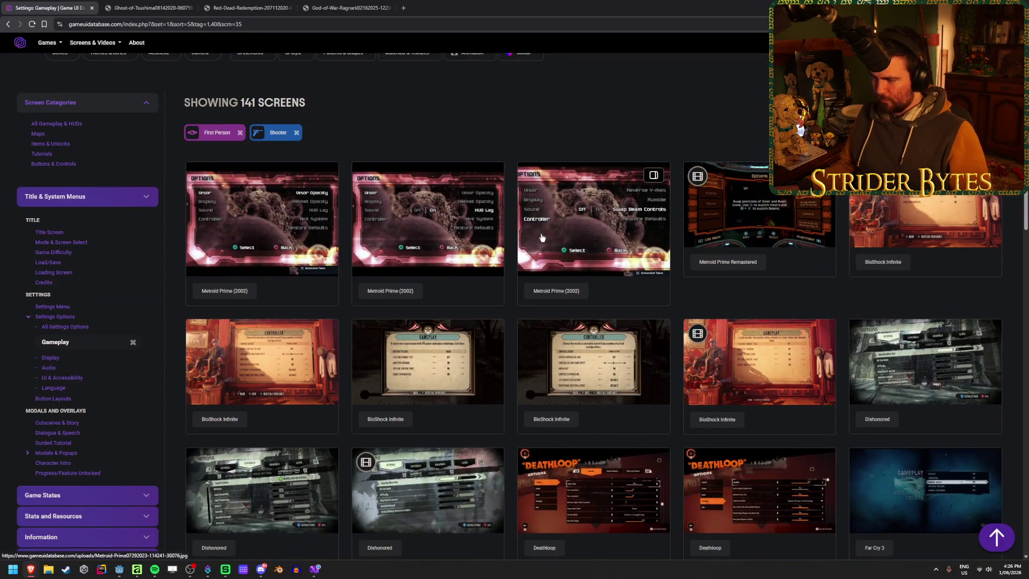
{"action": "scroll", "coordinate": [432, 326], "scroll_direction": "down", "scroll_amount": 4}
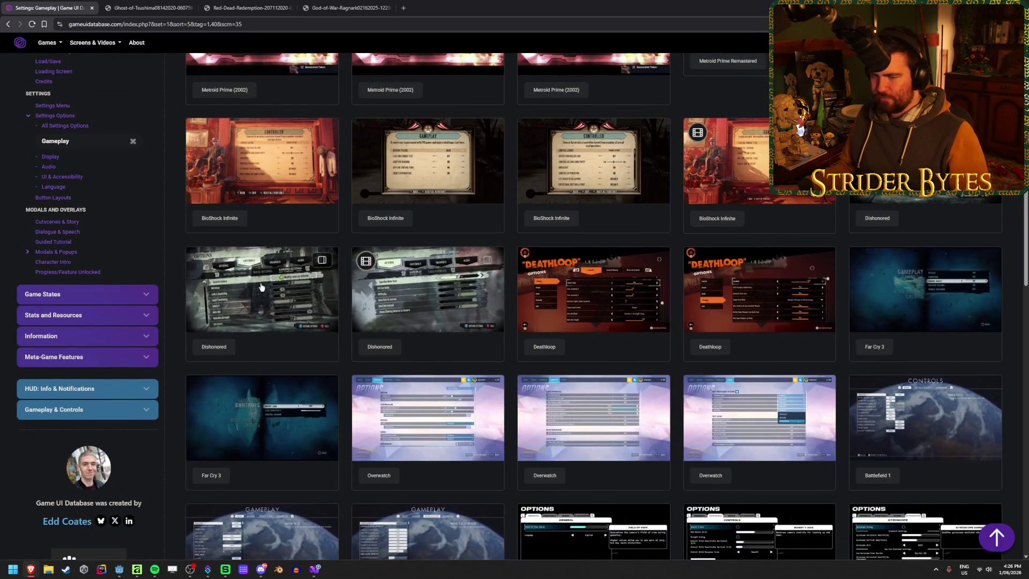
Step: Browse full-size Gameplay screenshots from Dishonored through Deathloop to Far Cry 3's controls
{"action": "left_click", "coordinate": [433, 326]}
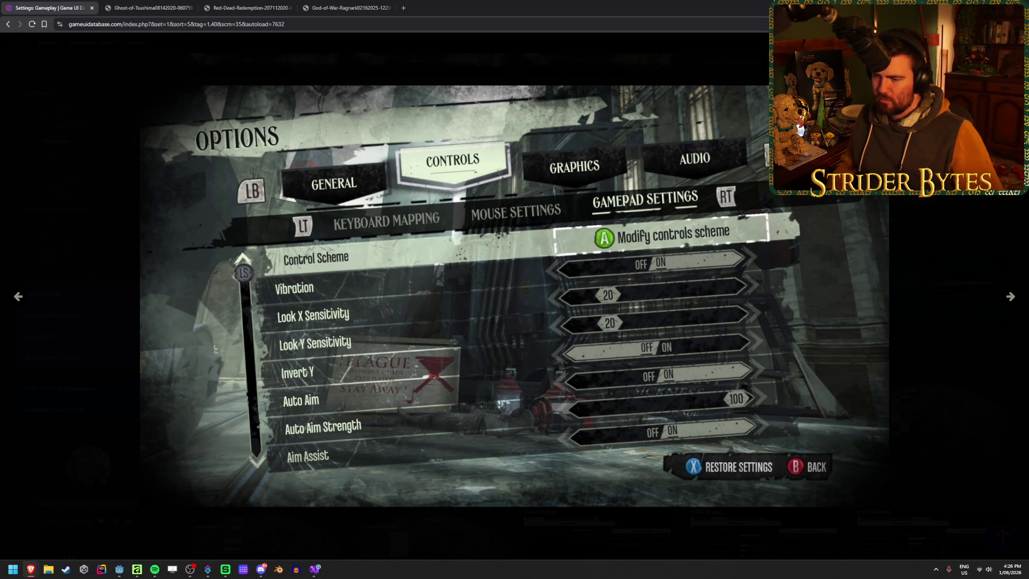
{"action": "key", "text": "Right"}
{"action": "key", "text": "Right"}
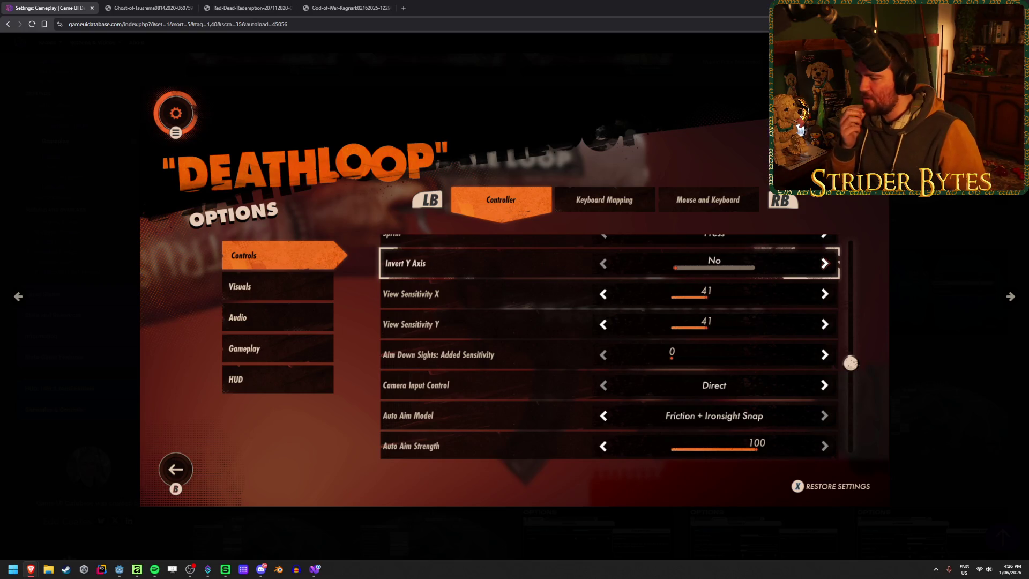
{"action": "key", "text": "Right"}
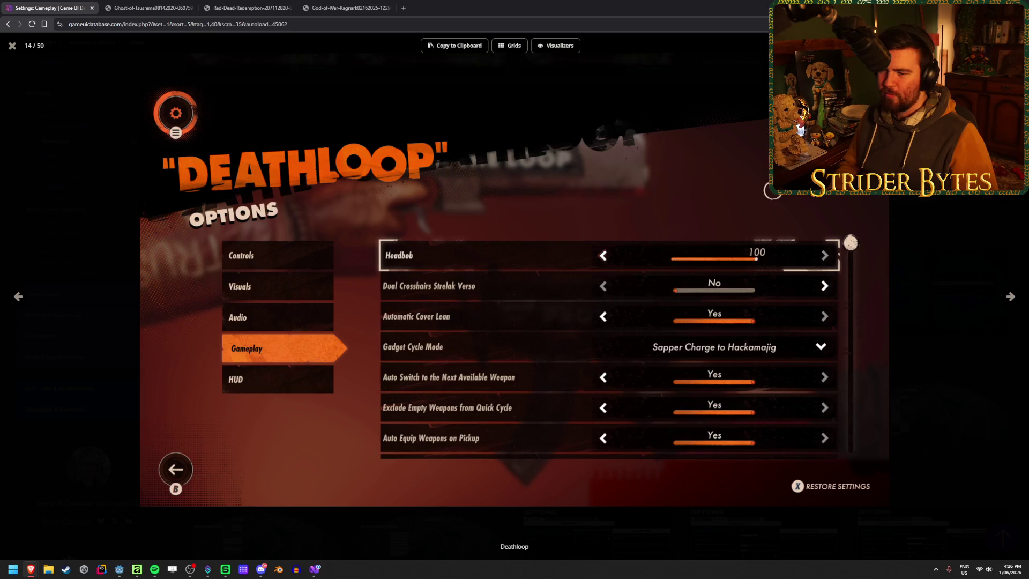
{"action": "key", "text": "Right"}
{"action": "key", "text": "Right"}
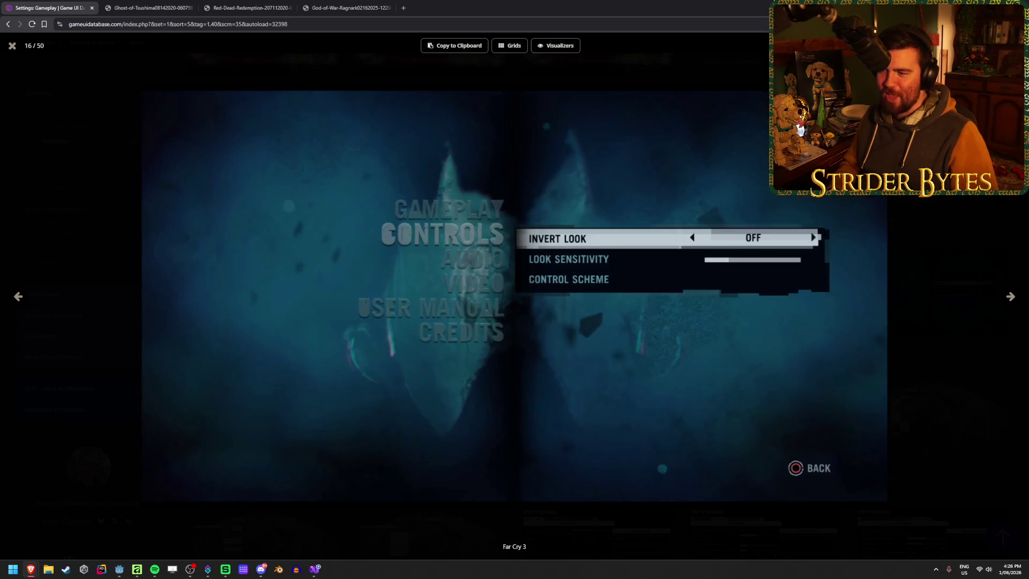
{"action": "key", "text": "Right"}
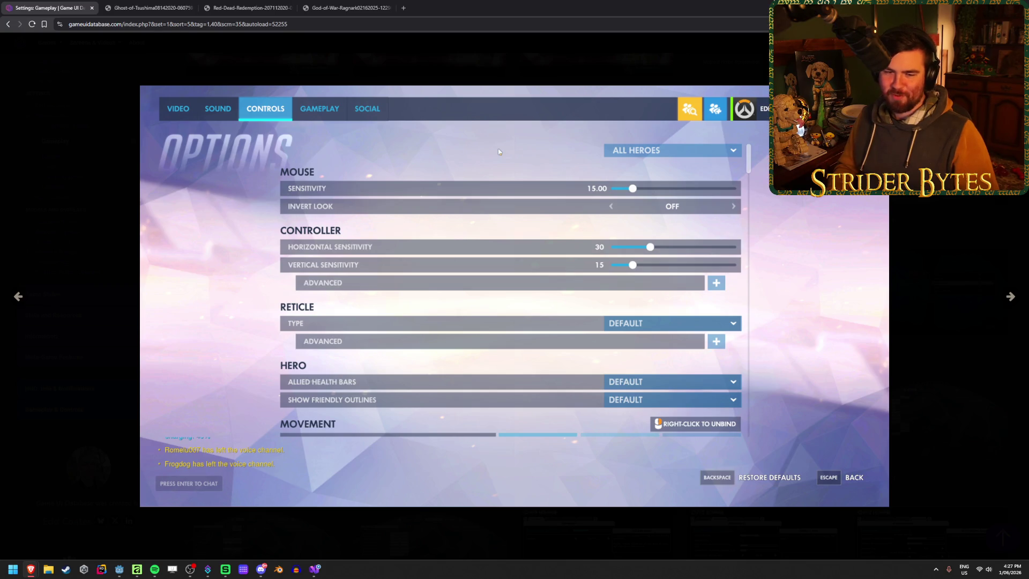
Step: Page through Overwatch, Battlefield 1, Gyroscope and Half-Life settings screenshots
{"action": "key", "text": "Right"}
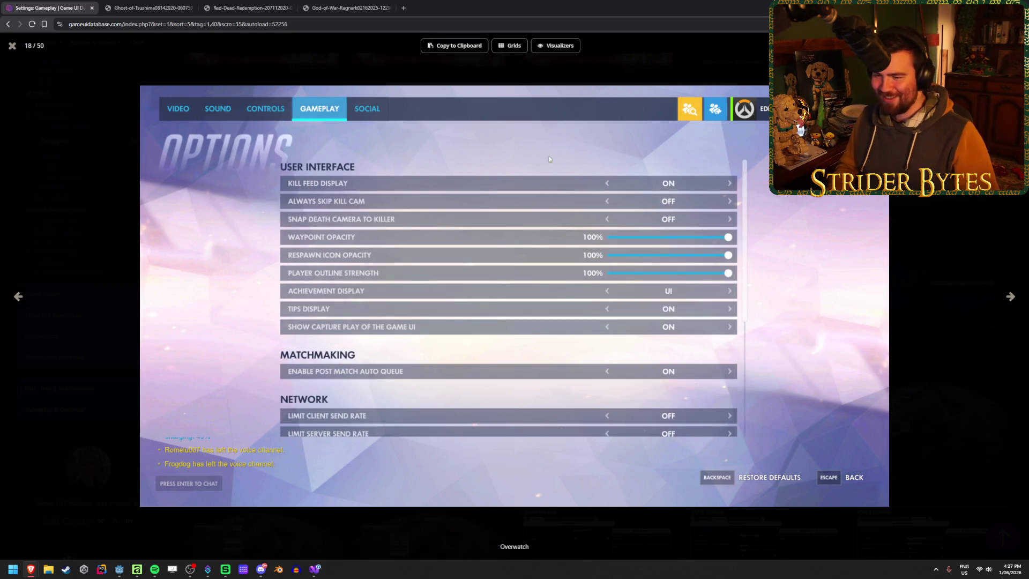
{"action": "key", "text": "Right"}
{"action": "key", "text": "Left"}
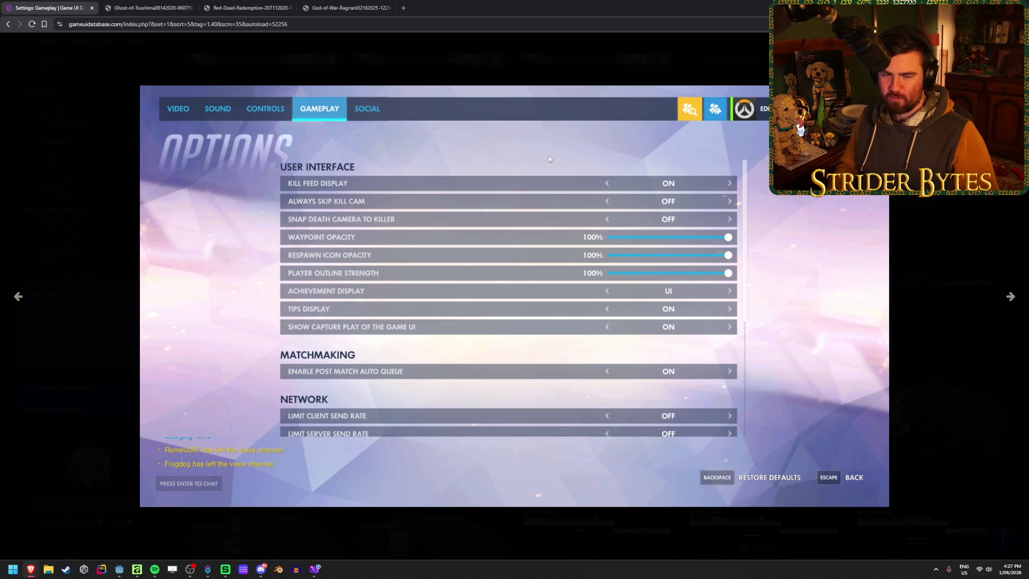
{"action": "key", "text": "Right"}
{"action": "key", "text": "Right"}
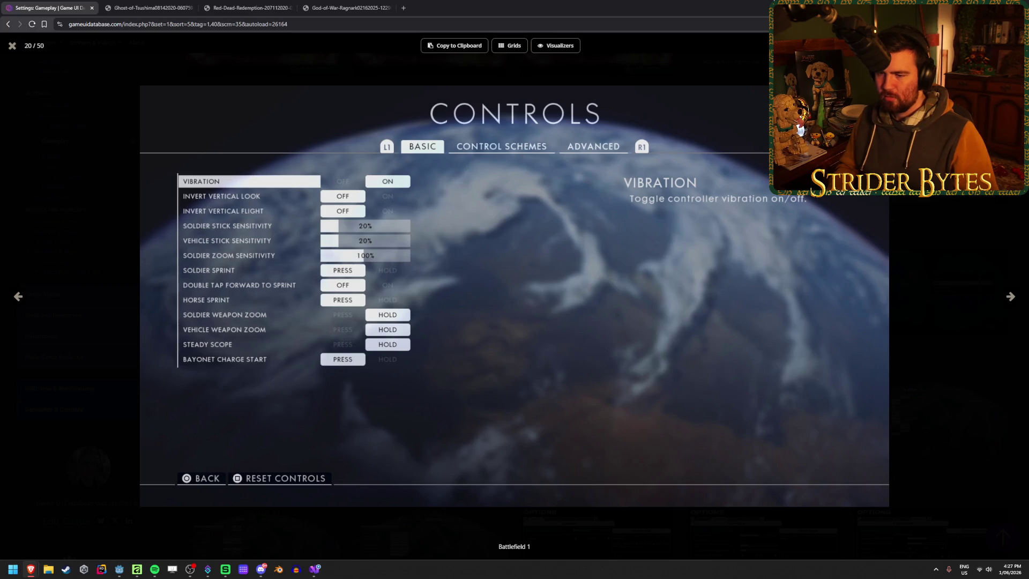
{"action": "key", "text": "Right"}
{"action": "key", "text": "Right"}
{"action": "key", "text": "Right"}
{"action": "key", "text": "Right"}
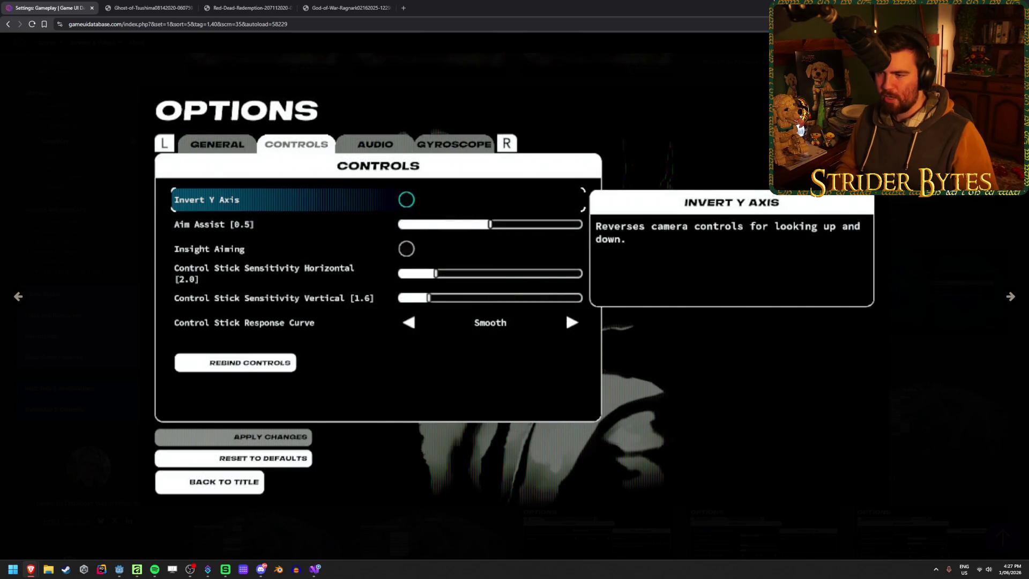
{"action": "key", "text": "Left"}
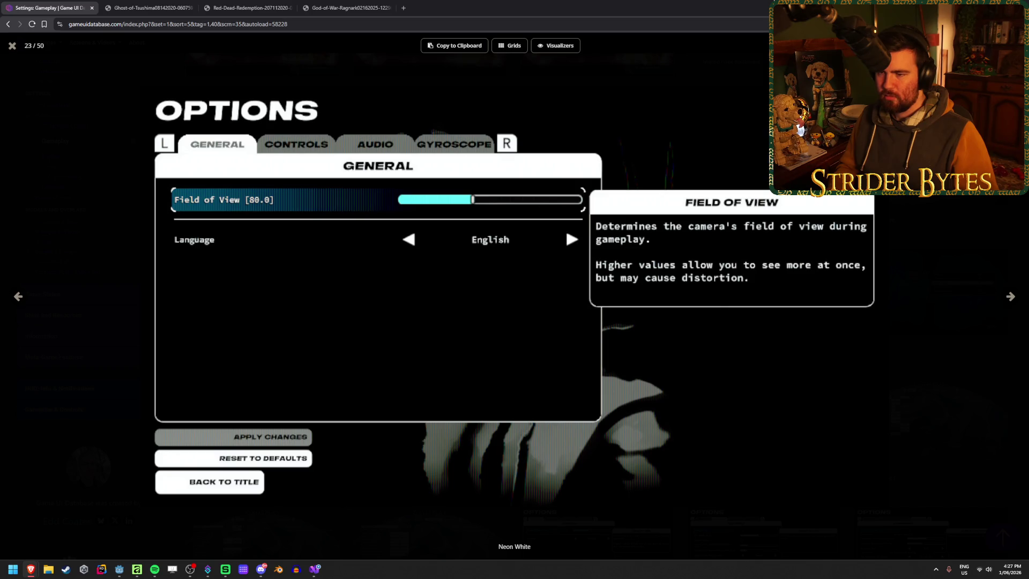
{"action": "key", "text": "Right"}
{"action": "key", "text": "Right"}
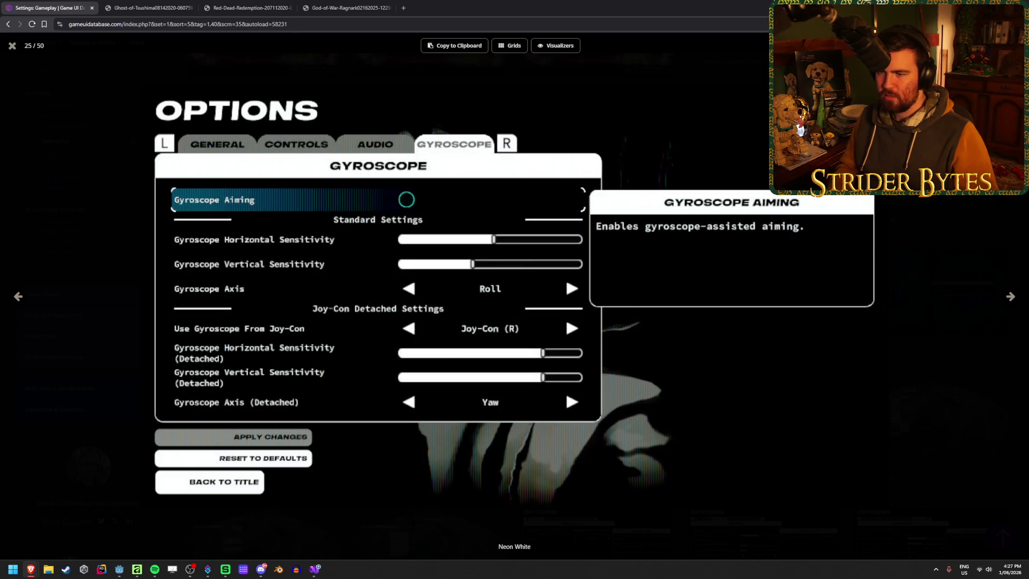
{"action": "key", "text": "Right"}
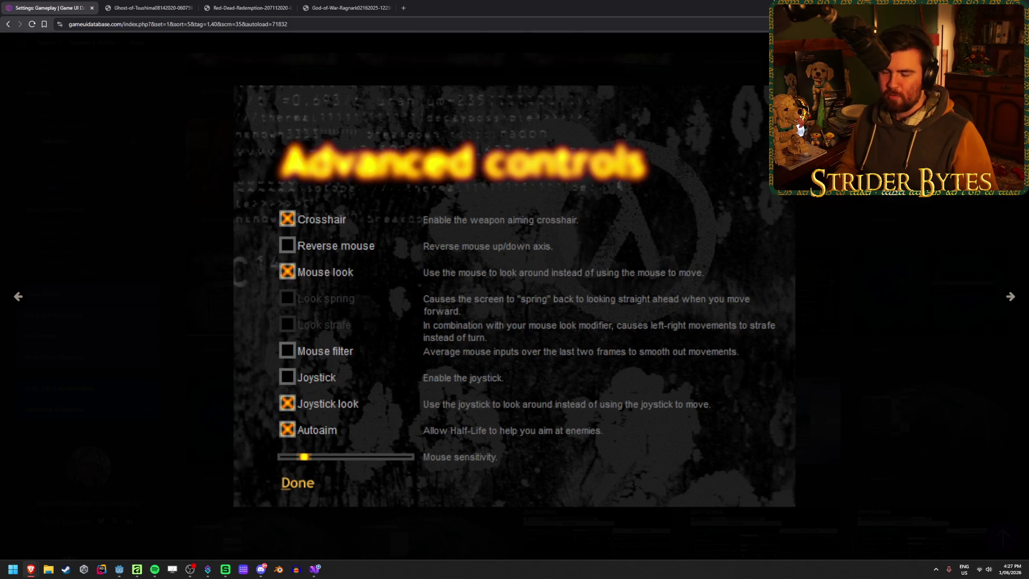
Step: Page through Starfield, Anger Foot and Resident Evil Village settings, then return to Godot's AccessibilitySettings
{"action": "key", "text": "Right"}
{"action": "key", "text": "Left"}
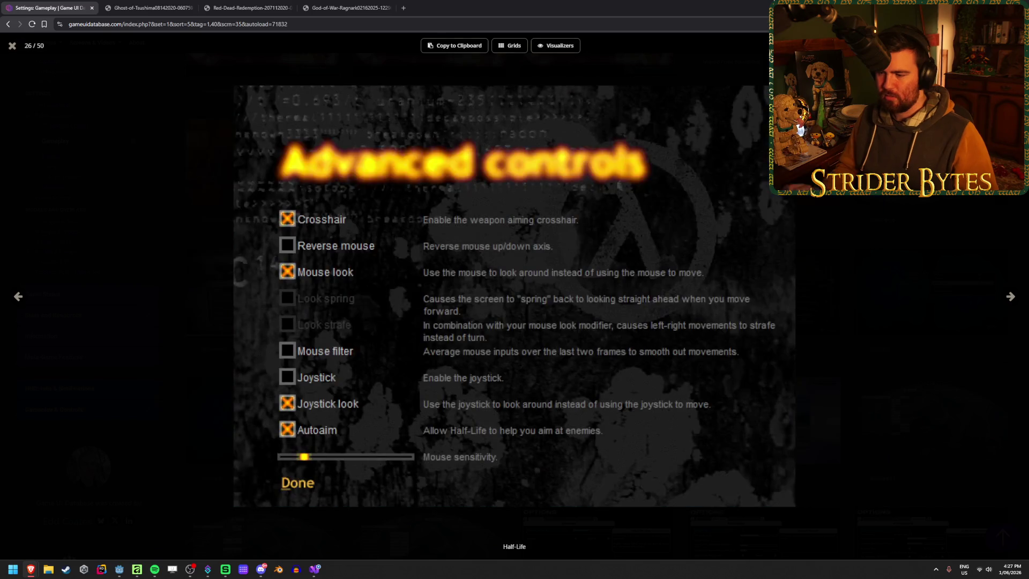
{"action": "key", "text": "Right"}
{"action": "key", "text": "Right"}
{"action": "key", "text": "Right"}
{"action": "key", "text": "Left"}
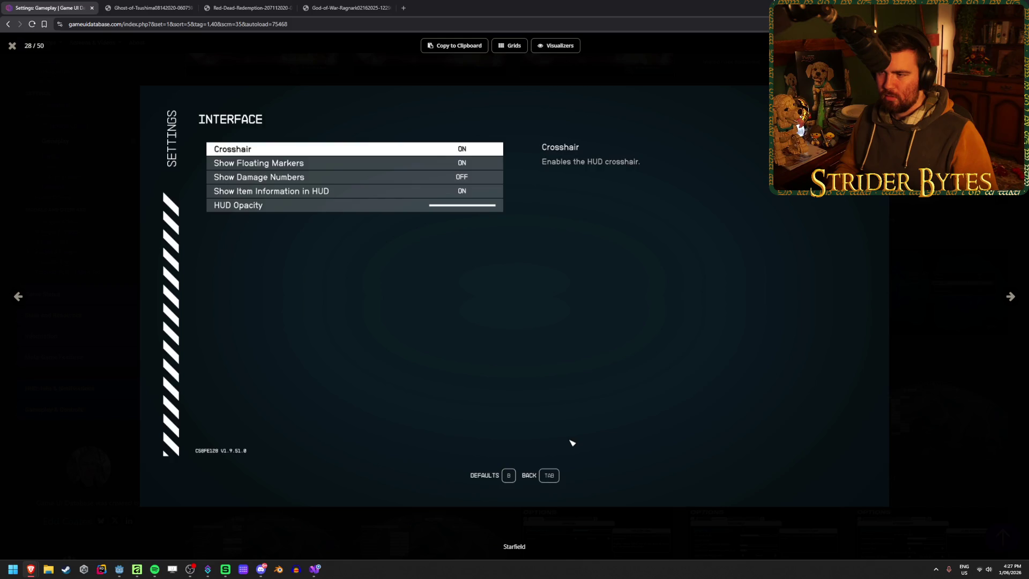
{"action": "key", "text": "Right"}
{"action": "key", "text": "Right"}
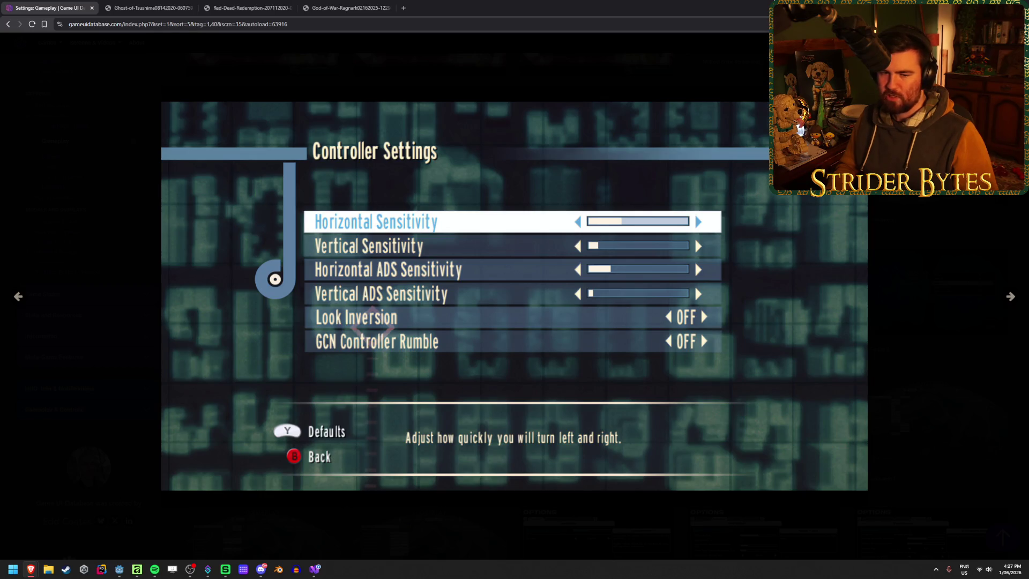
{"action": "key", "text": "Right"}
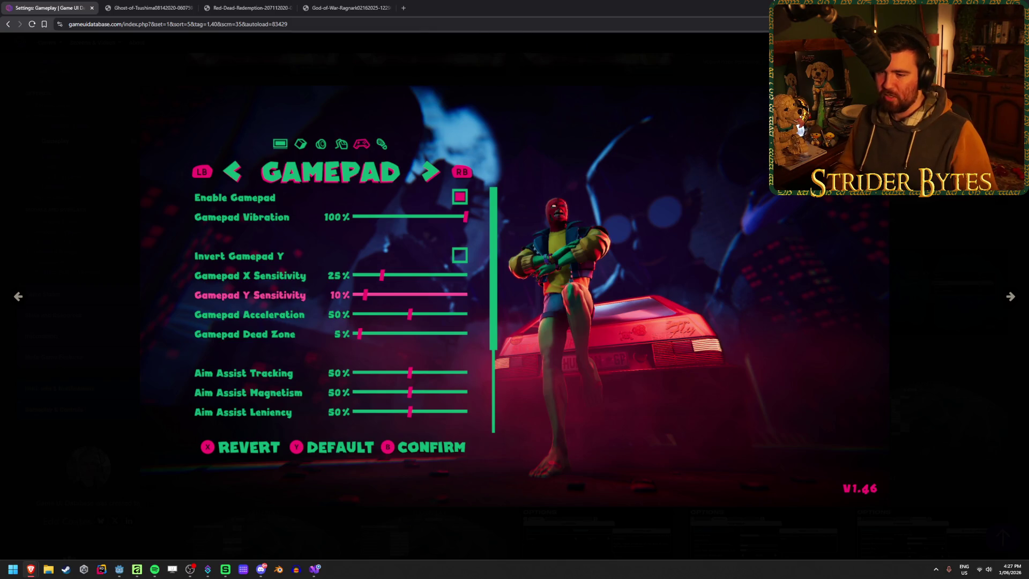
{"action": "key", "text": "Right"}
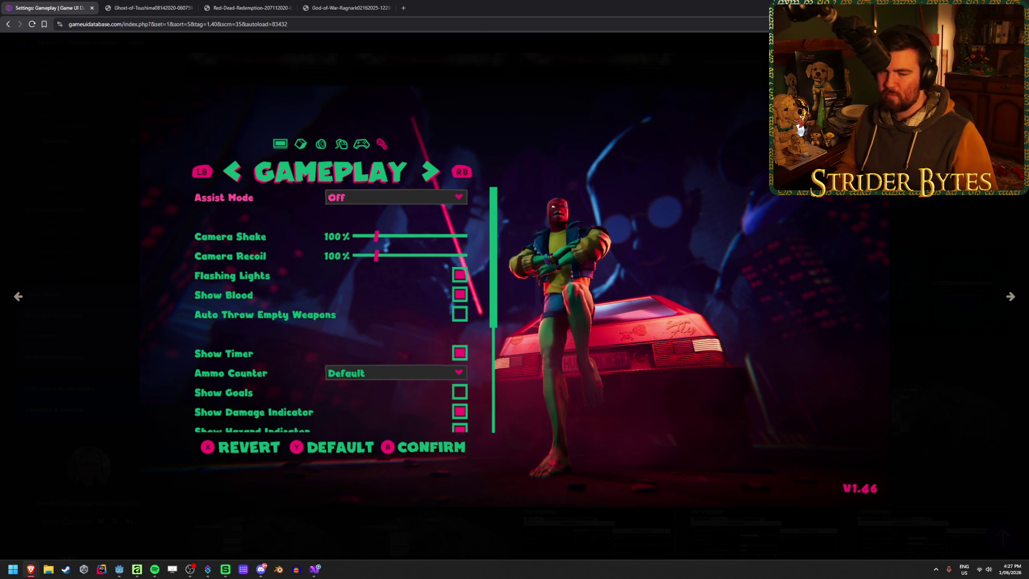
{"action": "key", "text": "Right"}
{"action": "key", "text": "Right"}
{"action": "key", "text": "Right"}
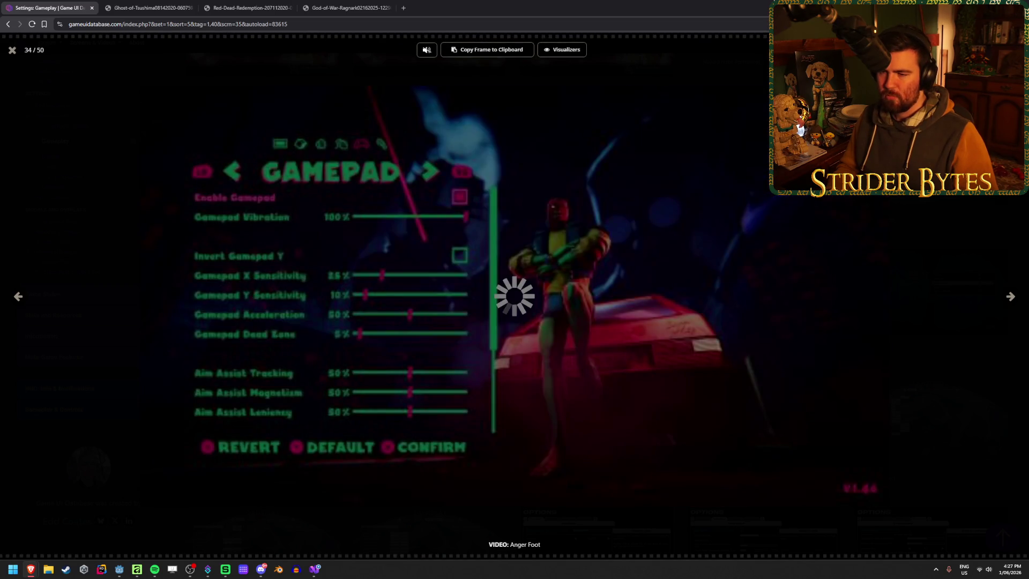
{"action": "key", "text": "Right"}
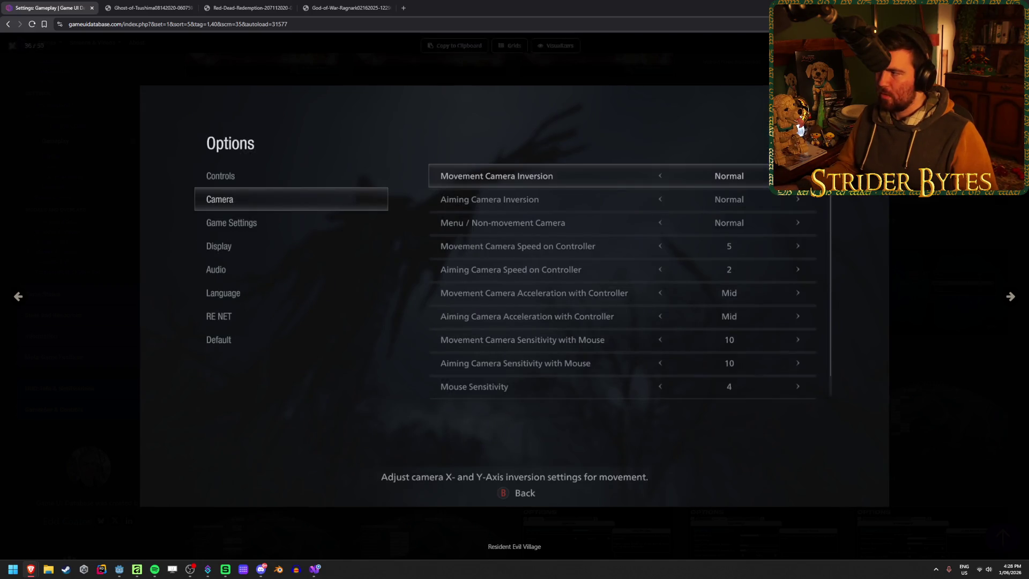
{"action": "key", "text": "alt+Tab"}
{"action": "left_click", "coordinate": [153, 320]}
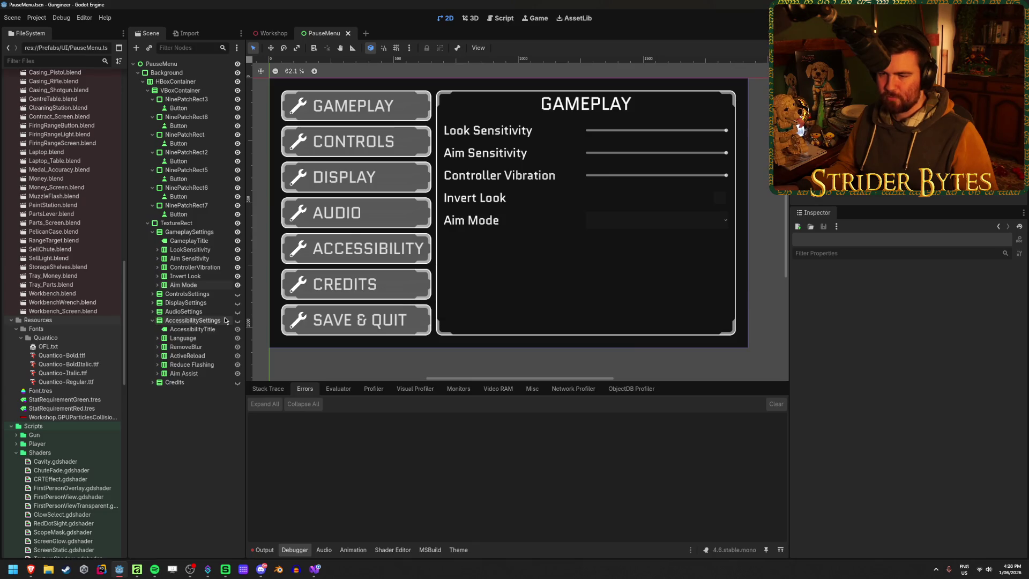
Step: Show the Accessibility panel, hide the Gameplay panel, and select the Reduce Flashing row
{"action": "left_click", "coordinate": [238, 320]}
{"action": "left_click", "coordinate": [193, 321]}
{"action": "left_click", "coordinate": [192, 365]}
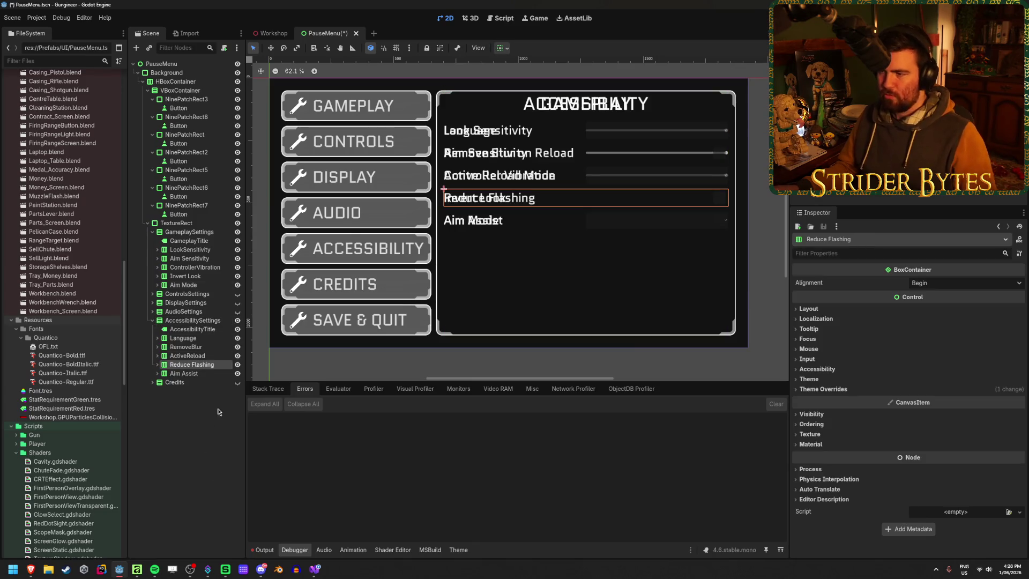
{"action": "left_click", "coordinate": [237, 232]}
Step: Duplicate the Reduce Flashing row and name the copy 'Remove Camera Shake'
{"action": "key", "text": "ctrl+d"}
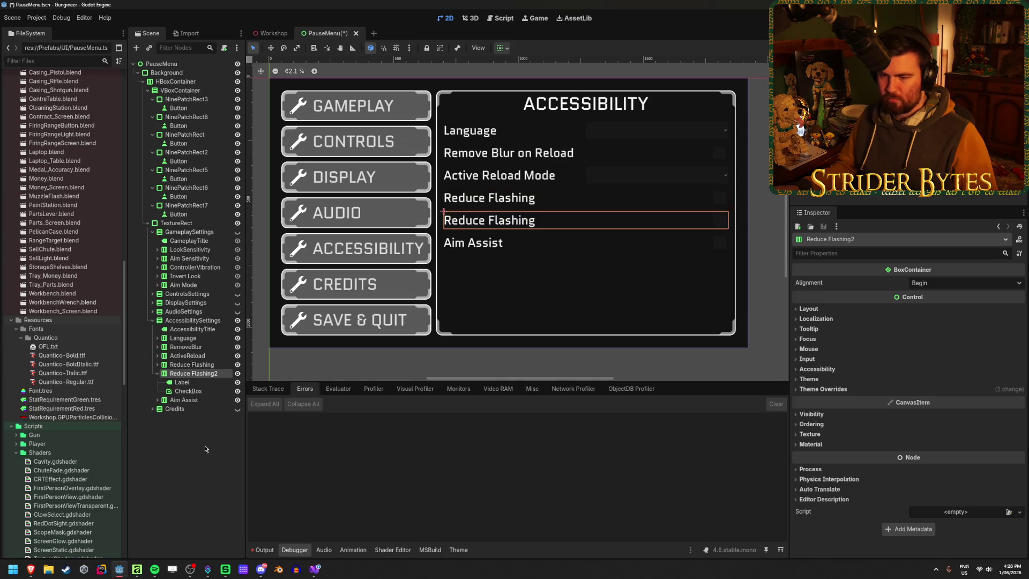
{"action": "key", "text": "F2"}
{"action": "type", "text": "Remov"}
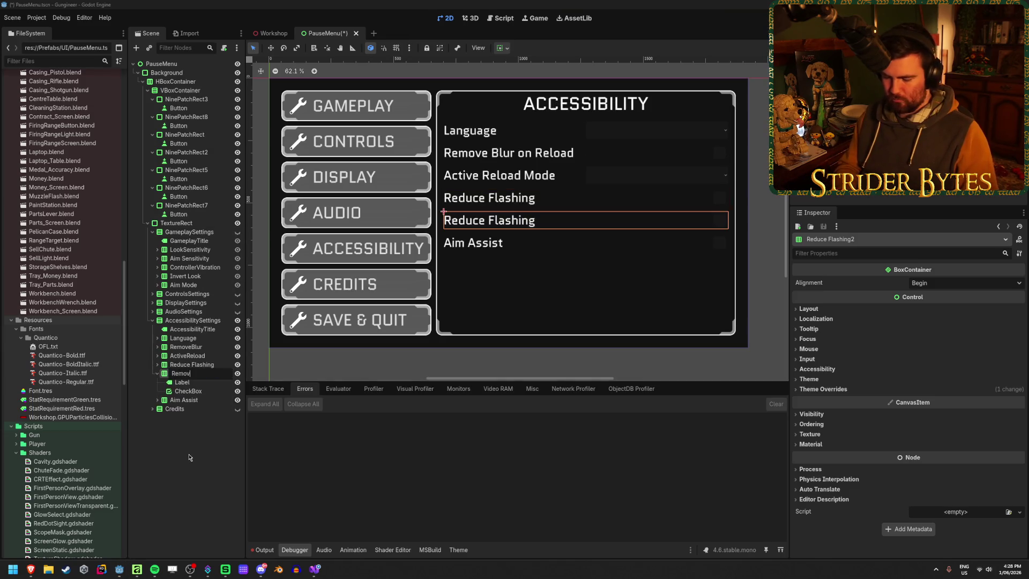
{"action": "type", "text": "e Camera"}
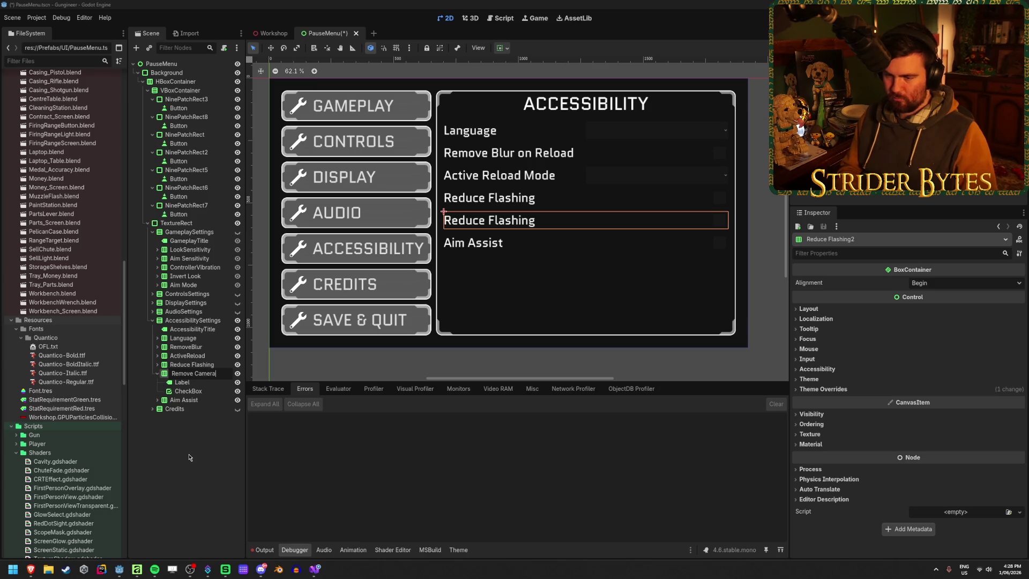
{"action": "type", "text": " Shake"}
{"action": "key", "text": "Return"}
{"action": "key", "text": "Down"}
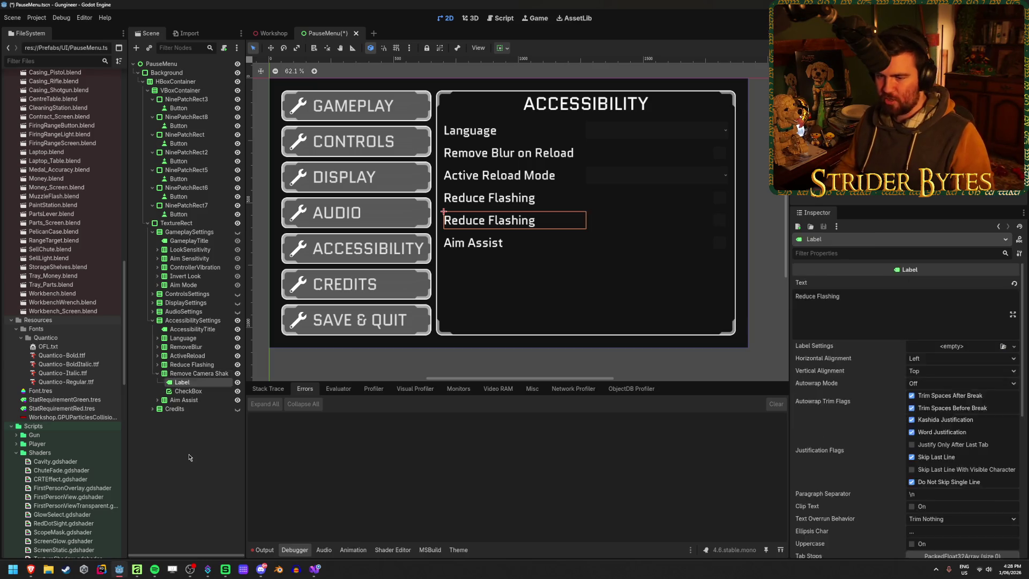
{"action": "key", "text": "Up"}
{"action": "key", "text": "Down"}
{"action": "key", "text": "Up"}
Step: Remove the spaces so the new row node is named RemoveCameraShake
{"action": "key", "text": "F2"}
{"action": "key", "text": "ctrl+Left"}
{"action": "key", "text": "ctrl+Left"}
{"action": "key", "text": "BackSpace"}
{"action": "key", "text": "Return"}
{"action": "key", "text": "F2"}
{"action": "key", "text": "ctrl+Left"}
{"action": "key", "text": "BackSpace"}
{"action": "key", "text": "Return"}
Step: Set the new row's Label text to 'Remove Camera Shake' and save the scene
{"action": "left_click", "coordinate": [184, 382]}
{"action": "left_click", "coordinate": [859, 307]}
{"action": "key", "text": "ctrl+a"}
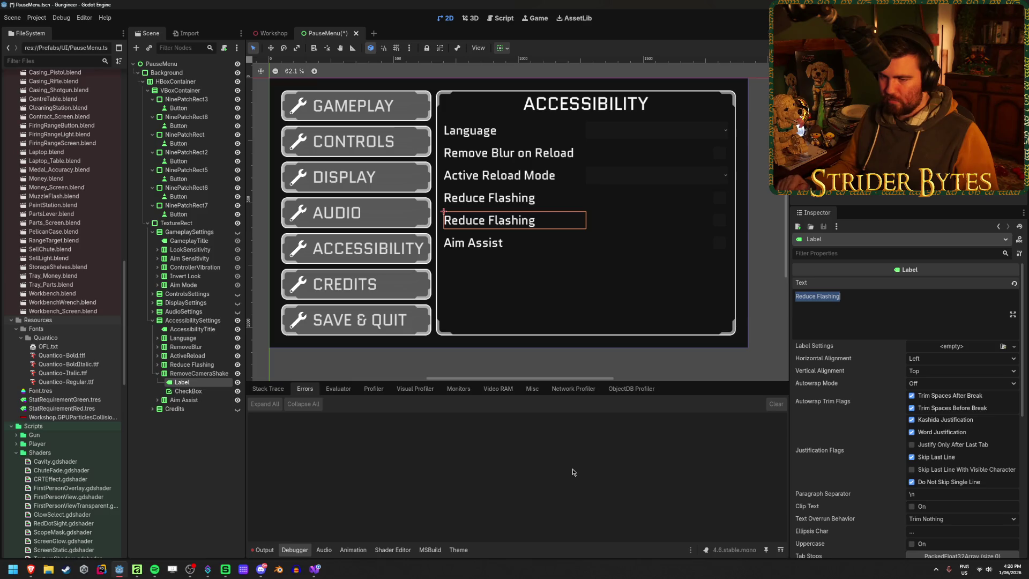
{"action": "type", "text": "Remove"}
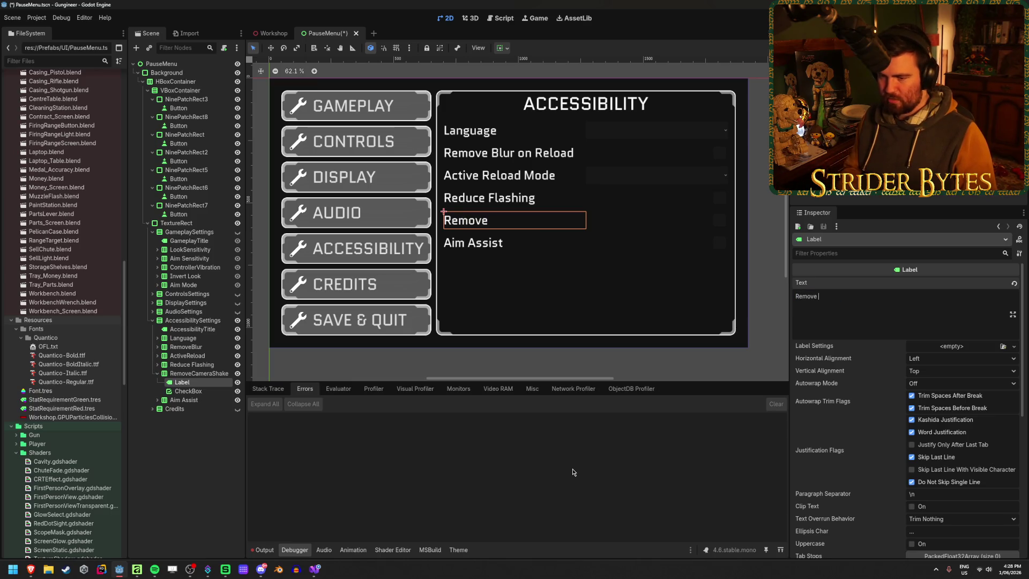
{"action": "type", "text": " Camera Shake"}
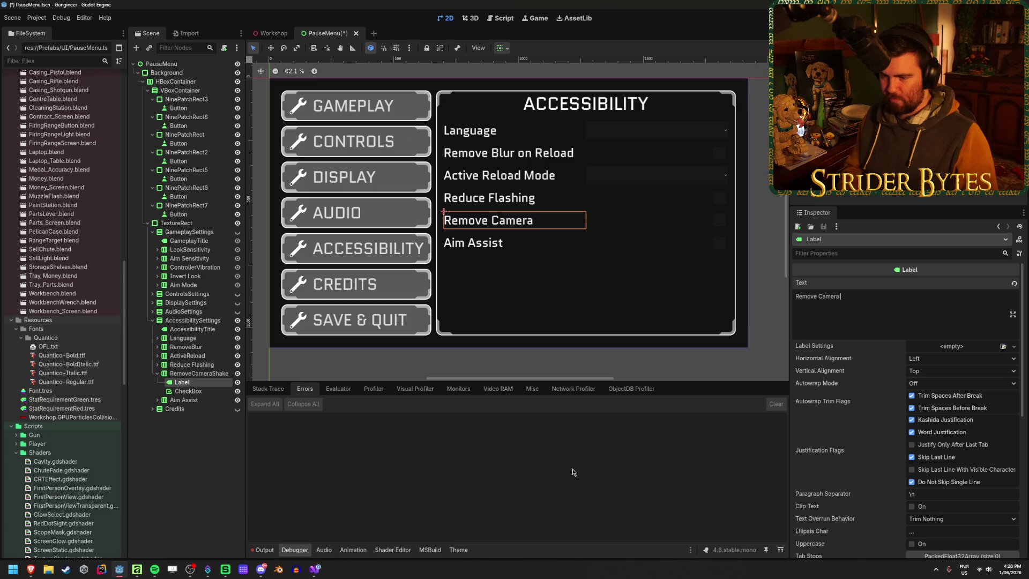
{"action": "key", "text": "ctrl+s"}
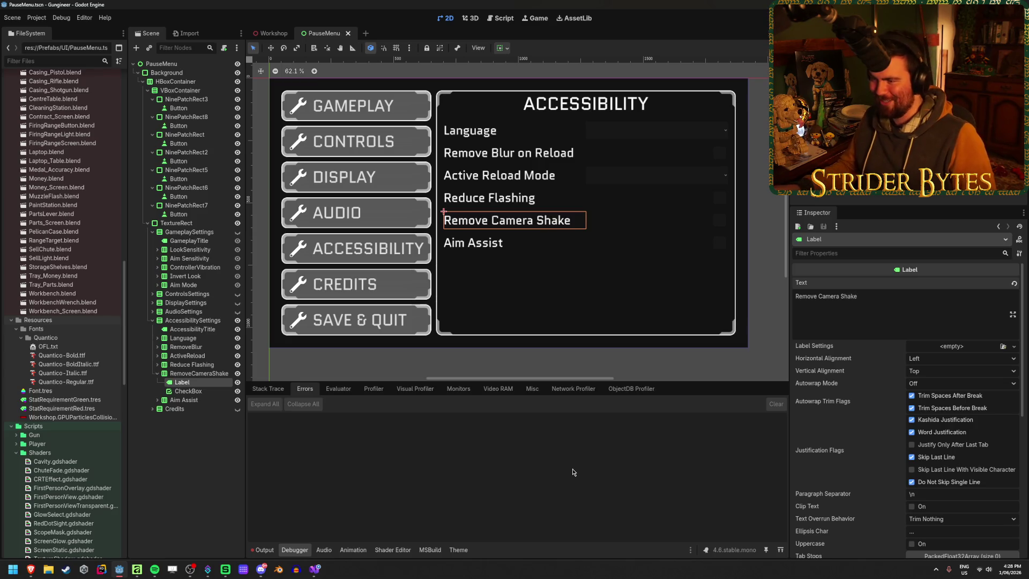
{"action": "left_click", "coordinate": [203, 474]}
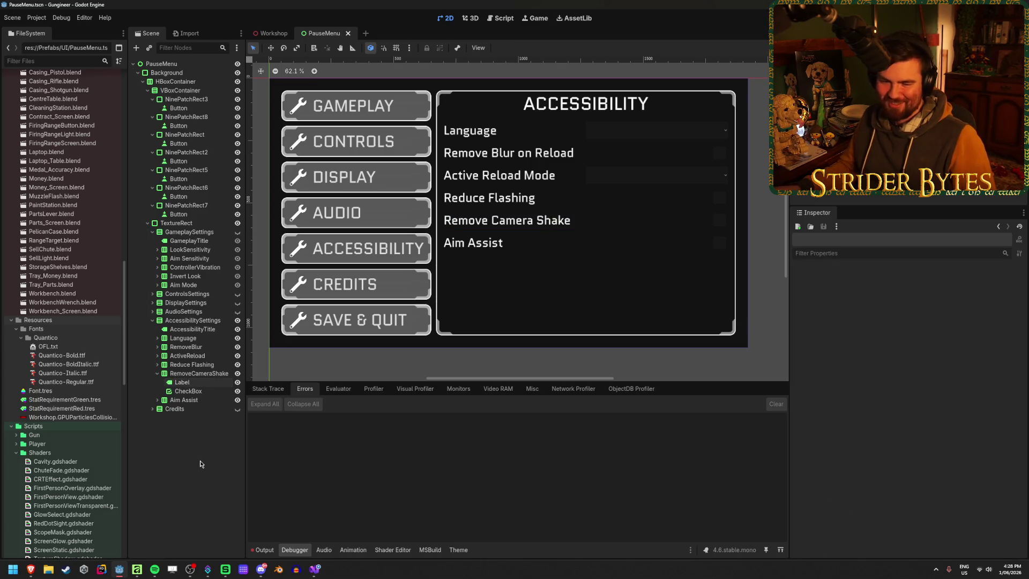
{"action": "left_click", "coordinate": [157, 374]}
{"action": "left_click", "coordinate": [199, 373]}
{"action": "left_click", "coordinate": [211, 446]}
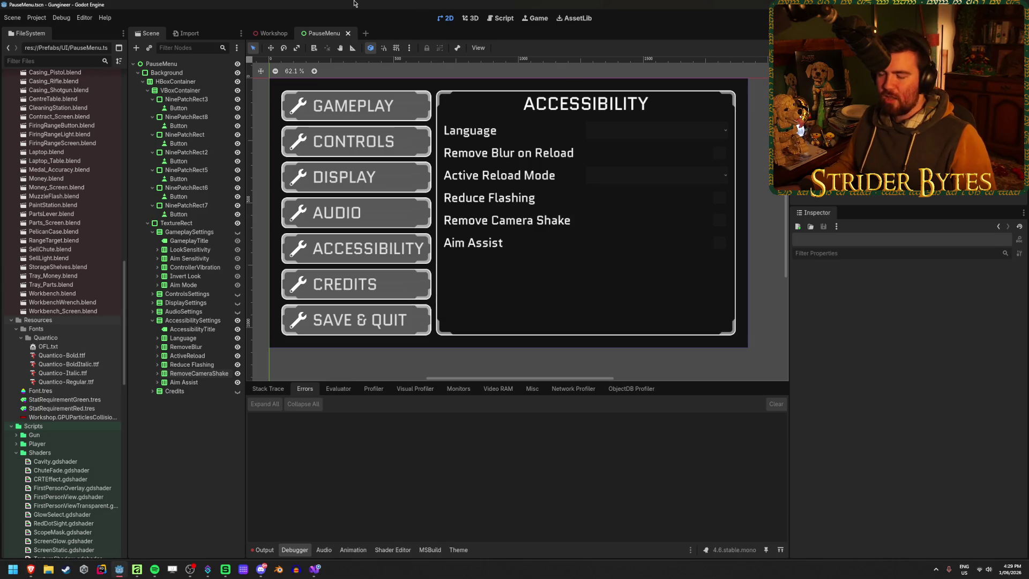
{"action": "scroll", "coordinate": [461, 242], "scroll_direction": "down", "scroll_amount": 2}
{"action": "scroll", "coordinate": [460, 241], "scroll_direction": "up", "scroll_amount": 2}
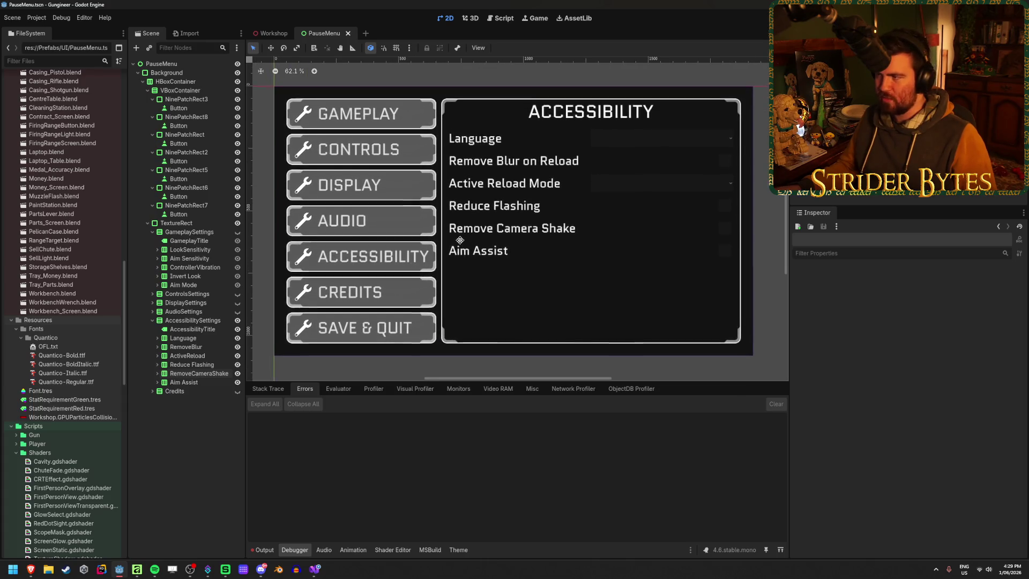
{"action": "scroll", "coordinate": [460, 241], "scroll_direction": "down", "scroll_amount": 1}
{"action": "scroll", "coordinate": [463, 242], "scroll_direction": "up", "scroll_amount": 1}
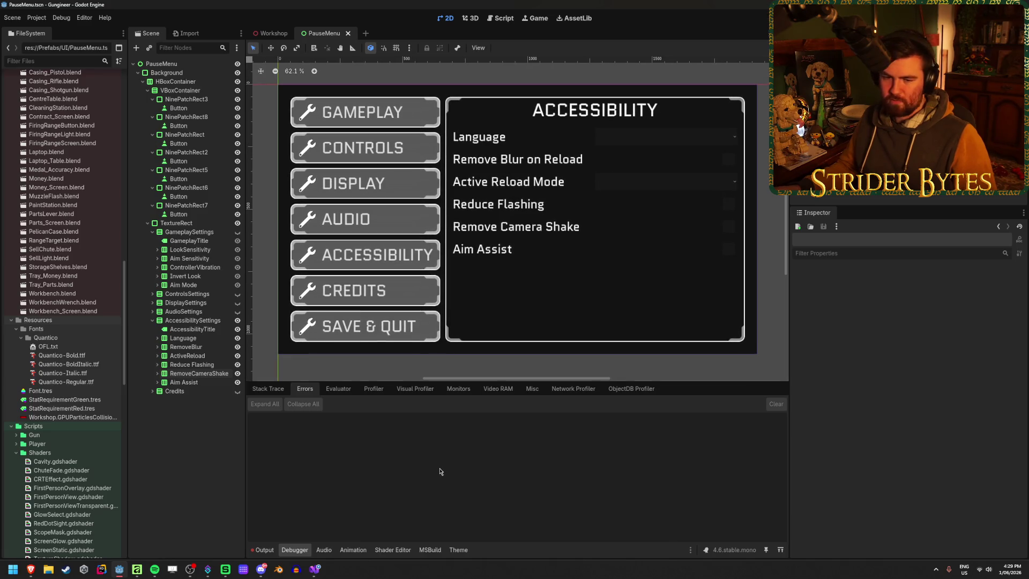